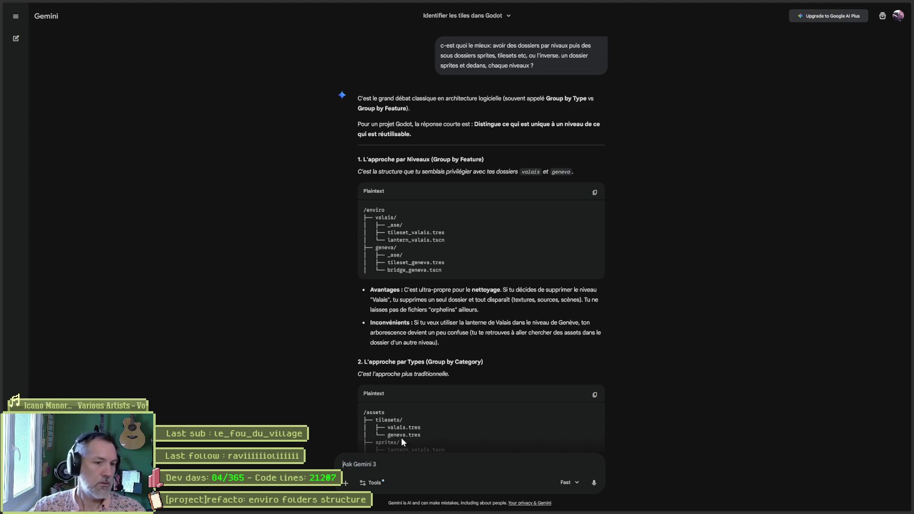
- Read Gemini's advice on grouping folders by level versus by type, then switch to File Explorer
{"action": "scroll", "coordinate": [663, 361], "scroll_direction": "down", "scroll_amount": 3}
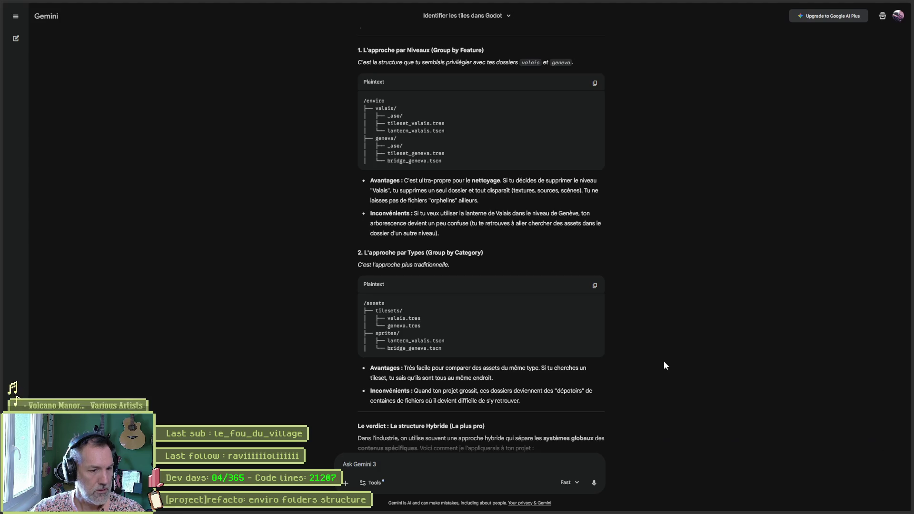
{"action": "scroll", "coordinate": [705, 357], "scroll_direction": "down", "scroll_amount": 4}
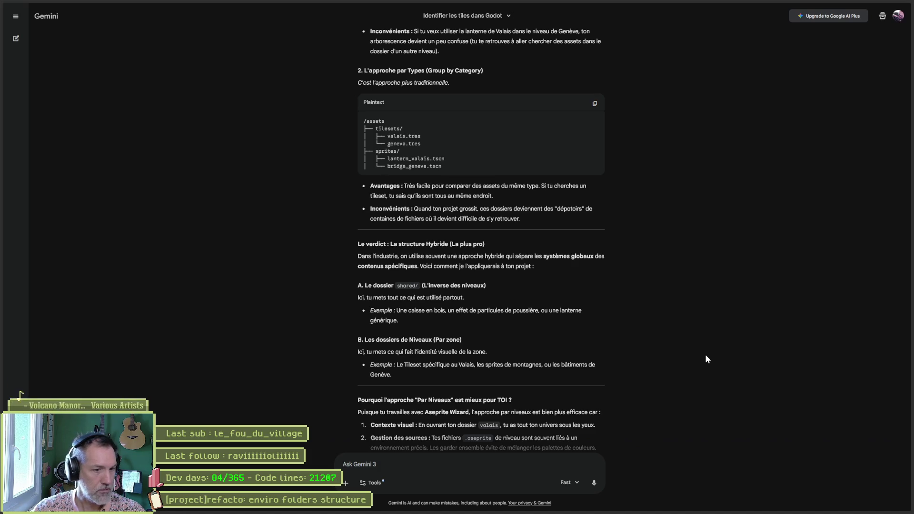
{"action": "scroll", "coordinate": [720, 320], "scroll_direction": "down", "scroll_amount": 3}
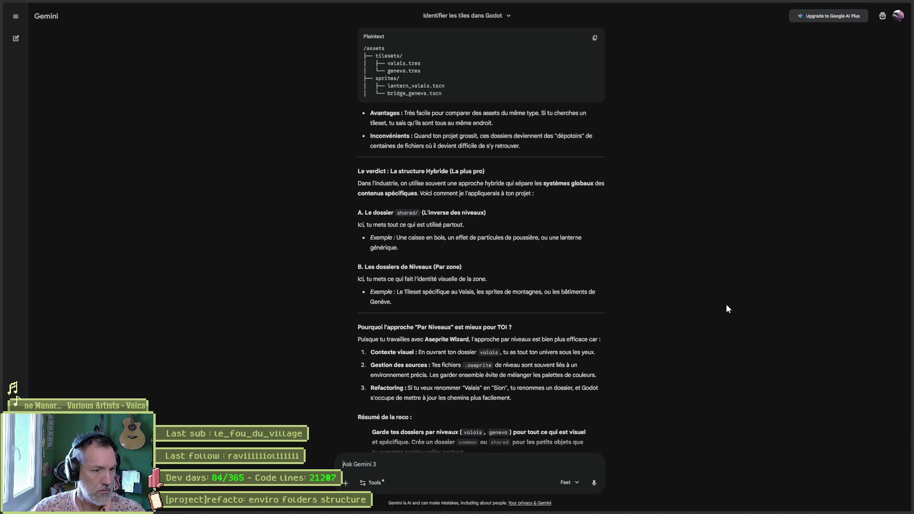
{"action": "scroll", "coordinate": [727, 286], "scroll_direction": "down", "scroll_amount": 3}
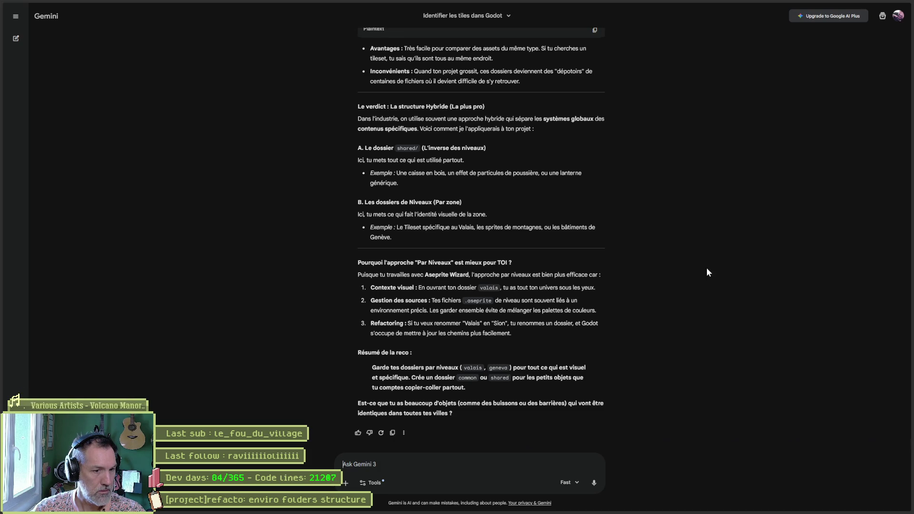
{"action": "key", "text": "alt+Tab"}
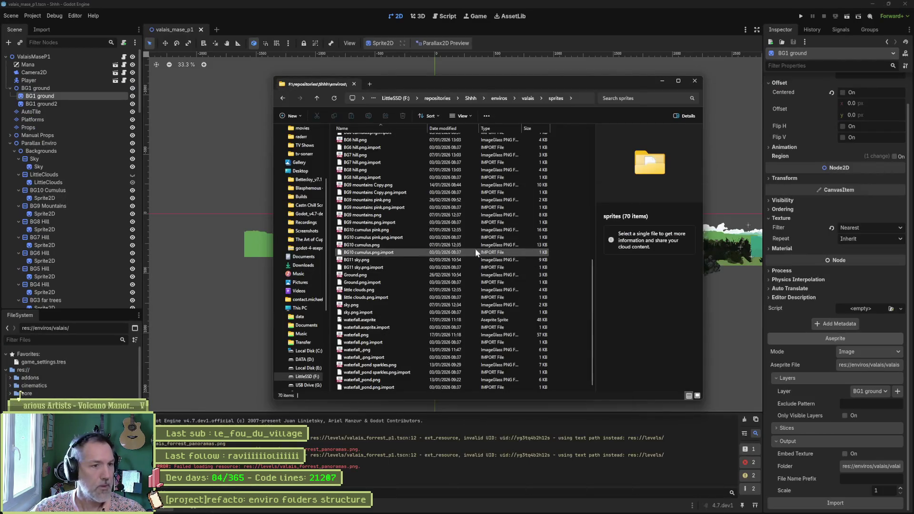
- Go up to the valais folder in Explorer and bring the Notepad++ folder notes forward
{"action": "left_click", "coordinate": [526, 99]}
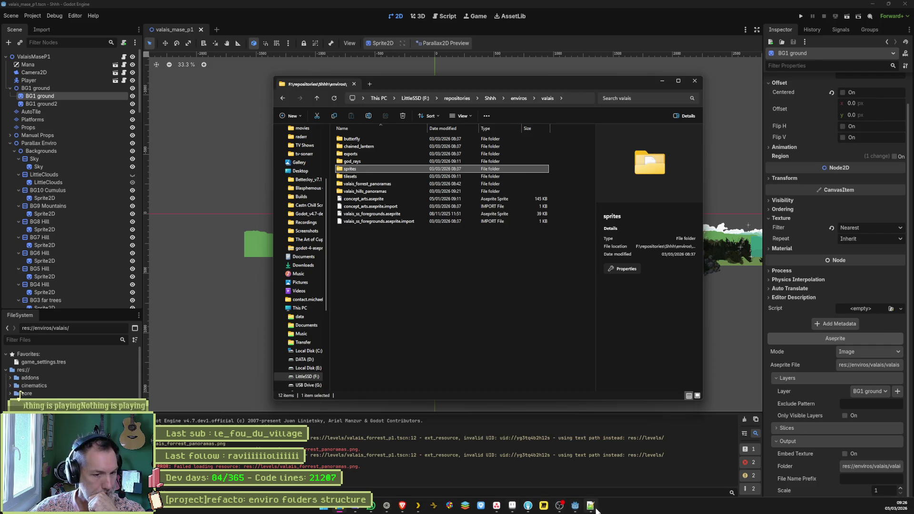
{"action": "left_click", "coordinate": [594, 507]}
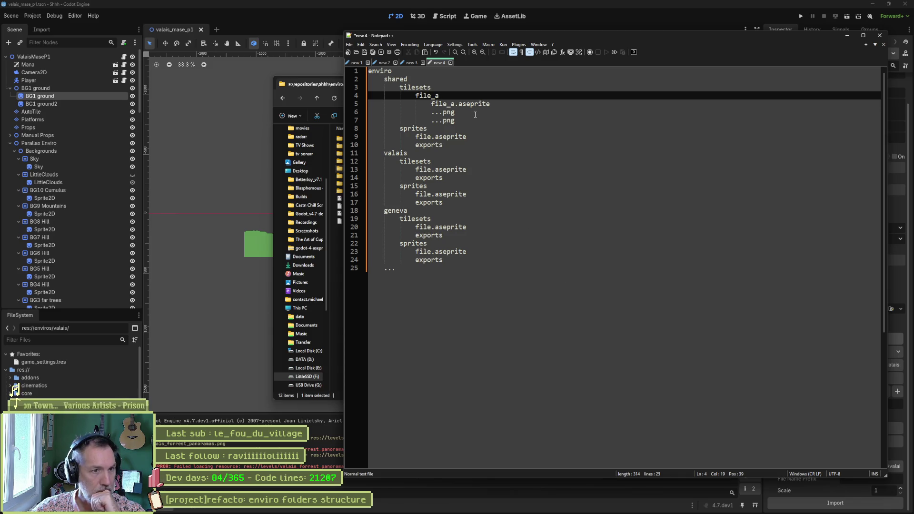
- Replace the shared sprites entries with file_a.aseprite and its two ...png lines
{"action": "left_click_drag", "start_coordinate": [469, 121], "coordinate": [505, 106]}
{"action": "key", "text": "ctrl+c"}
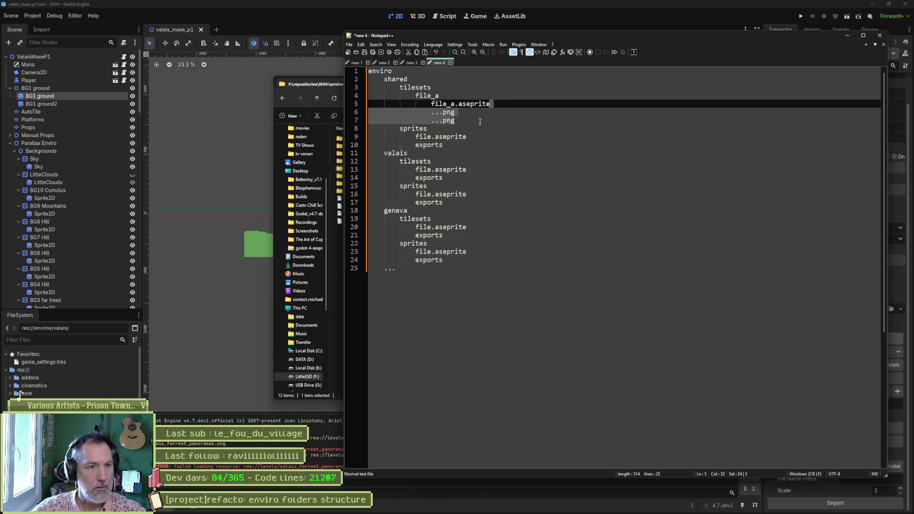
{"action": "mouse_move", "coordinate": [470, 142]}
{"action": "left_mouse_down"}
{"action": "mouse_move", "coordinate": [465, 100]}
{"action": "mouse_move", "coordinate": [440, 95]}
{"action": "left_mouse_up"}
{"action": "key", "text": "ctrl+v"}
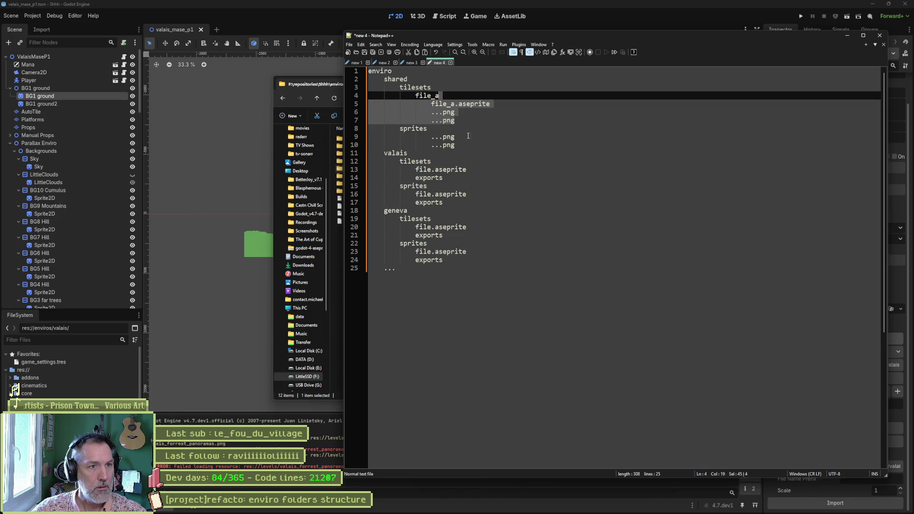
{"action": "key", "text": "ctrl+c"}
{"action": "left_click", "coordinate": [469, 136]}
{"action": "key", "text": "ctrl+v"}
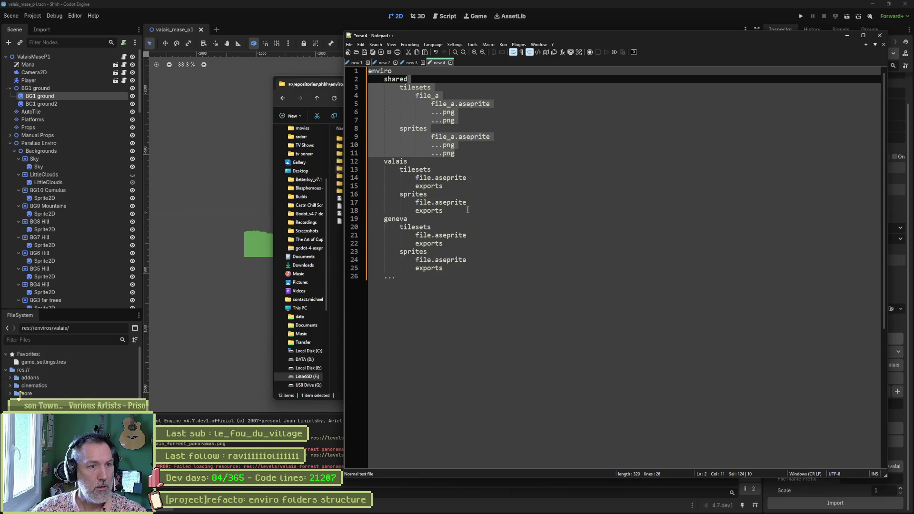
- Paste the file_a structure over the valais and geneva entries, and rename the root to enviros
{"action": "left_click_drag", "start_coordinate": [445, 211], "coordinate": [473, 167]}
{"action": "key", "text": "ctrl+v"}
{"action": "mouse_move", "coordinate": [461, 293]}
{"action": "left_mouse_down"}
{"action": "mouse_move", "coordinate": [458, 235]}
{"action": "mouse_move", "coordinate": [463, 244]}
{"action": "left_mouse_up"}
{"action": "key", "text": "ctrl+v"}
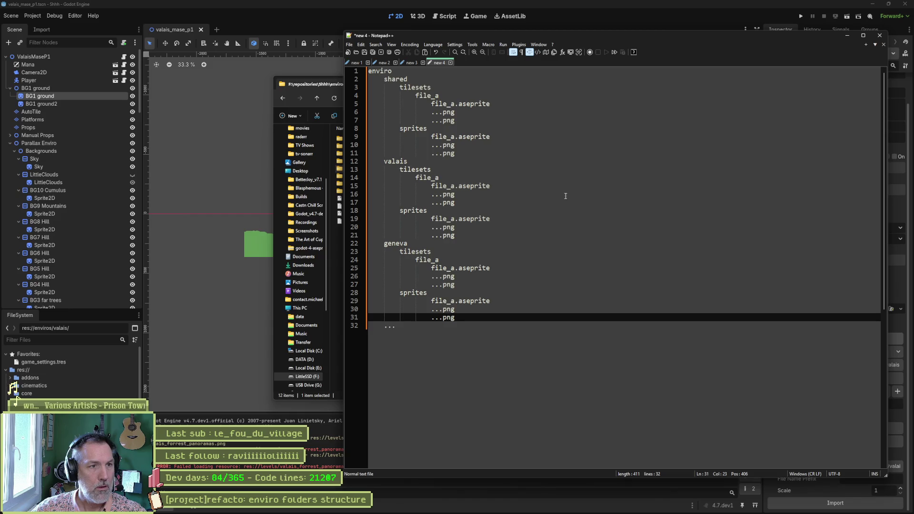
{"action": "left_click", "coordinate": [471, 71]}
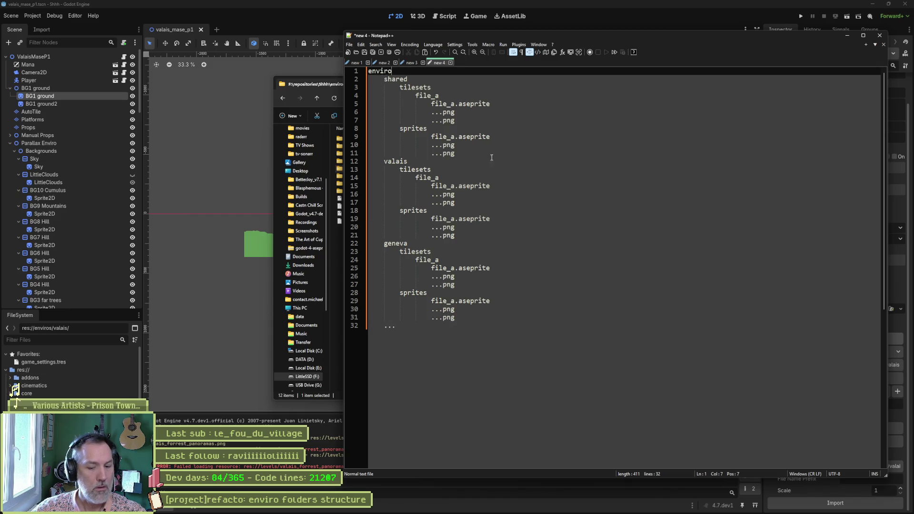
{"action": "type", "text": "s"}
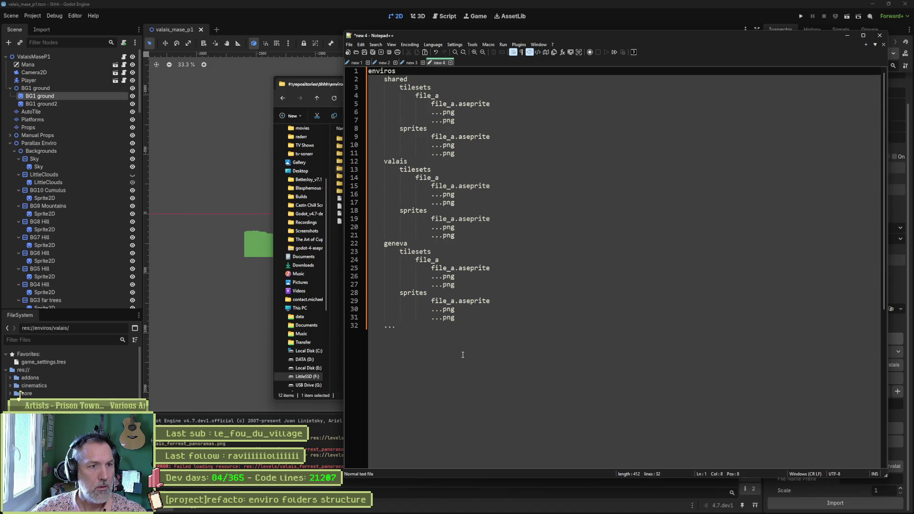
- Add an indented file_a subfolder line under the shared sprites heading
{"action": "double_click", "coordinate": [443, 137]}
{"action": "key", "text": "Up"}
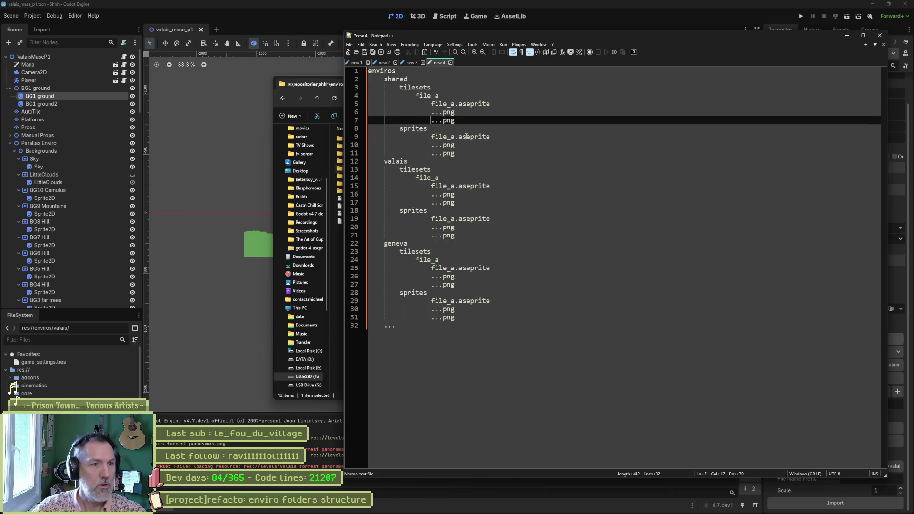
{"action": "key", "text": "ctrl+v"}
{"action": "key", "text": "Left"}
{"action": "key", "text": "Left"}
{"action": "key", "text": "Left"}
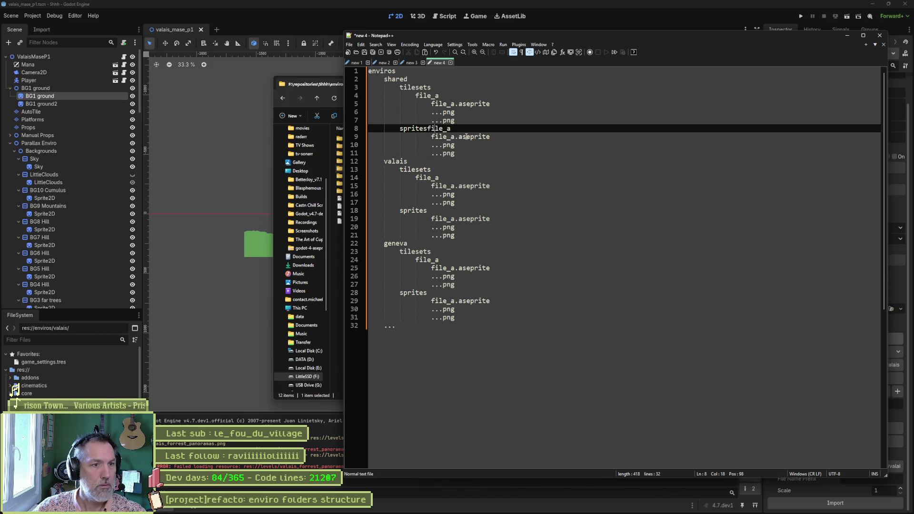
{"action": "key", "text": "Return"}
{"action": "key", "text": "Tab"}
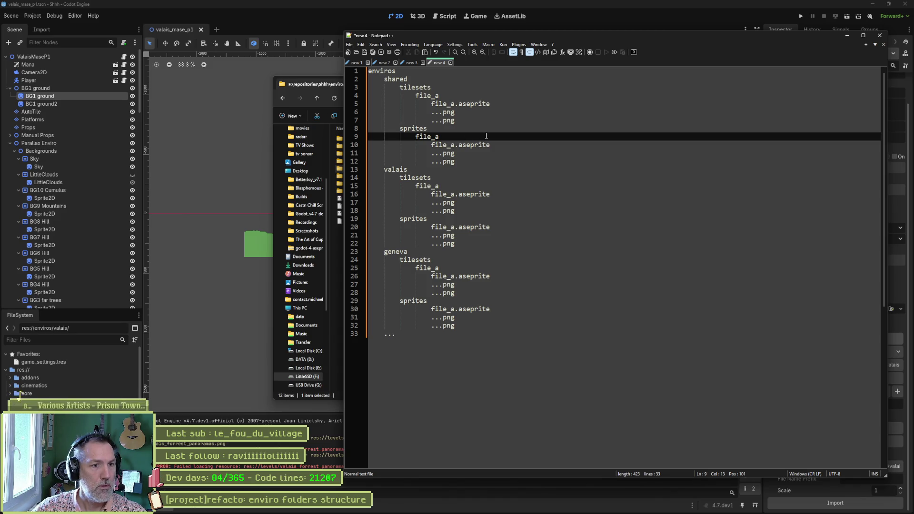
- Add an indented file_a line under the valais and geneva sprites headings
{"action": "left_click", "coordinate": [448, 186]}
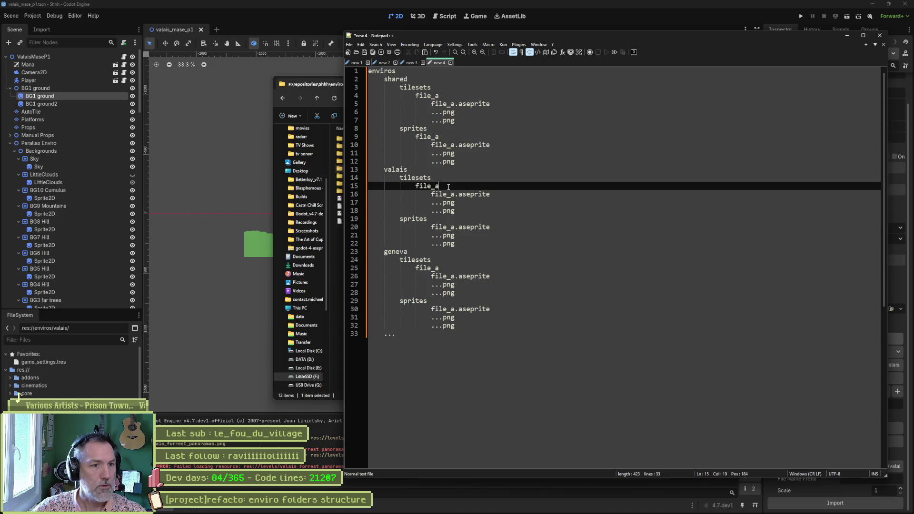
{"action": "key", "text": "shift+Home"}
{"action": "key", "text": "ctrl+c"}
{"action": "left_click", "coordinate": [446, 219]}
{"action": "key", "text": "Return"}
{"action": "key", "text": "Tab"}
{"action": "key", "text": "ctrl+v"}
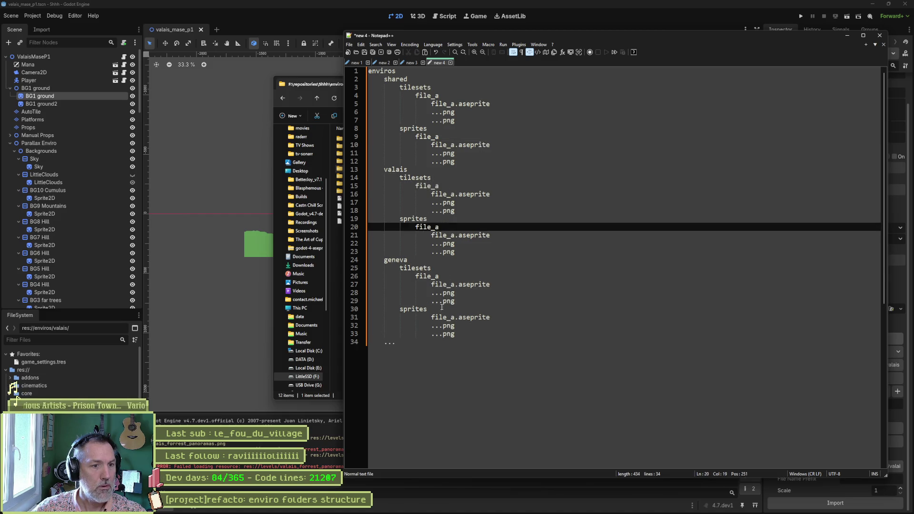
{"action": "left_click", "coordinate": [442, 307]}
{"action": "key", "text": "Return"}
{"action": "key", "text": "Tab"}
{"action": "key", "text": "ctrl+v"}
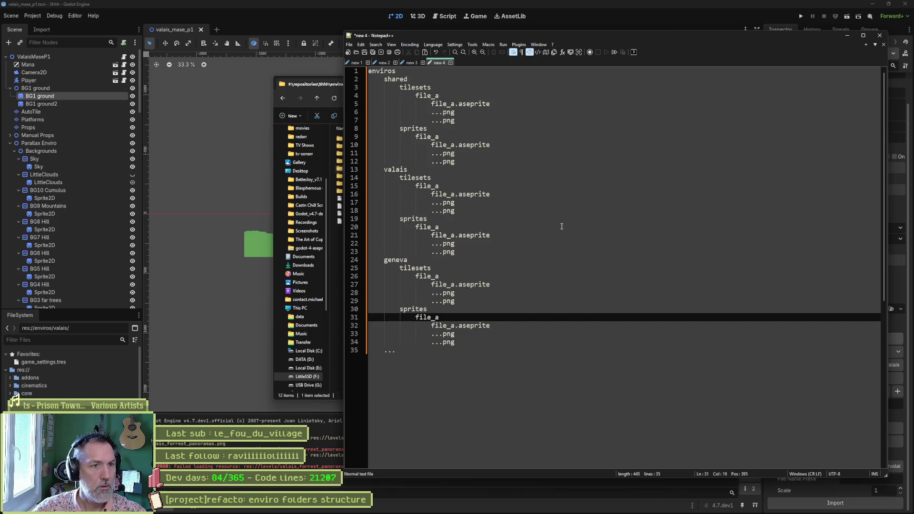
- Rename the shared tilesets ...png placeholders to layer1.png and layer2.png
{"action": "left_click", "coordinate": [438, 113]}
{"action": "key", "text": "BackSpace"}
{"action": "key", "text": "BackSpace"}
{"action": "type", "text": "la"}
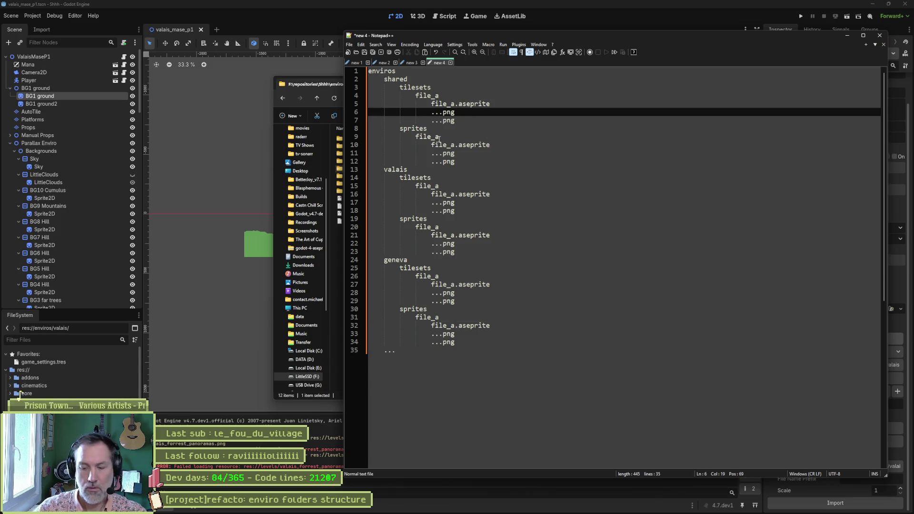
{"action": "type", "text": "yer1"}
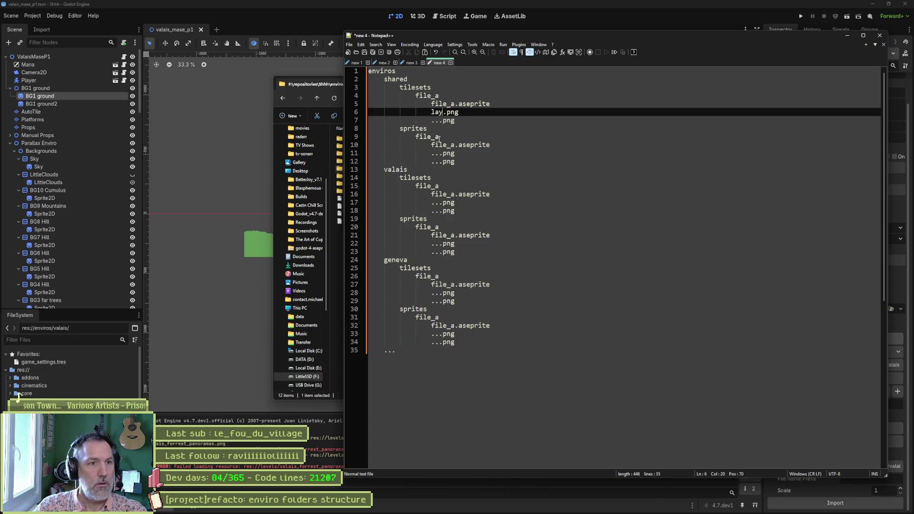
{"action": "key", "text": "ctrl+shift+Left"}
{"action": "key", "text": "ctrl+c"}
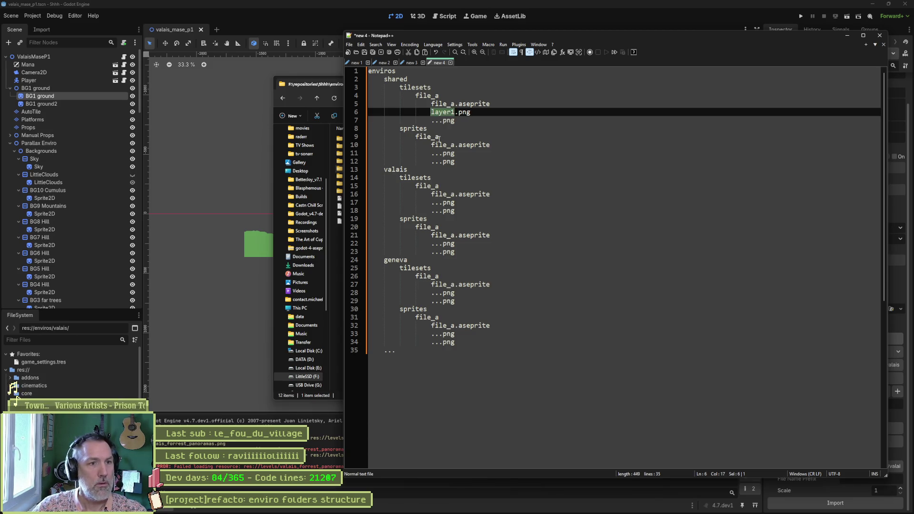
{"action": "key", "text": "Down"}
{"action": "key", "text": "Home"}
{"action": "key", "text": "shift+Right"}
{"action": "key", "text": "shift+Right"}
{"action": "key", "text": "shift+Right"}
{"action": "key", "text": "ctrl+v"}
{"action": "key", "text": "BackSpace"}
{"action": "type", "text": "2"}
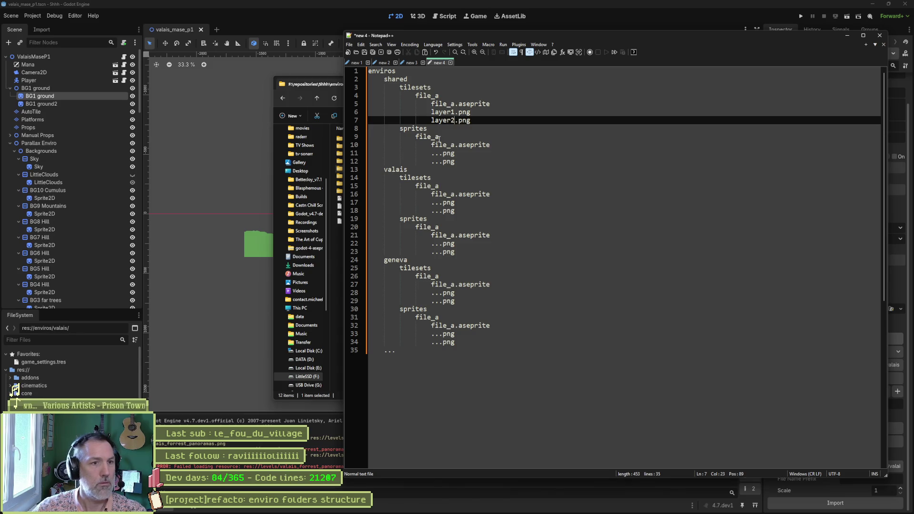
{"action": "left_click", "coordinate": [513, 119]}
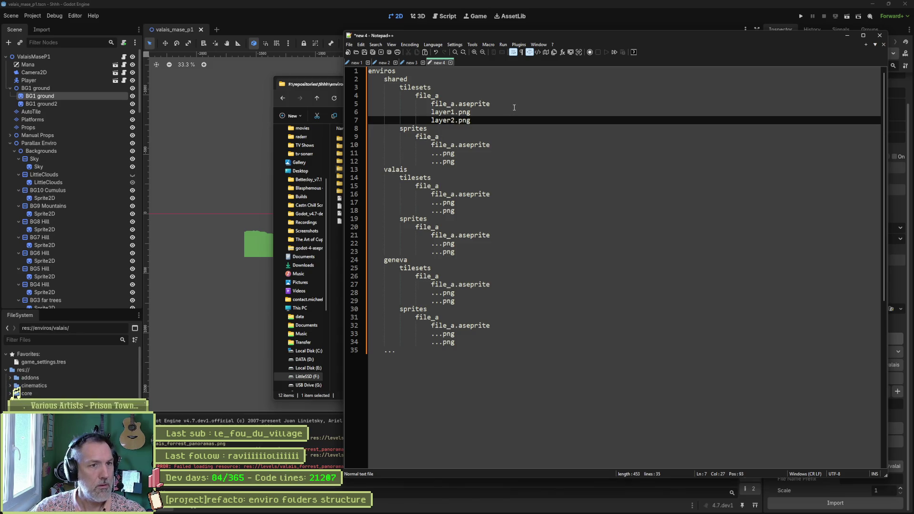
- Paste the layer1/layer2 file_a block into shared sprites, valais tilesets and valais sprites
{"action": "left_click", "coordinate": [500, 104], "text": "shift"}
{"action": "left_click", "coordinate": [485, 99], "text": "shift"}
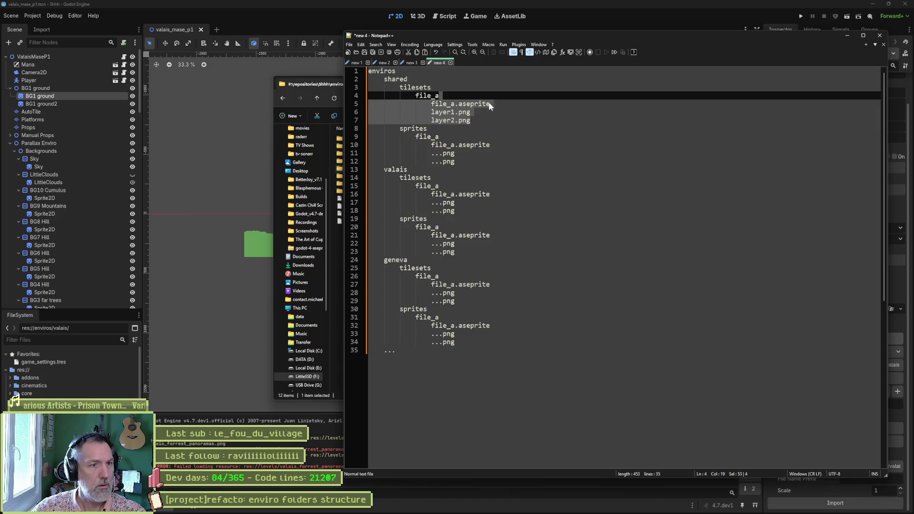
{"action": "key", "text": "ctrl+c"}
{"action": "left_click", "coordinate": [458, 161]}
{"action": "left_click", "coordinate": [441, 137], "text": "shift"}
{"action": "key", "text": "ctrl+v"}
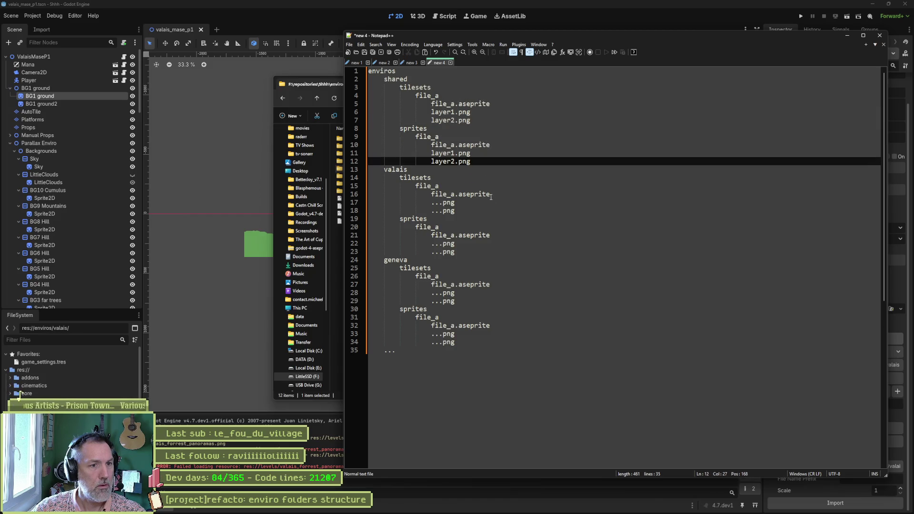
{"action": "left_click", "coordinate": [456, 211]}
{"action": "left_click", "coordinate": [491, 194], "text": "shift"}
{"action": "key", "text": "ctrl+v"}
{"action": "left_click", "coordinate": [456, 252]}
{"action": "left_click", "coordinate": [492, 227], "text": "shift"}
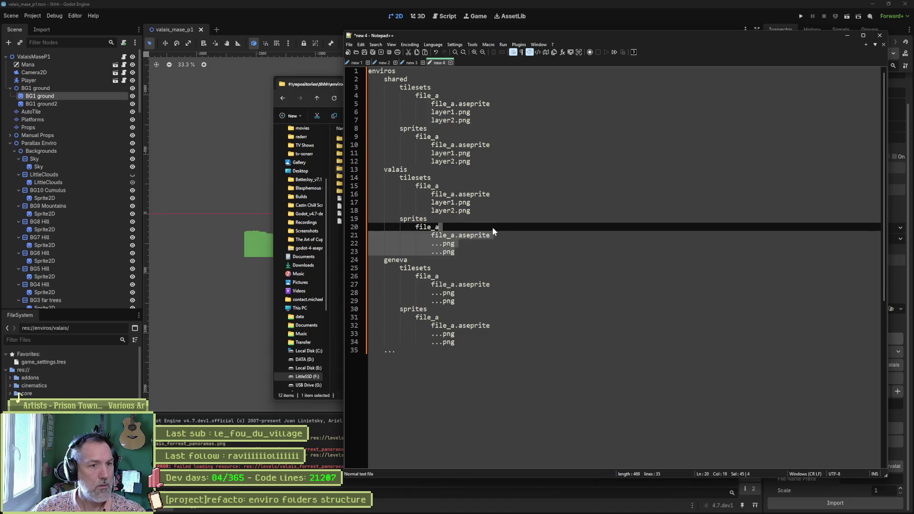
{"action": "key", "text": "ctrl+v"}
- Paste the same block into geneva tilesets and geneva sprites, then capture the notes as an image
{"action": "left_click", "coordinate": [456, 301]}
{"action": "left_click", "coordinate": [491, 268], "text": "shift"}
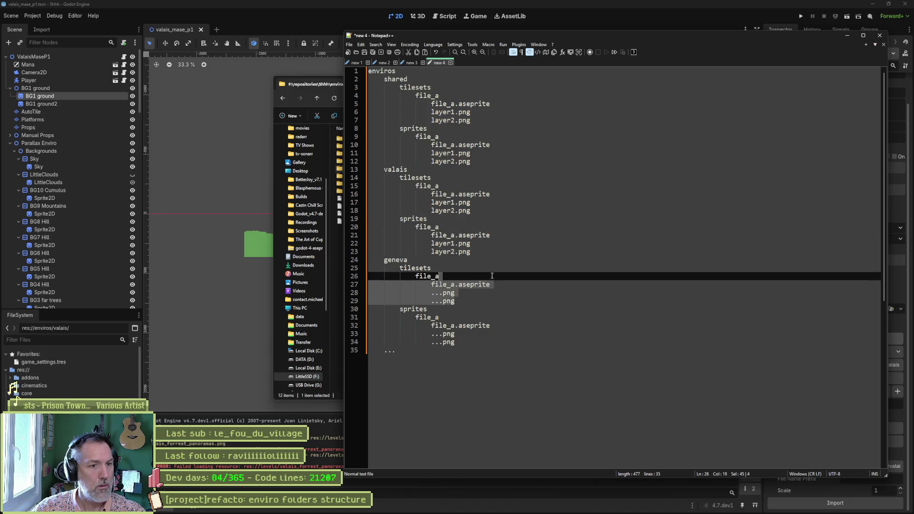
{"action": "key", "text": "ctrl+v"}
{"action": "left_click", "coordinate": [455, 342]}
{"action": "left_click", "coordinate": [491, 326], "text": "shift"}
{"action": "key", "text": "ctrl+v"}
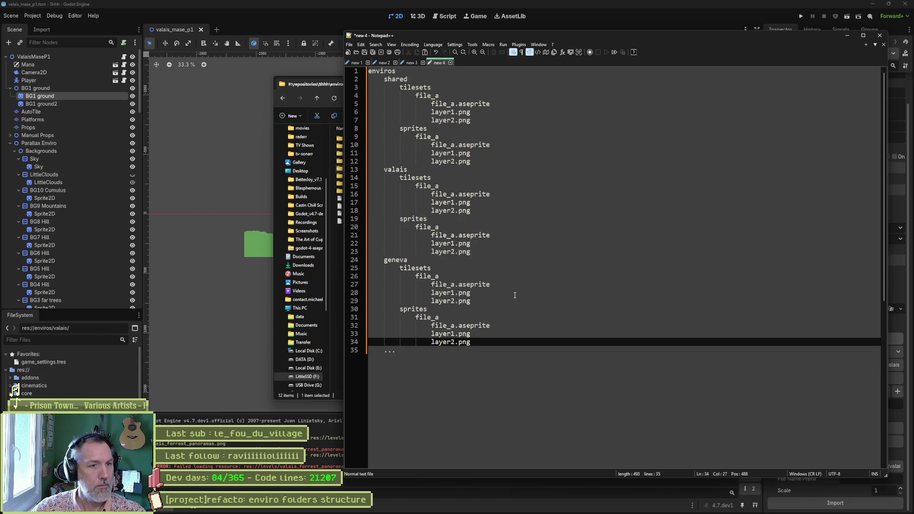
{"action": "left_click", "coordinate": [515, 409]}
{"action": "key", "text": "ctrl+Print"}
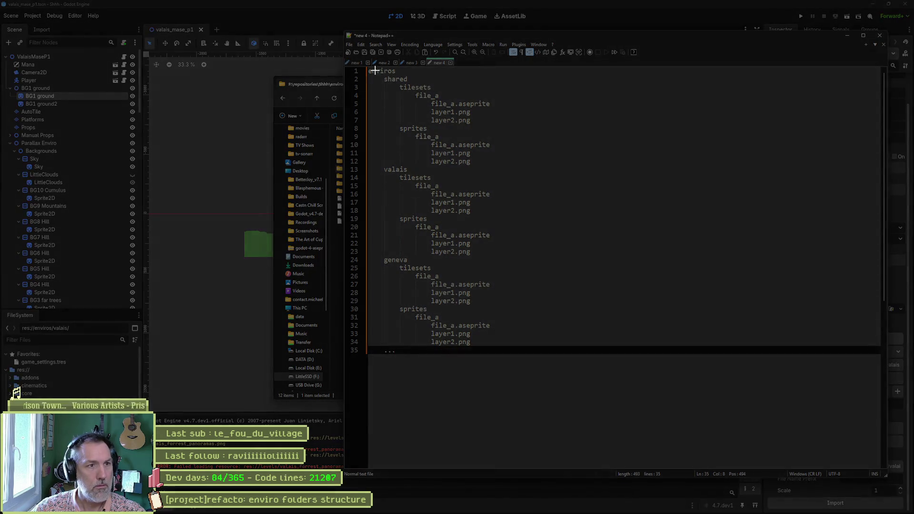
{"action": "left_click_drag", "start_coordinate": [367, 64], "coordinate": [510, 367]}
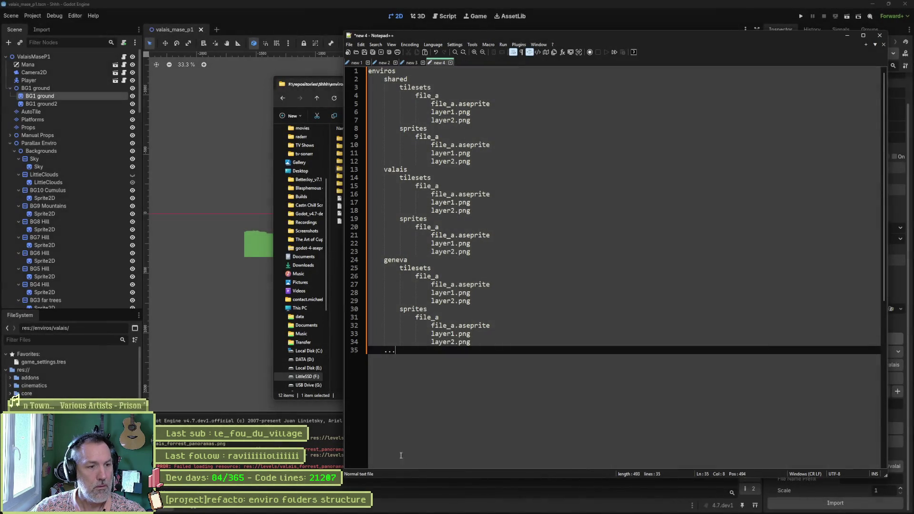
- Send the enviros folder-tree screenshot to Gemini, read its verdict favouring per-file folders, then minimize the browser
{"action": "left_click", "coordinate": [387, 506]}
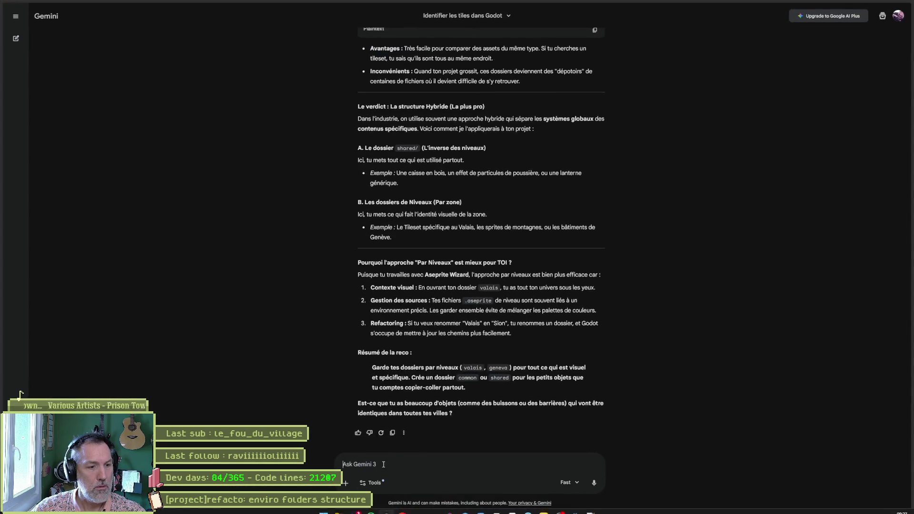
{"action": "key", "text": "ctrl+v"}
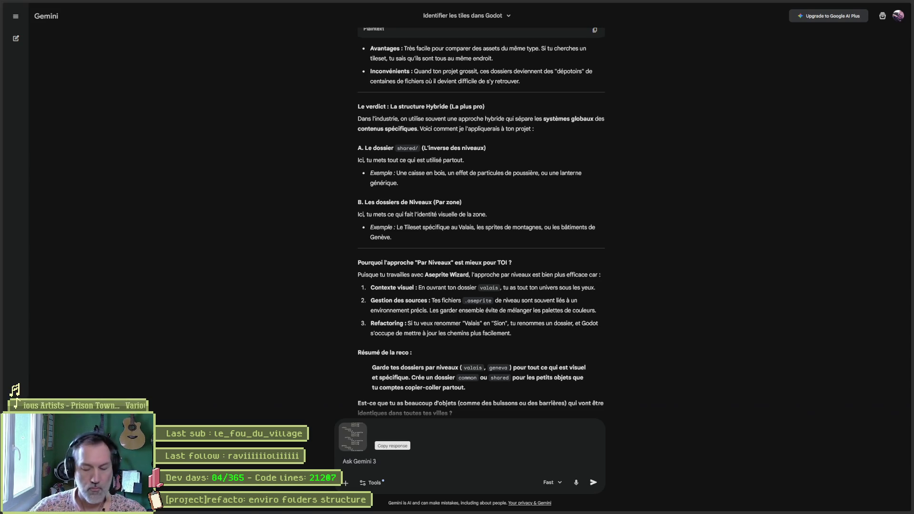
{"action": "key", "text": "Return"}
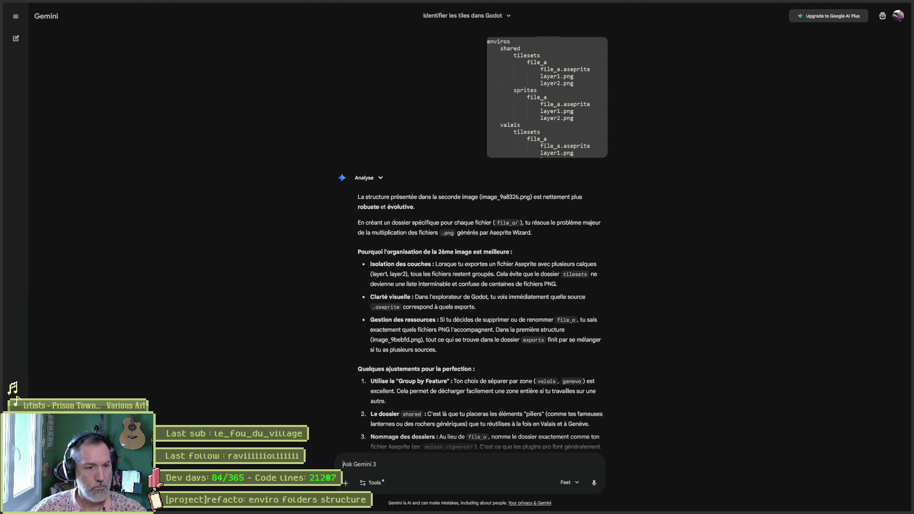
{"action": "scroll", "coordinate": [295, 368], "scroll_direction": "down", "scroll_amount": 3}
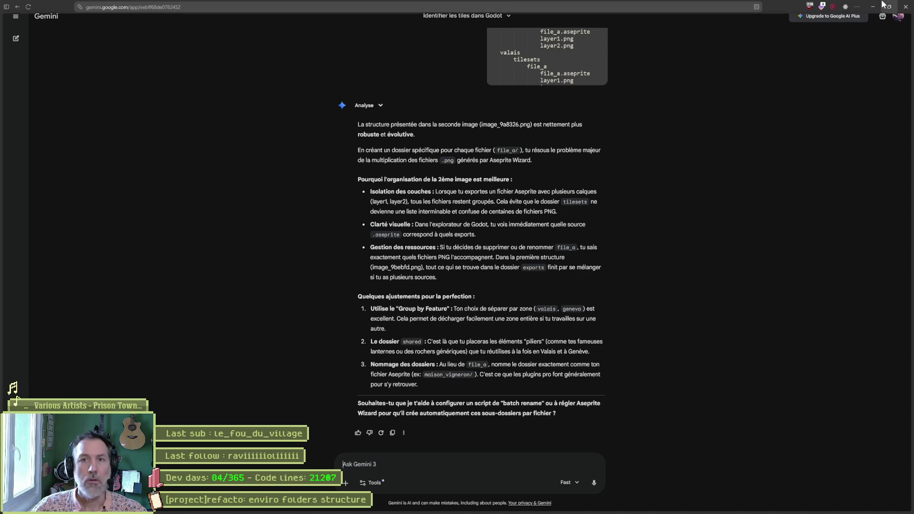
{"action": "left_click", "coordinate": [868, 6]}
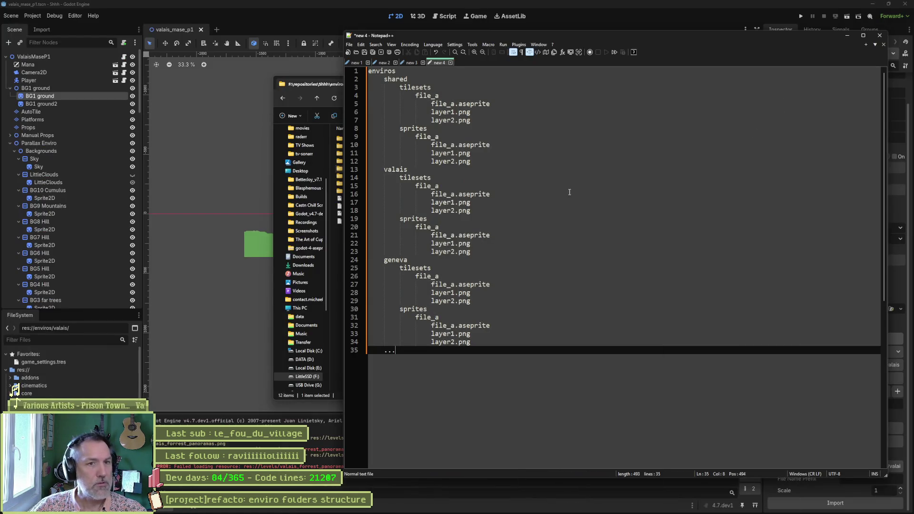
- Create tilesets and sprites subfolders inside the empty enviros/shared folder
{"action": "left_click", "coordinate": [847, 36]}
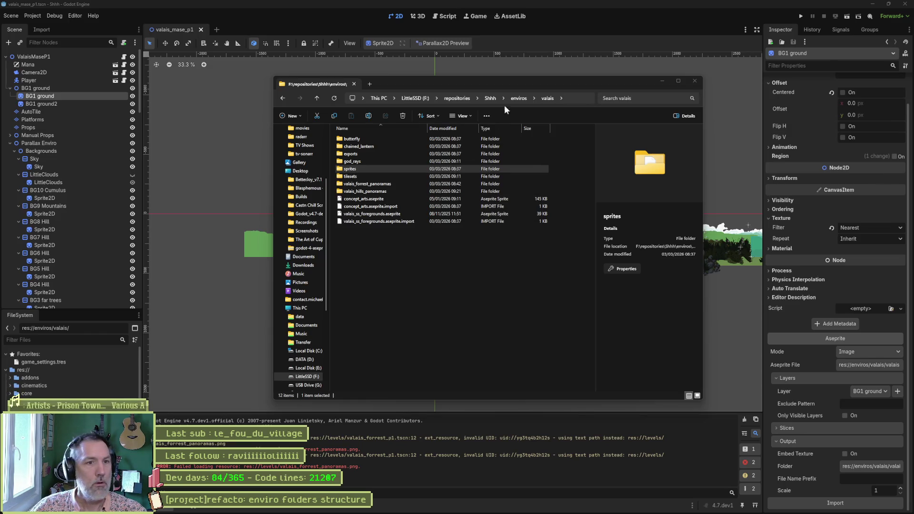
{"action": "left_click", "coordinate": [518, 99]}
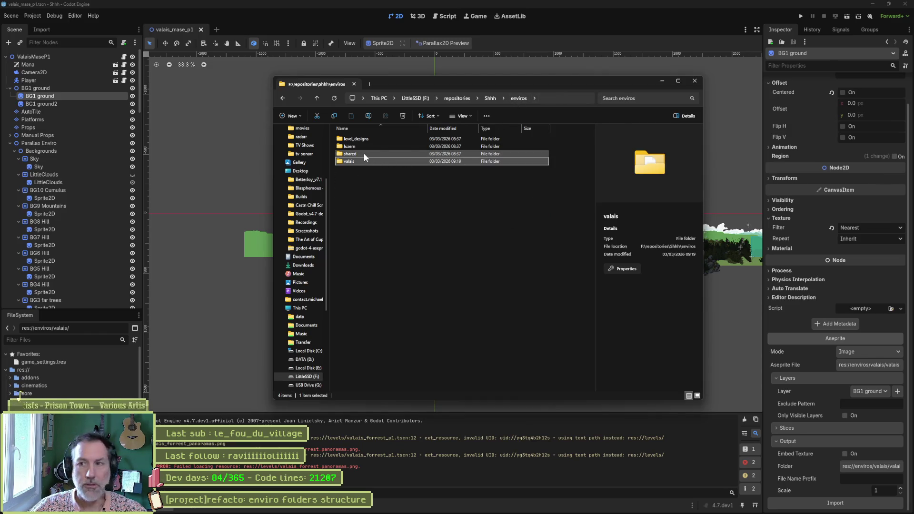
{"action": "double_click", "coordinate": [364, 154]}
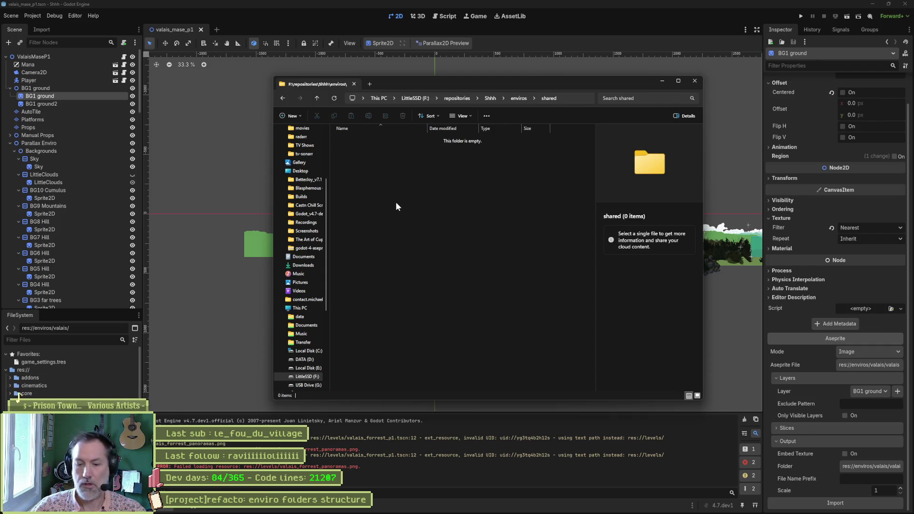
{"action": "key", "text": "ctrl+shift+n"}
{"action": "type", "text": "t"}
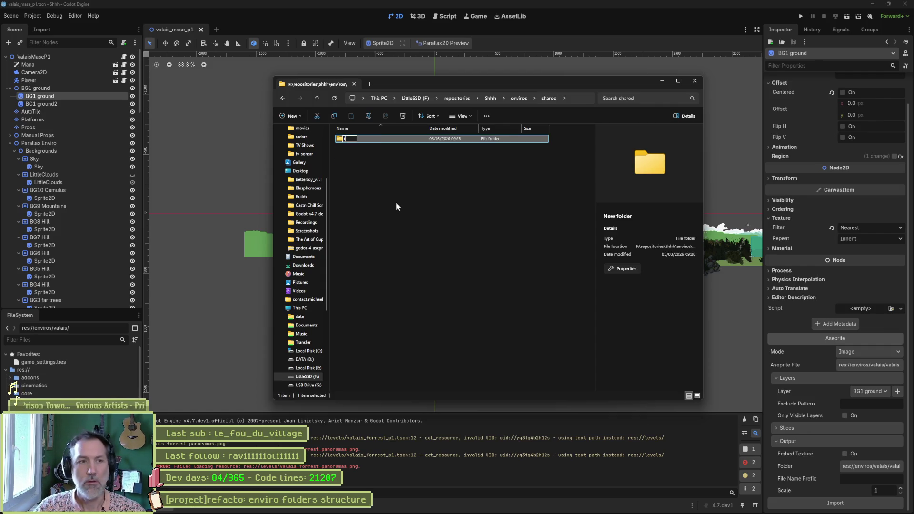
{"action": "type", "text": "ilesets"}
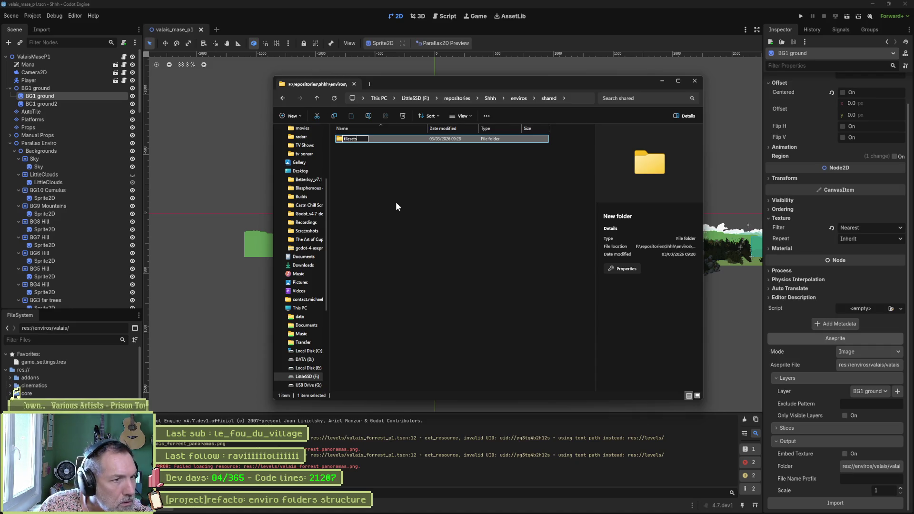
{"action": "key", "text": "Return"}
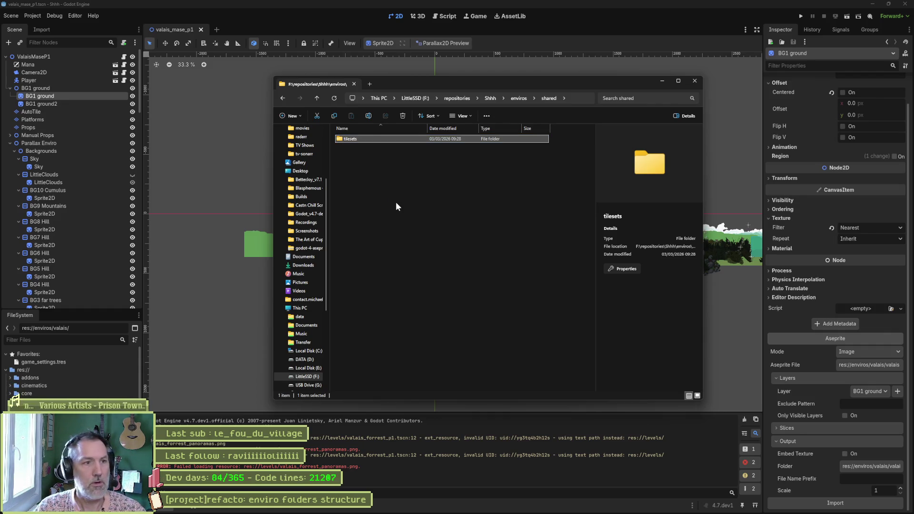
{"action": "key", "text": "ctrl+shift+n"}
{"action": "type", "text": "sprites"}
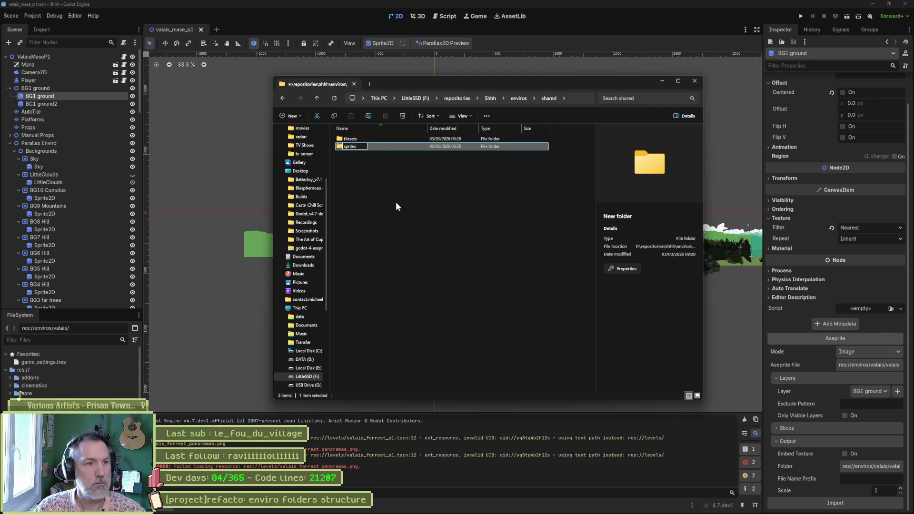
{"action": "key", "text": "Return"}
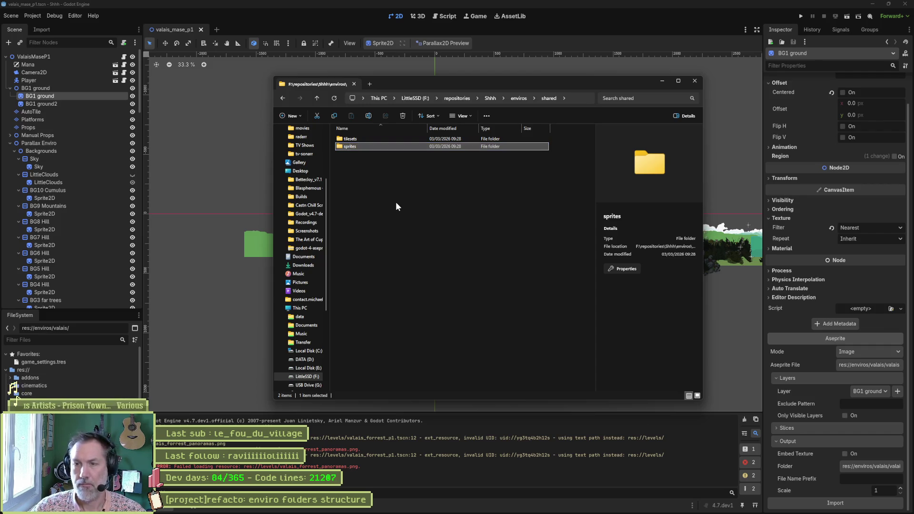
- Return to the enviros/valais folder, browse its contents, and switch back to Godot
{"action": "left_click", "coordinate": [513, 98]}
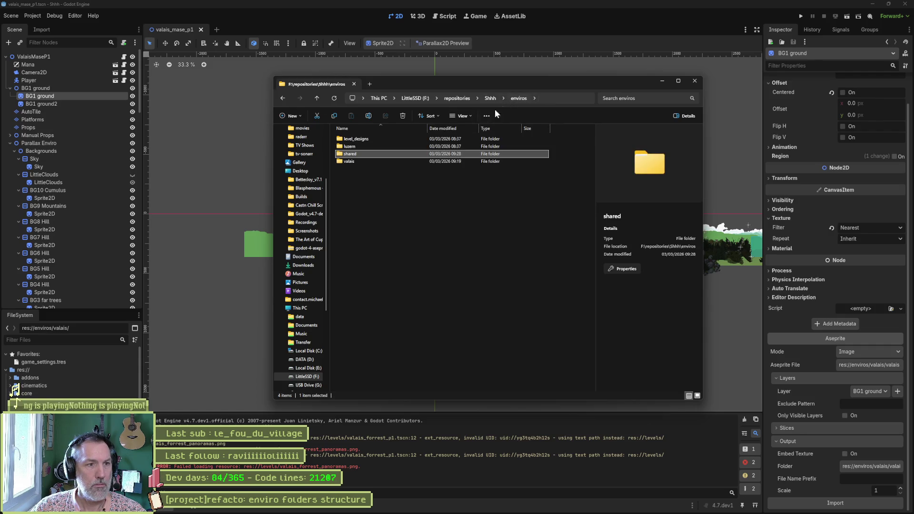
{"action": "double_click", "coordinate": [393, 159]}
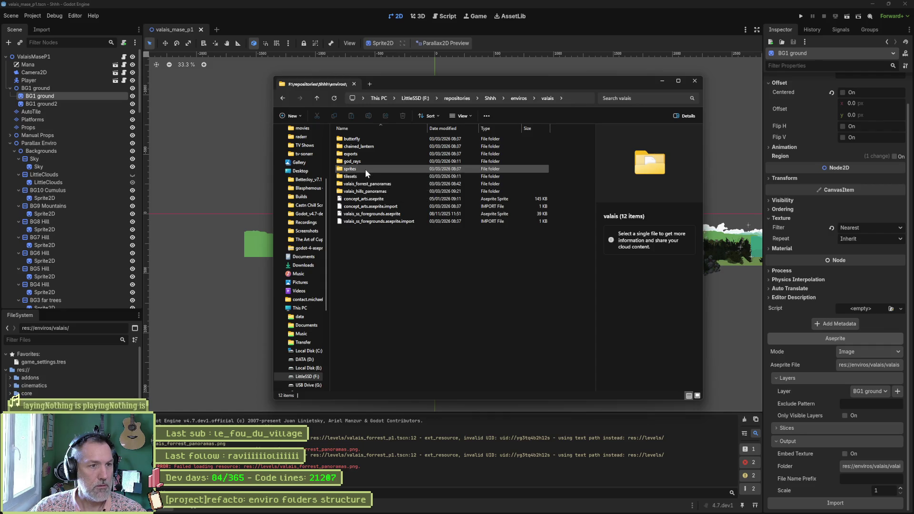
{"action": "mouse_move", "coordinate": [364, 170]}
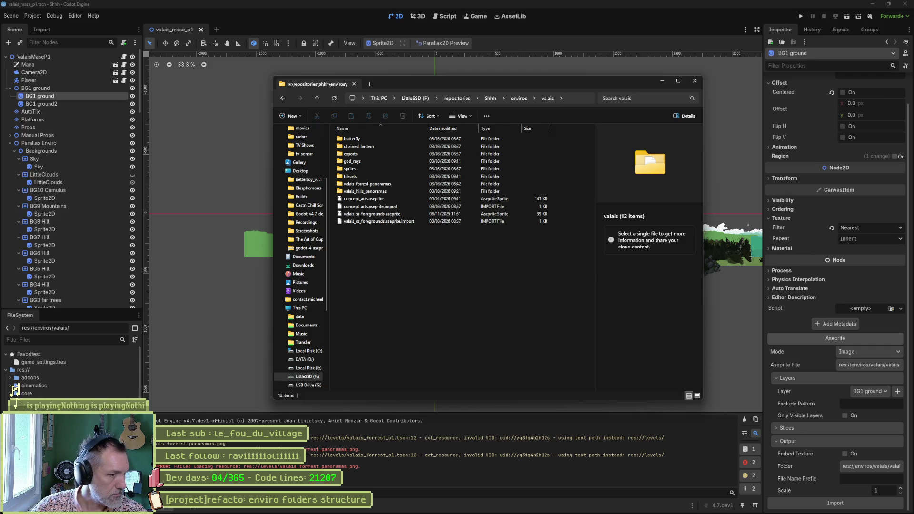
{"action": "scroll", "coordinate": [17, 395], "scroll_direction": "down", "scroll_amount": 3}
{"action": "left_click", "coordinate": [20, 391]}
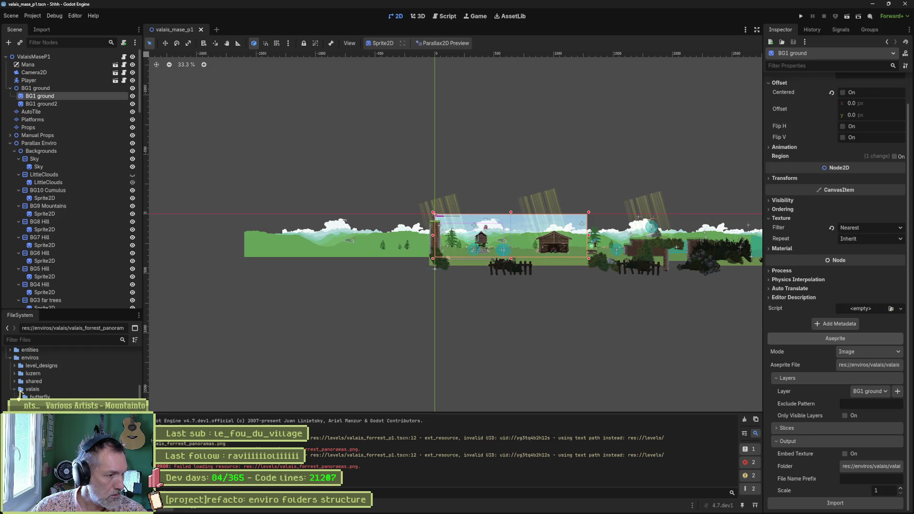
- Move the two selected items into the valais sprites folder
{"action": "left_click_drag", "start_coordinate": [17, 395], "coordinate": [28, 404]}
{"action": "left_click", "coordinate": [435, 268]}
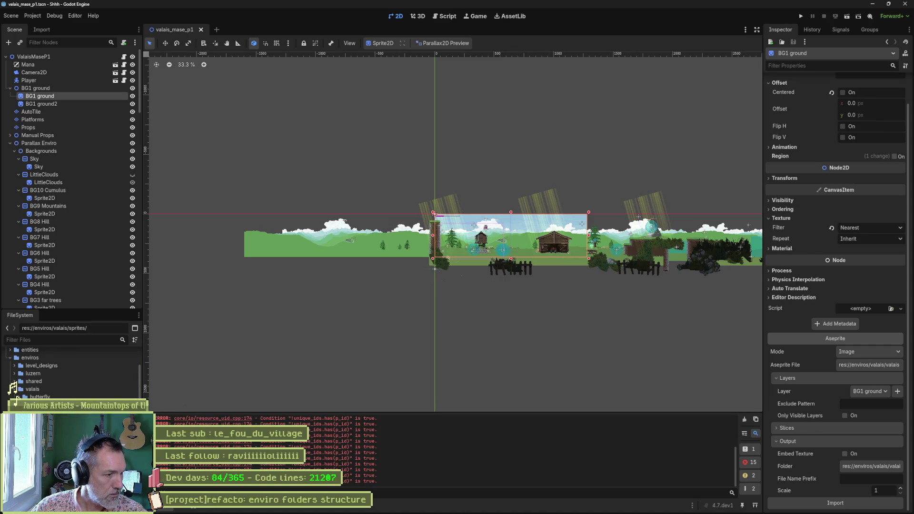
{"action": "scroll", "coordinate": [22, 391], "scroll_direction": "down", "scroll_amount": 5}
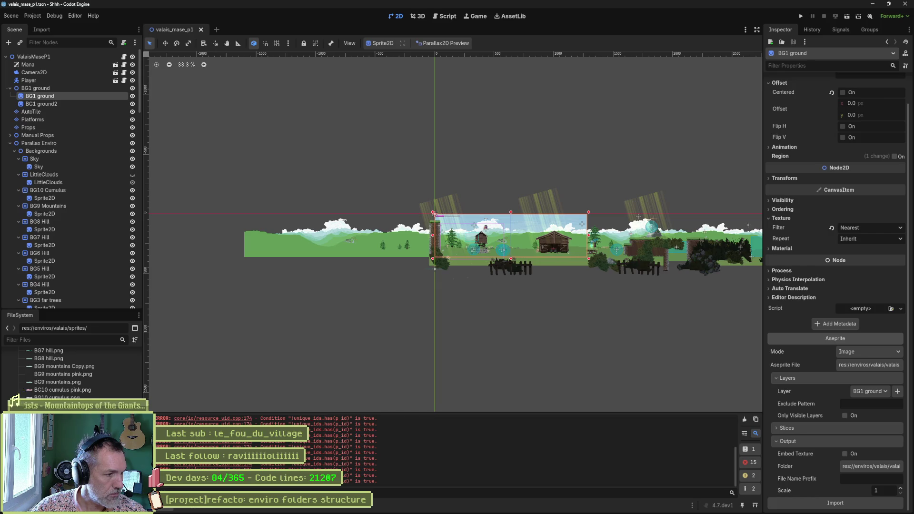
{"action": "scroll", "coordinate": [19, 395], "scroll_direction": "up", "scroll_amount": 5}
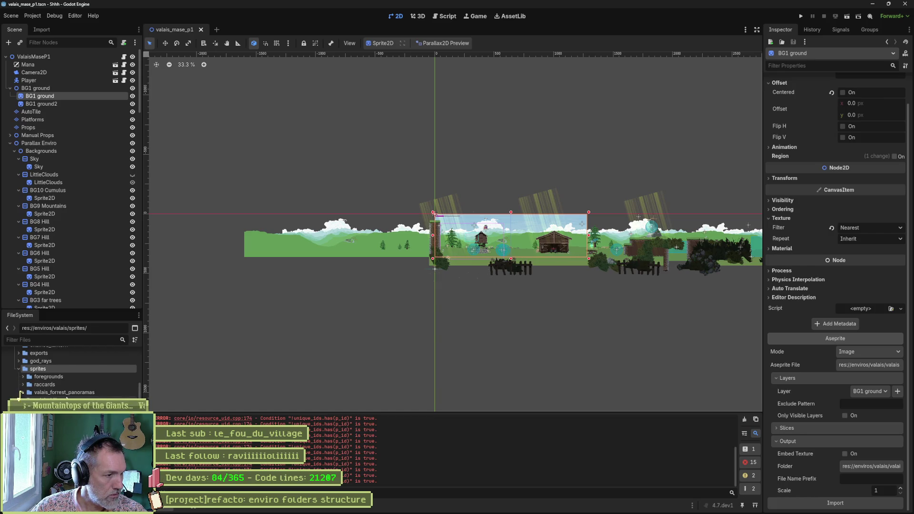
- Create a waterfall folder inside sprites and move the five waterfall files into it
{"action": "right_click", "coordinate": [48, 369]}
{"action": "mouse_move", "coordinate": [143, 376]}
{"action": "left_click", "coordinate": [181, 378]}
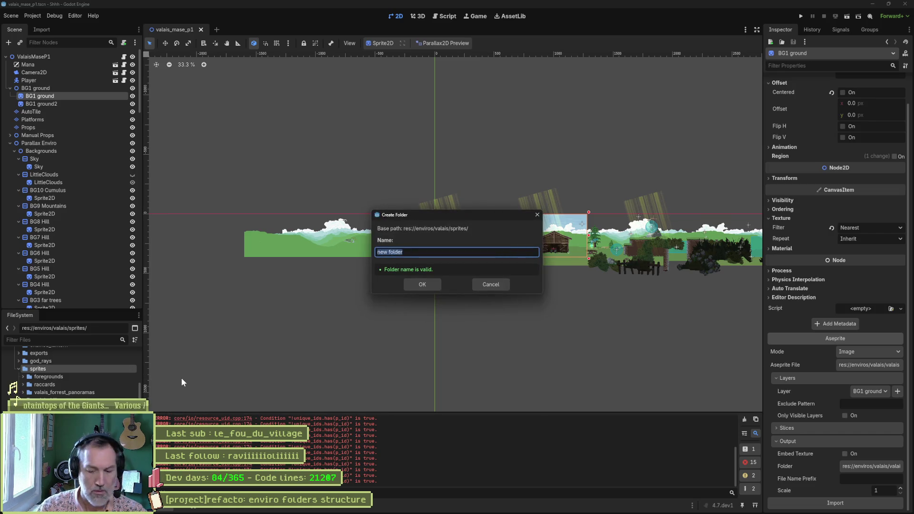
{"action": "type", "text": "waterfall"}
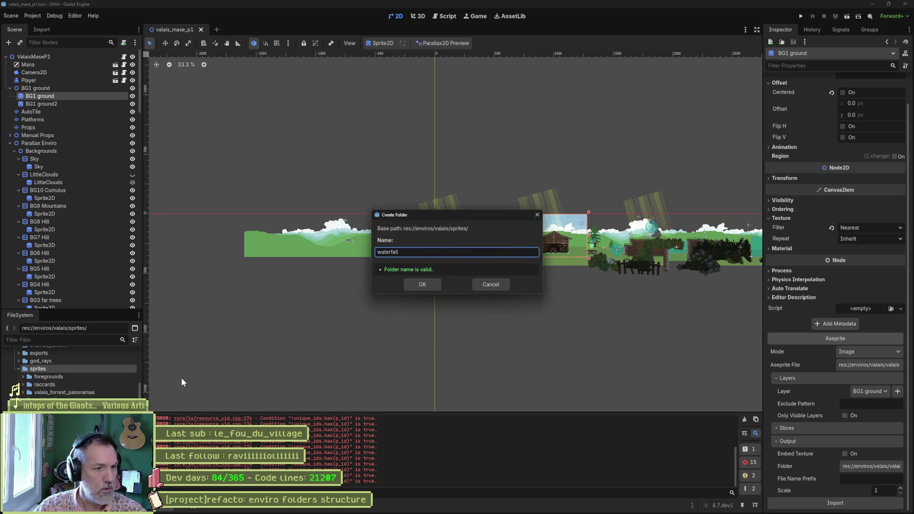
{"action": "key", "text": "Return"}
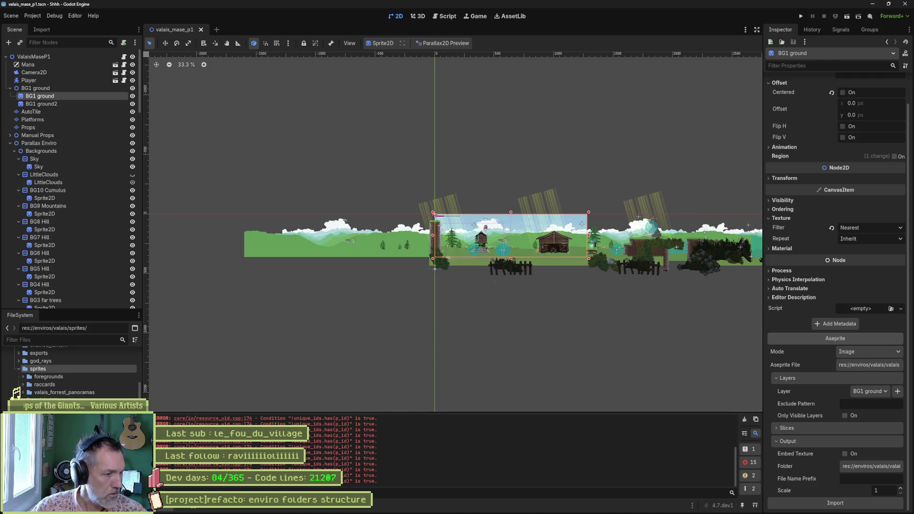
{"action": "scroll", "coordinate": [19, 395], "scroll_direction": "down", "scroll_amount": 5}
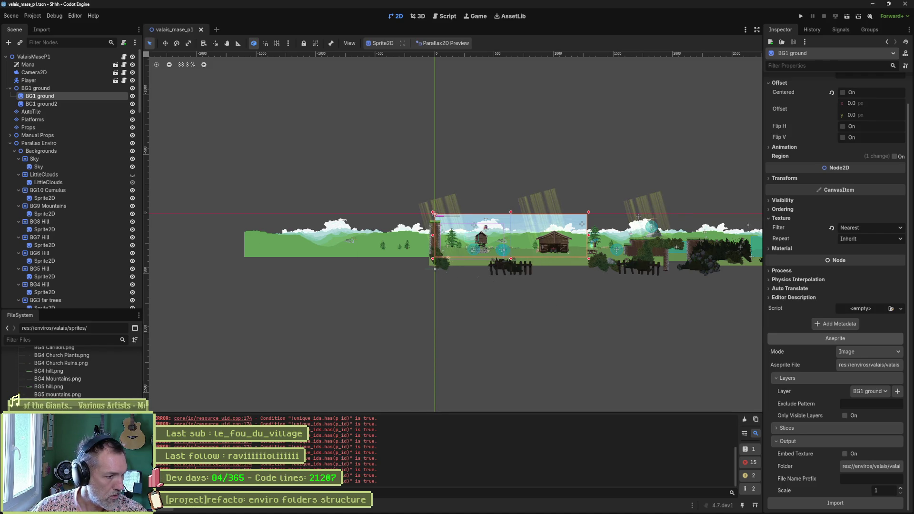
{"action": "scroll", "coordinate": [72, 372], "scroll_direction": "down", "scroll_amount": 3}
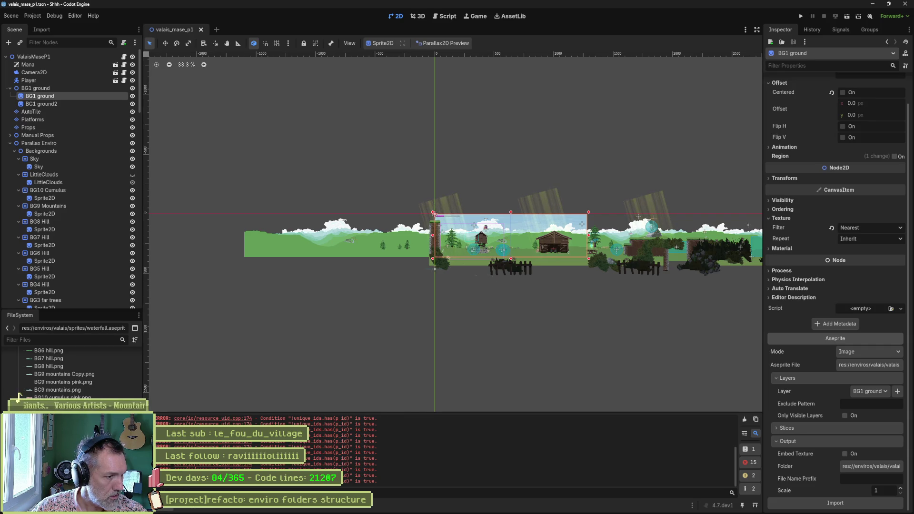
{"action": "mouse_move", "coordinate": [67, 420]}
{"action": "left_mouse_down"}
{"action": "mouse_move", "coordinate": [64, 340]}
{"action": "mouse_move", "coordinate": [43, 355]}
{"action": "left_mouse_up"}
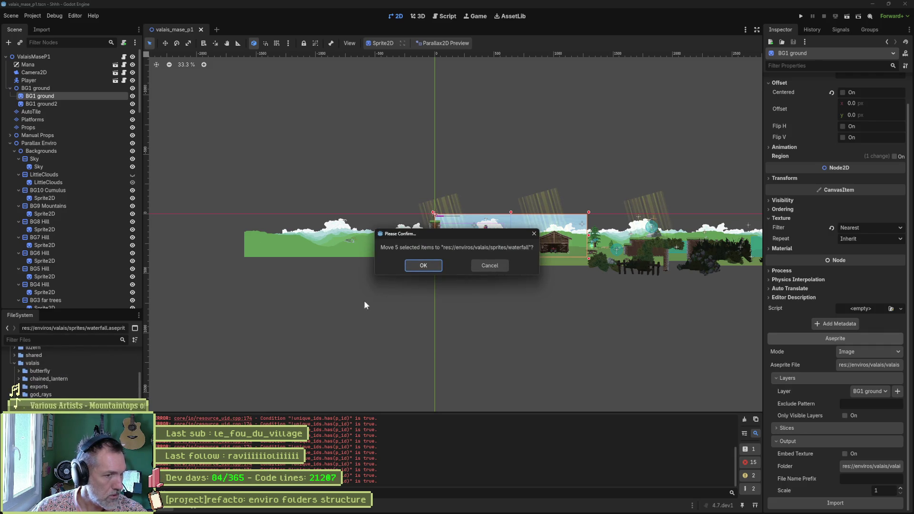
{"action": "left_click", "coordinate": [415, 266]}
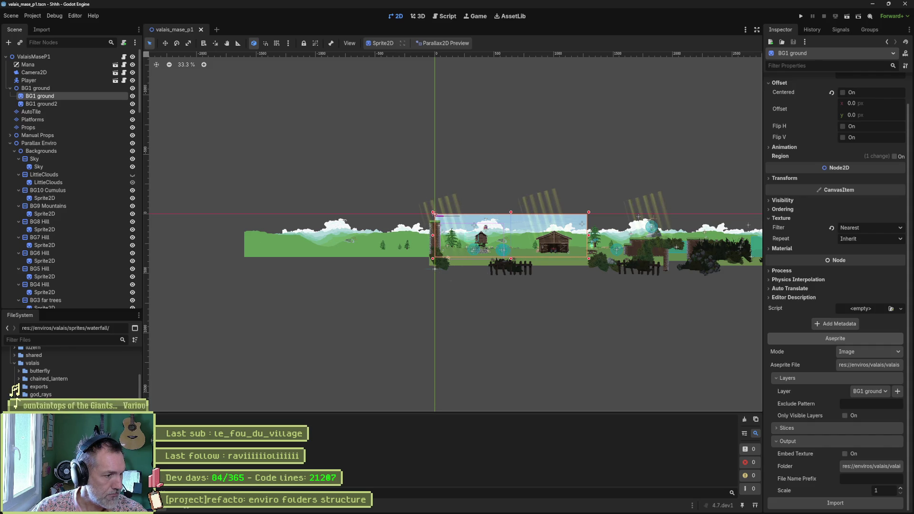
- Save the valais_mase_p1 scene, run the project with F5, and stop it with F8
{"action": "key", "text": "ctrl+s"}
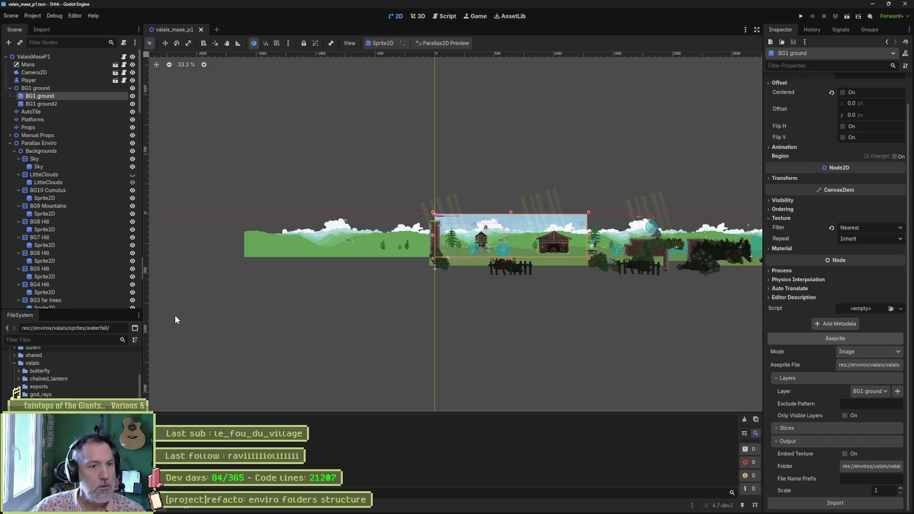
{"action": "key", "text": "F5"}
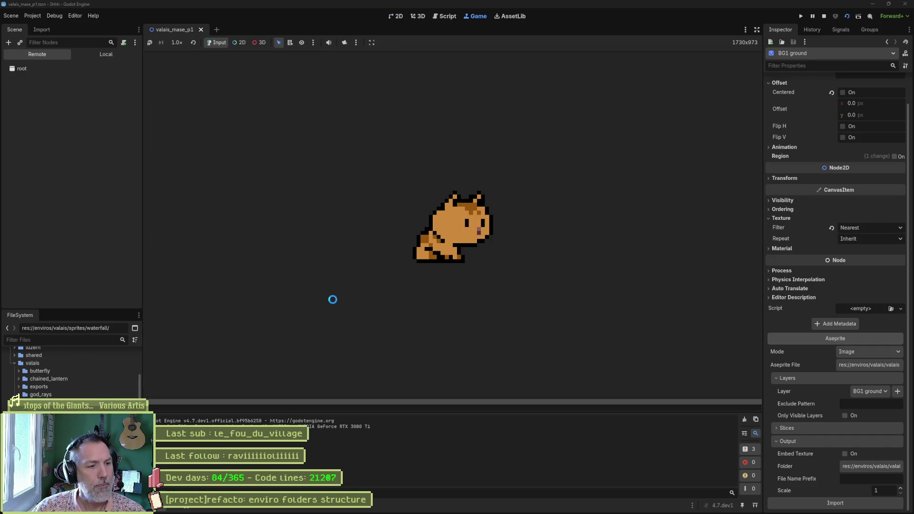
{"action": "key", "text": "F8"}
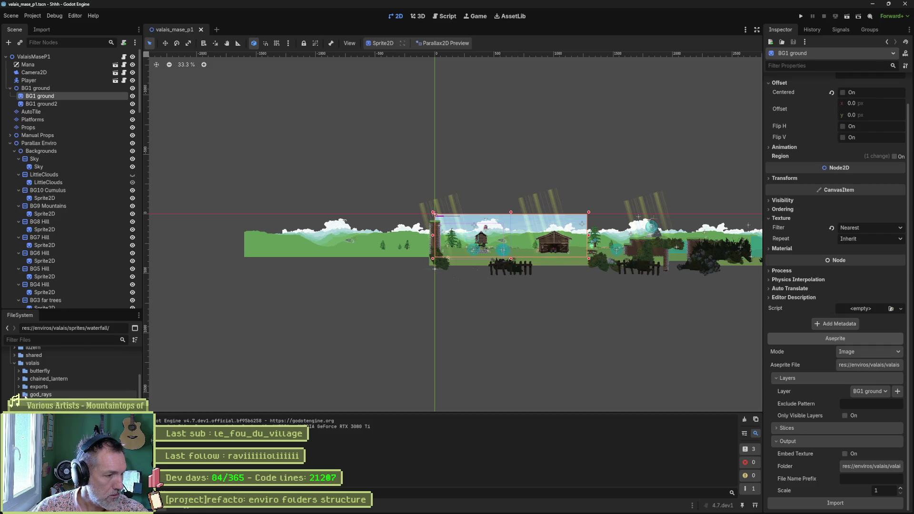
- Move the god_rays, chained_lantern and butterfly folders into valais sprites
{"action": "left_click_drag", "start_coordinate": [33, 394], "coordinate": [22, 403]}
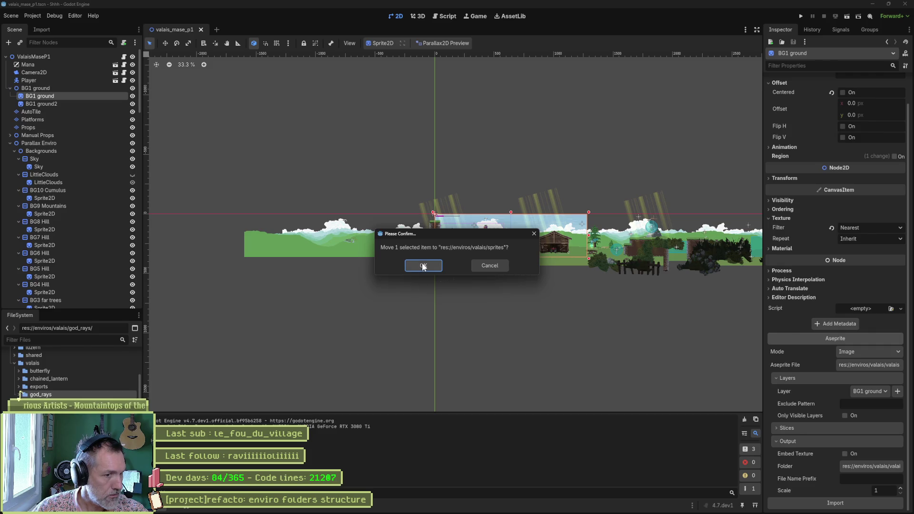
{"action": "left_click", "coordinate": [423, 266]}
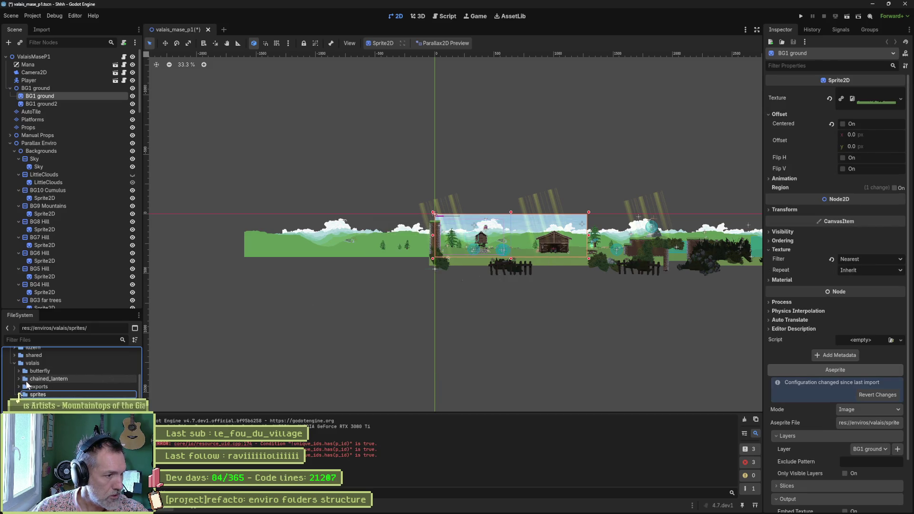
{"action": "left_click_drag", "start_coordinate": [26, 381], "coordinate": [26, 395]}
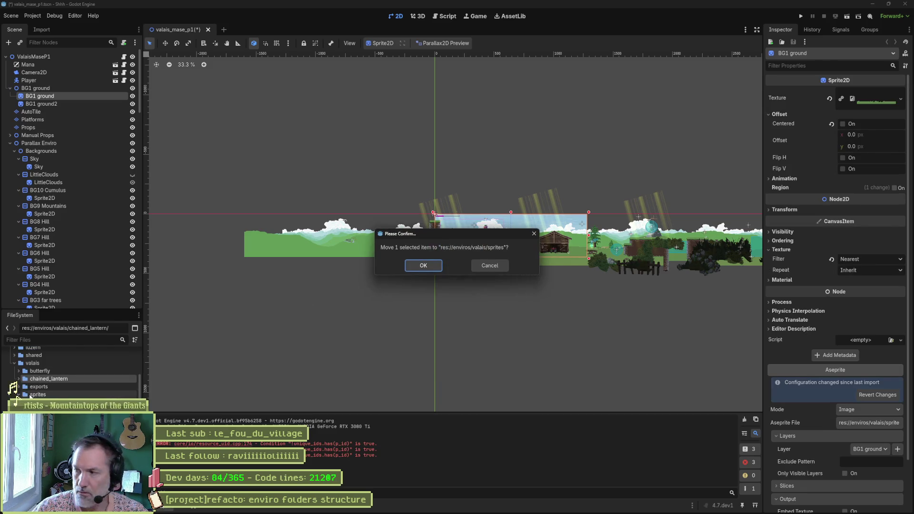
{"action": "left_click", "coordinate": [410, 265]}
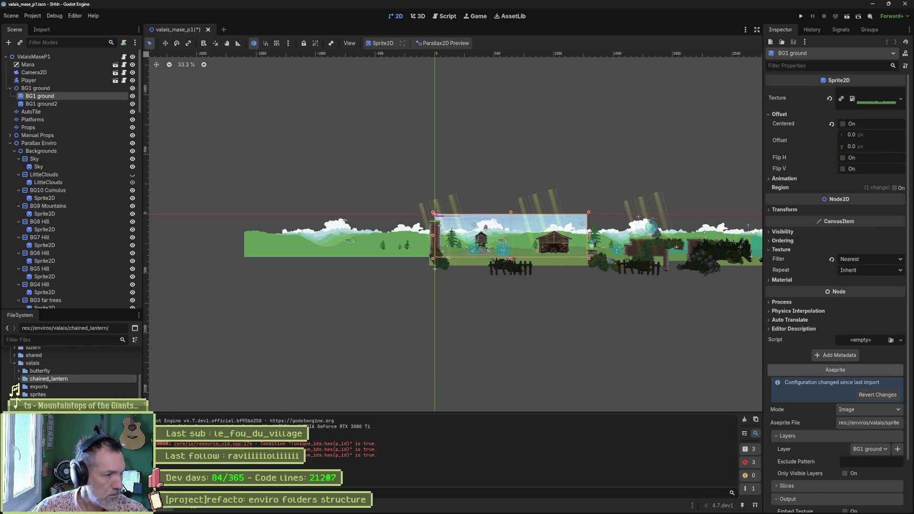
{"action": "left_click_drag", "start_coordinate": [28, 371], "coordinate": [32, 388]}
{"action": "left_click", "coordinate": [418, 266]}
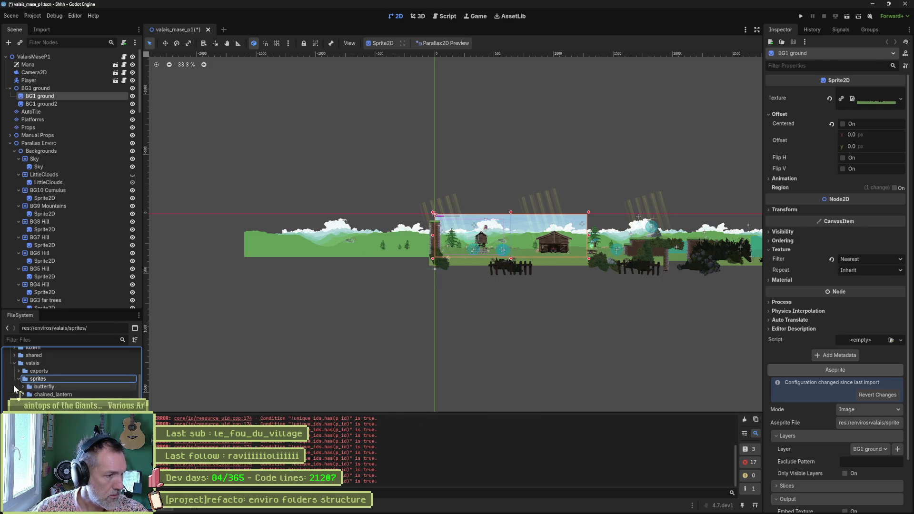
- Expand and collapse the exports folder and scroll the FileSystem dock to check the layout
{"action": "left_click", "coordinate": [19, 371]}
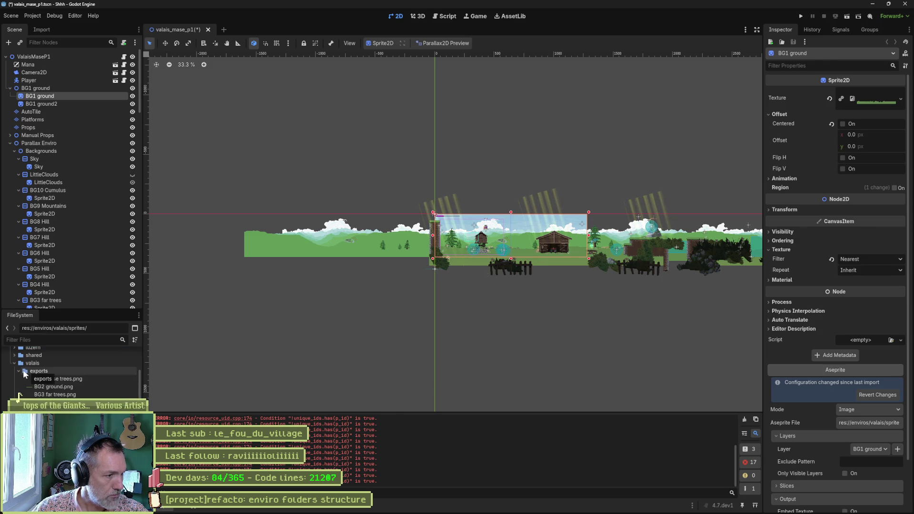
{"action": "left_click", "coordinate": [22, 371]}
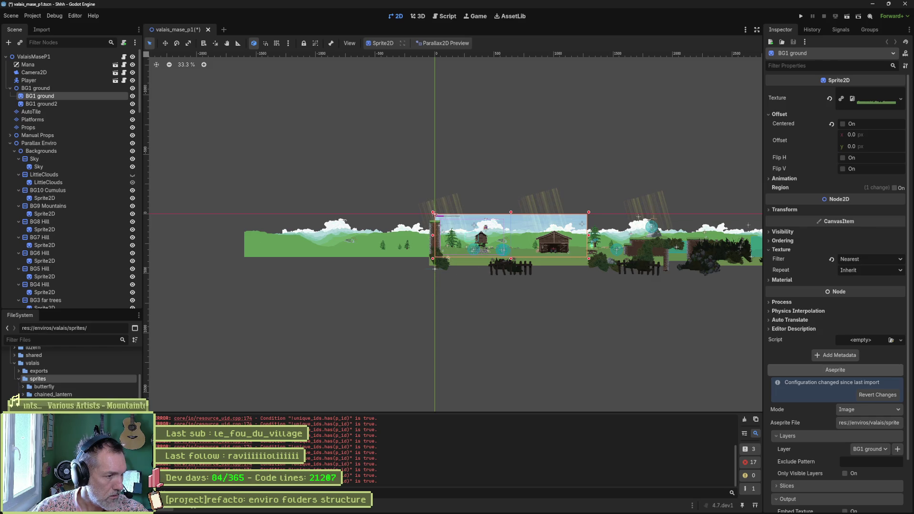
{"action": "scroll", "coordinate": [20, 393], "scroll_direction": "down", "scroll_amount": 10}
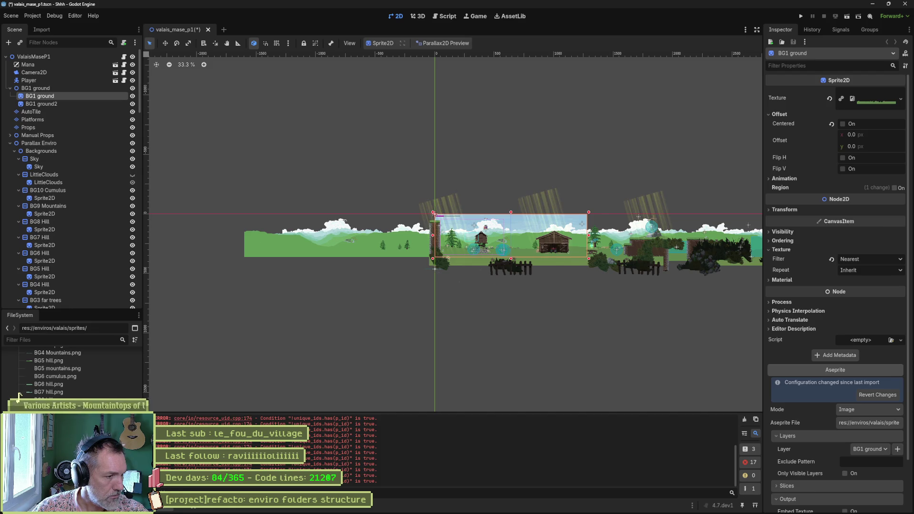
{"action": "scroll", "coordinate": [72, 372], "scroll_direction": "up", "scroll_amount": 5}
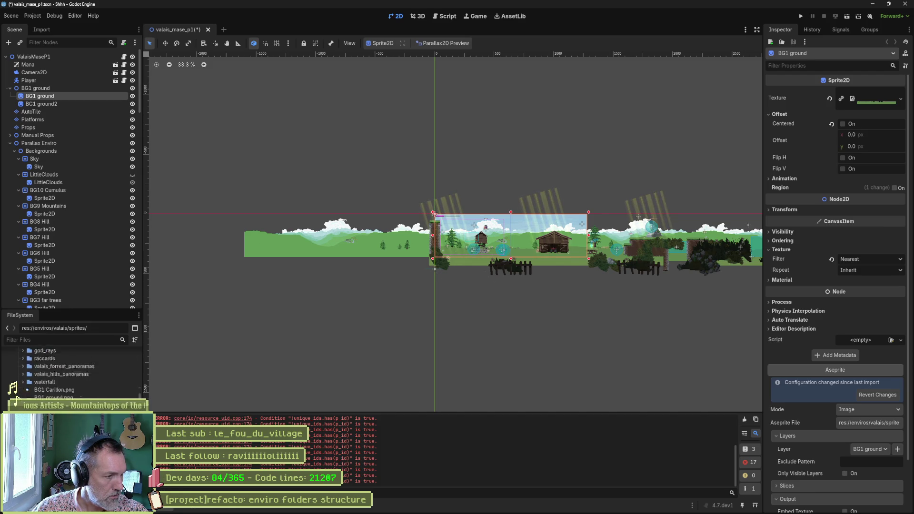
{"action": "scroll", "coordinate": [71, 372], "scroll_direction": "up", "scroll_amount": 5}
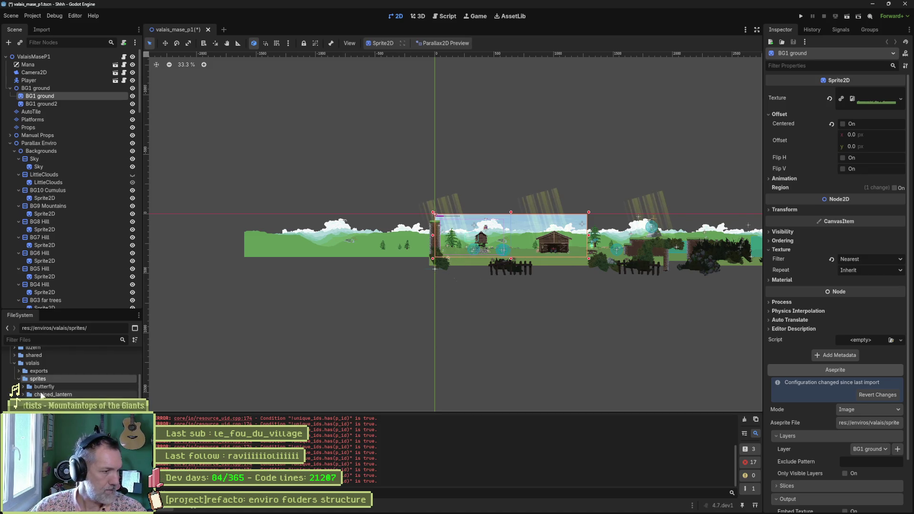
{"action": "scroll", "coordinate": [42, 395], "scroll_direction": "up", "scroll_amount": 2}
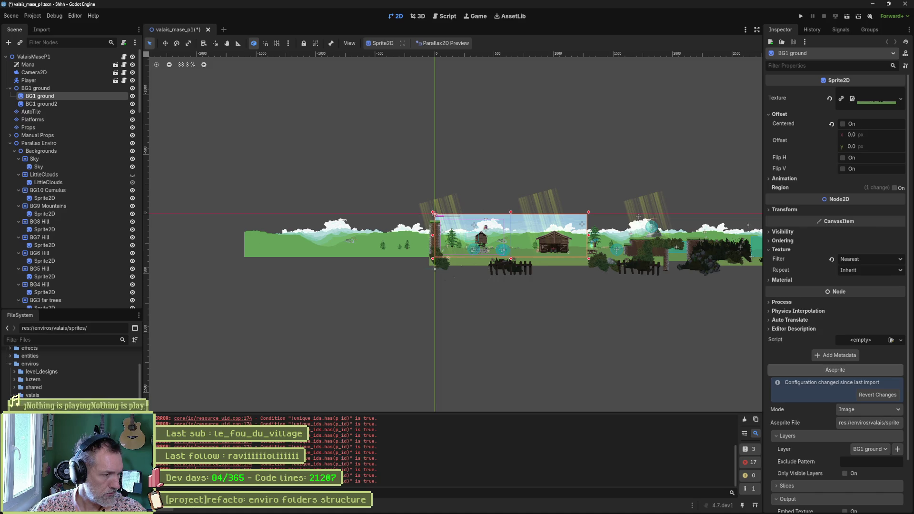
{"action": "key", "text": "Down"}
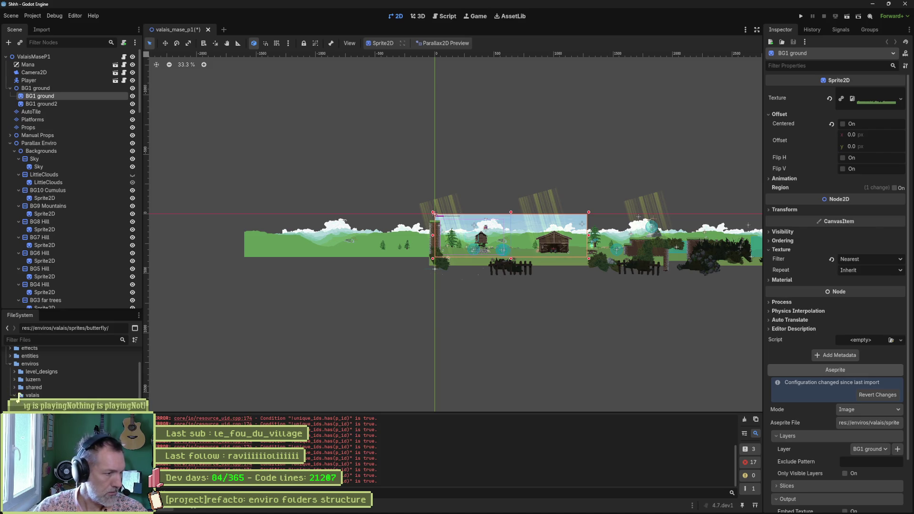
{"action": "type", "text": "ies"}
- Commit the folder name butterflies, then open the raccards folder in the system file explorer
{"action": "key", "text": "Return"}
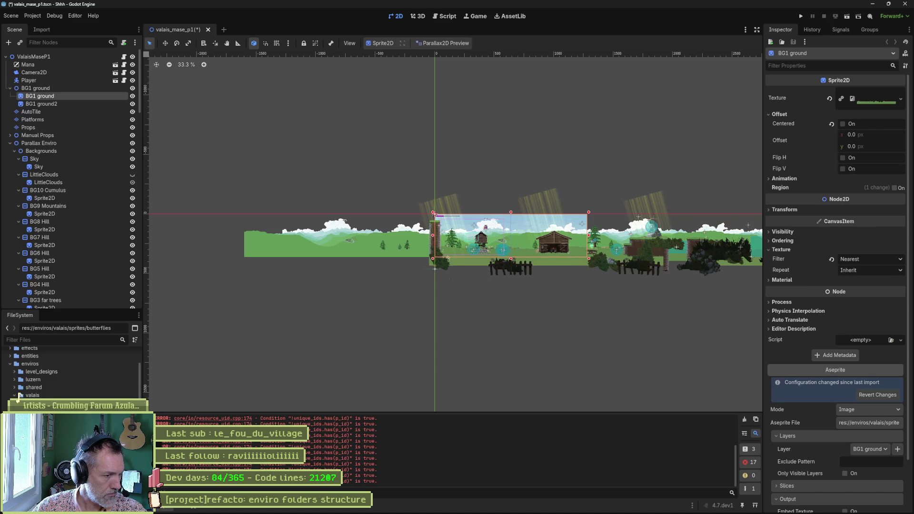
{"action": "right_click", "coordinate": [88, 362]}
{"action": "left_click", "coordinate": [119, 506]}
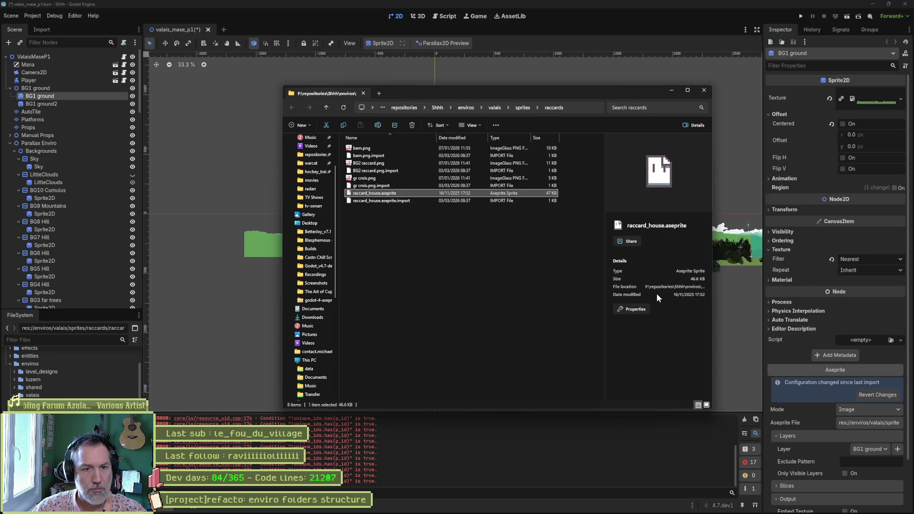
- Add a Dimensions column to the raccards file list, then bring raccard_house forward in Aseprite
{"action": "right_click", "coordinate": [579, 142]}
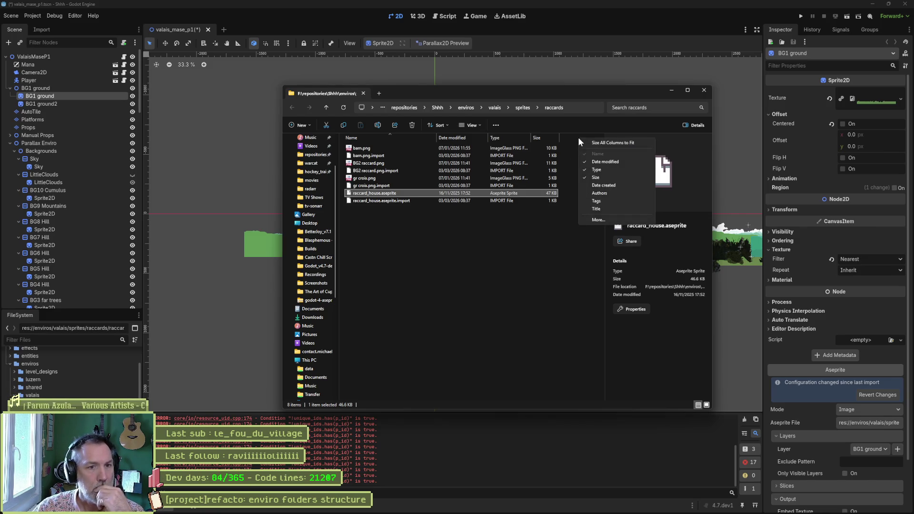
{"action": "left_click", "coordinate": [602, 219]}
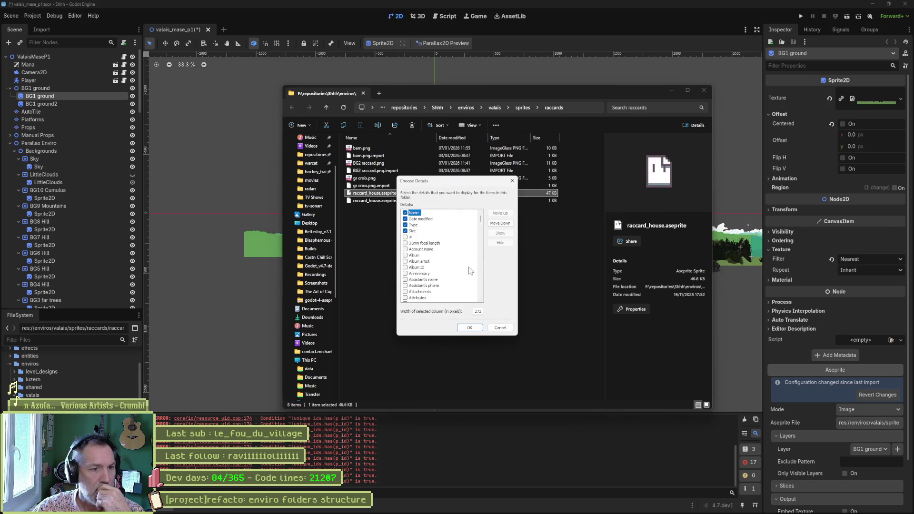
{"action": "scroll", "coordinate": [470, 270], "scroll_direction": "down", "scroll_amount": 1}
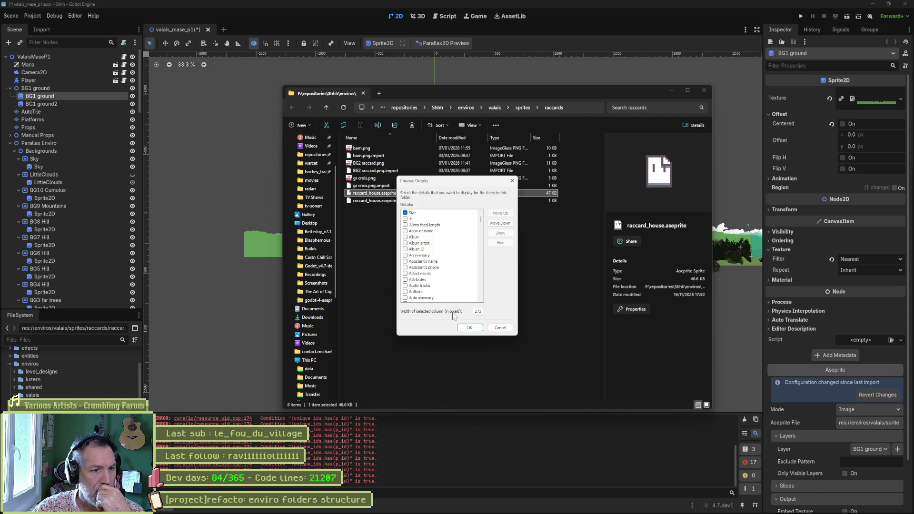
{"action": "scroll", "coordinate": [450, 277], "scroll_direction": "down", "scroll_amount": 10}
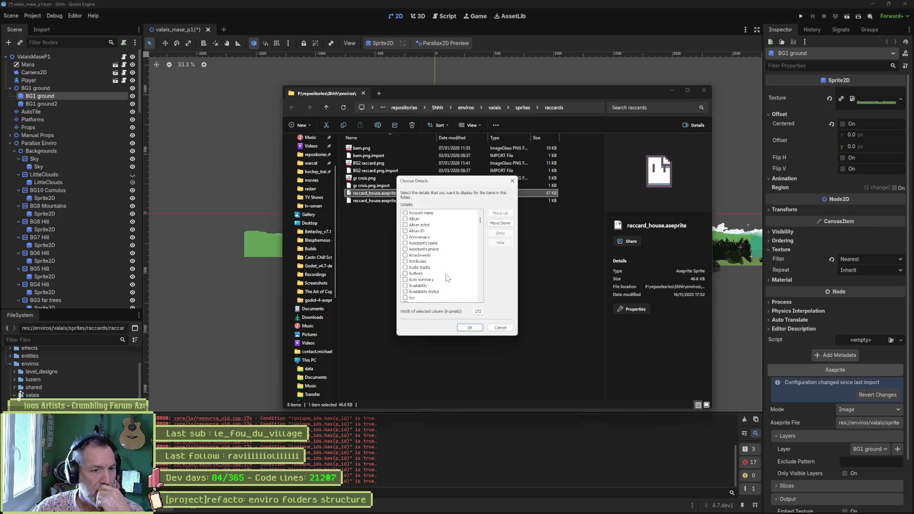
{"action": "scroll", "coordinate": [449, 272], "scroll_direction": "down", "scroll_amount": 8}
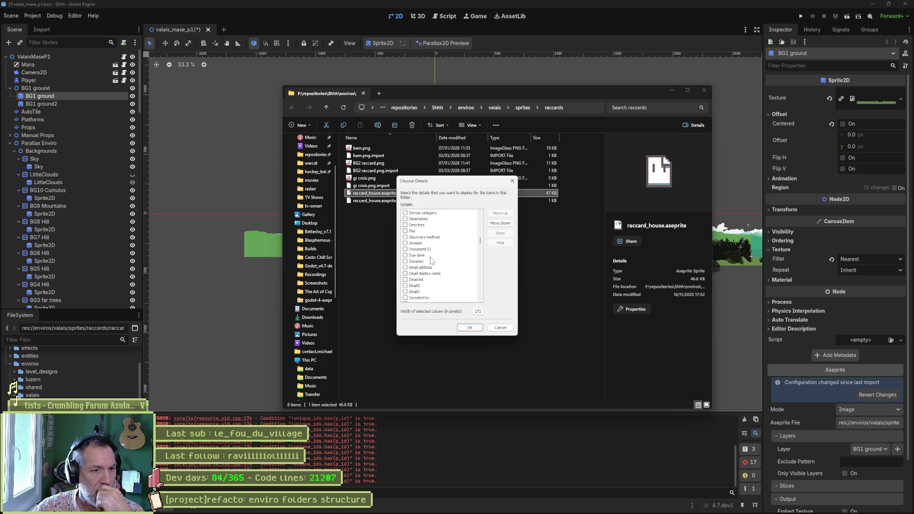
{"action": "left_click", "coordinate": [421, 220]}
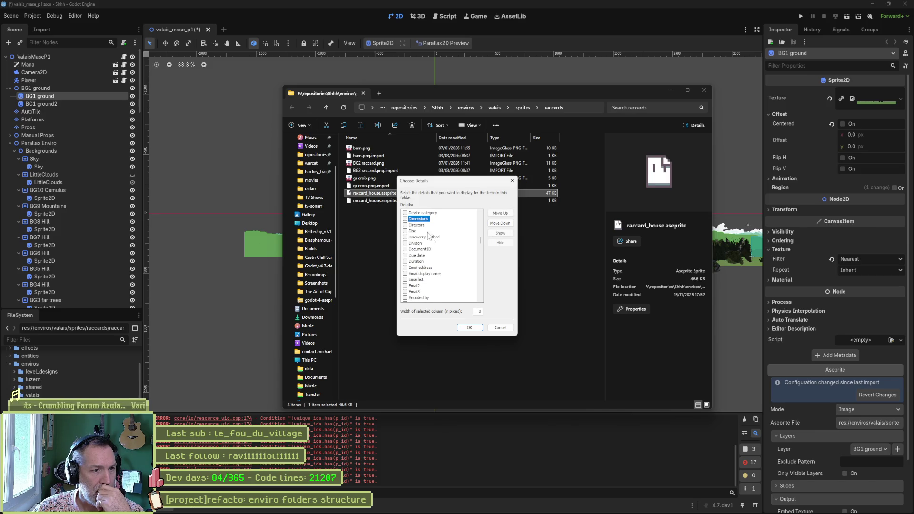
{"action": "left_click", "coordinate": [405, 219]}
{"action": "left_click", "coordinate": [470, 328]}
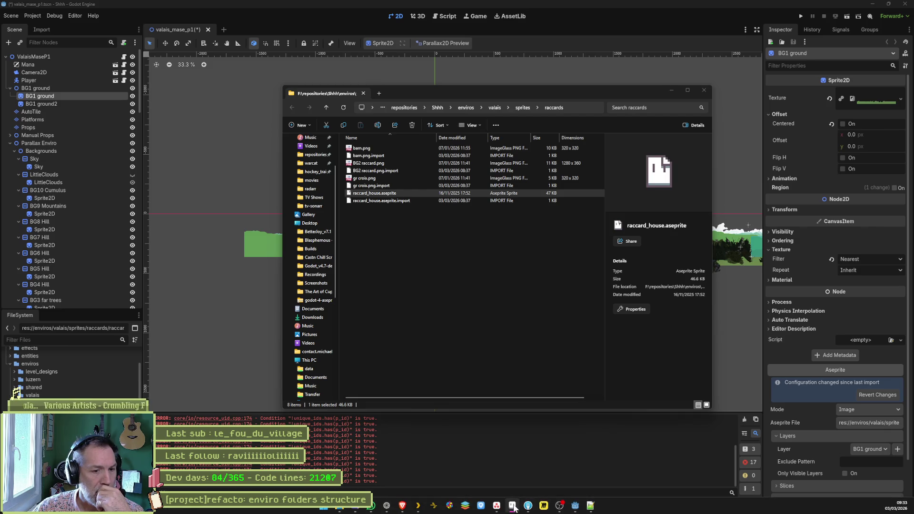
{"action": "left_click", "coordinate": [513, 506]}
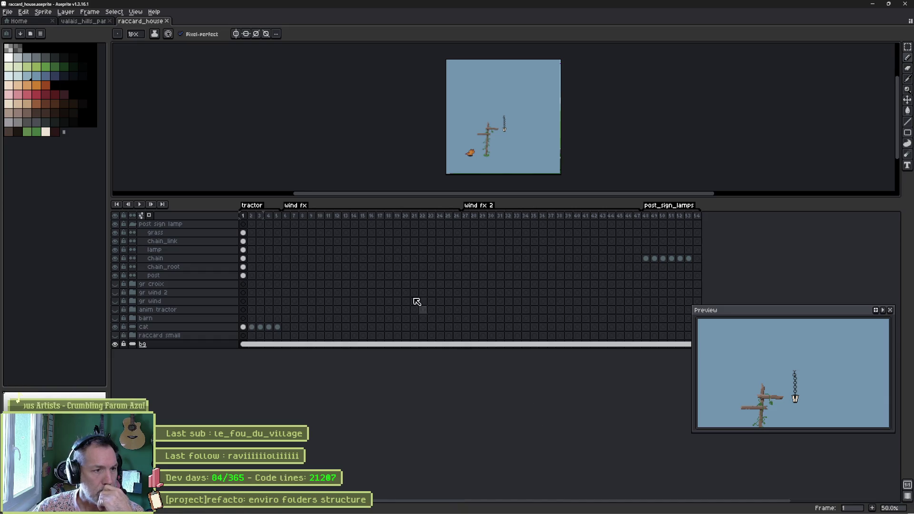
- Select frames 1–3 of raccard_house, toggle the barn layer on and off, then minimize Aseprite
{"action": "mouse_move", "coordinate": [244, 215]}
{"action": "left_mouse_down"}
{"action": "mouse_move", "coordinate": [698, 219]}
{"action": "mouse_move", "coordinate": [246, 216]}
{"action": "left_mouse_up"}
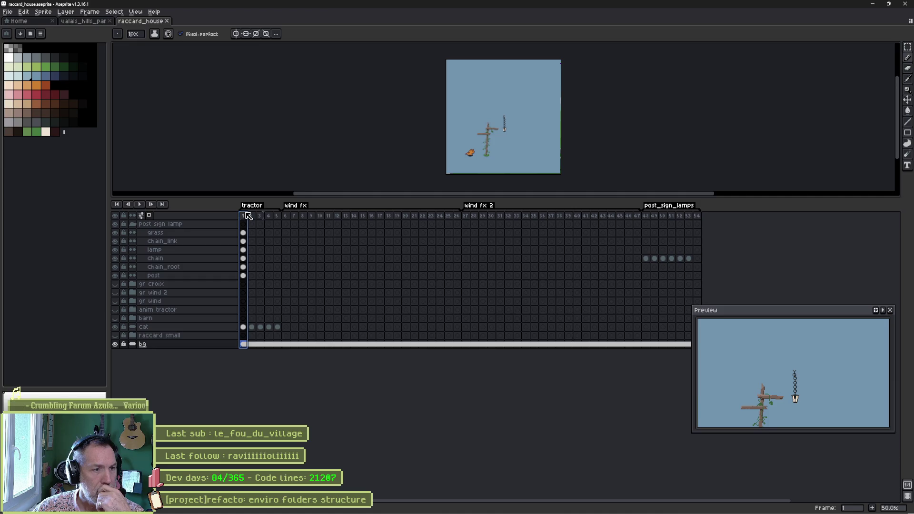
{"action": "left_click", "coordinate": [115, 319]}
{"action": "left_click", "coordinate": [116, 319]}
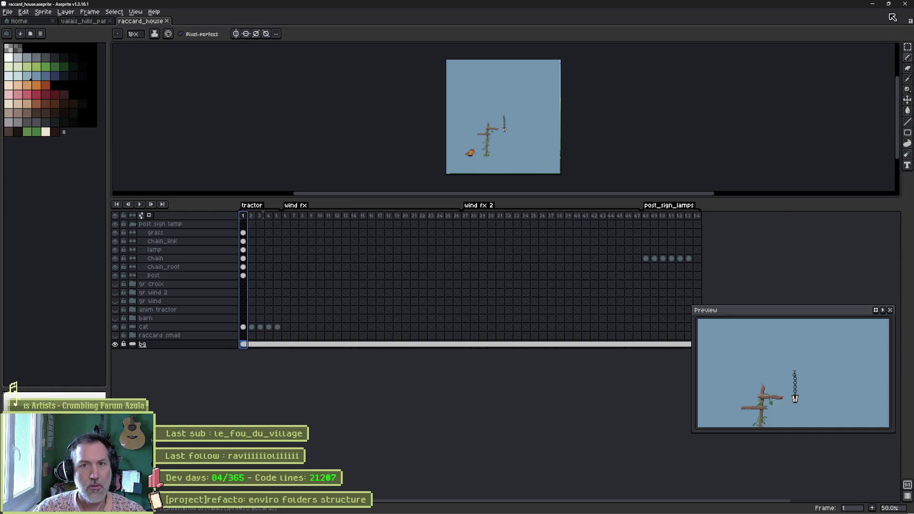
{"action": "left_click", "coordinate": [904, 6]}
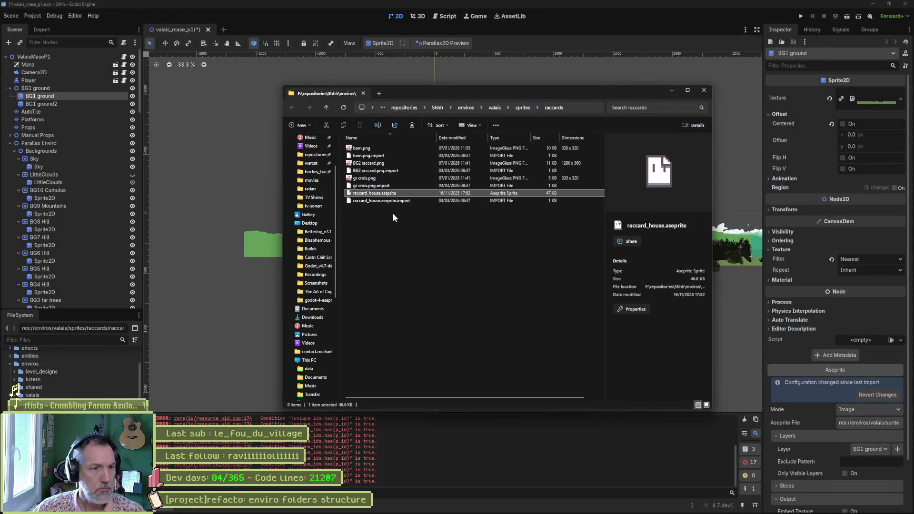
- Bring the Godot editor back in front and select an item in the raccards folder
{"action": "left_click", "coordinate": [21, 391]}
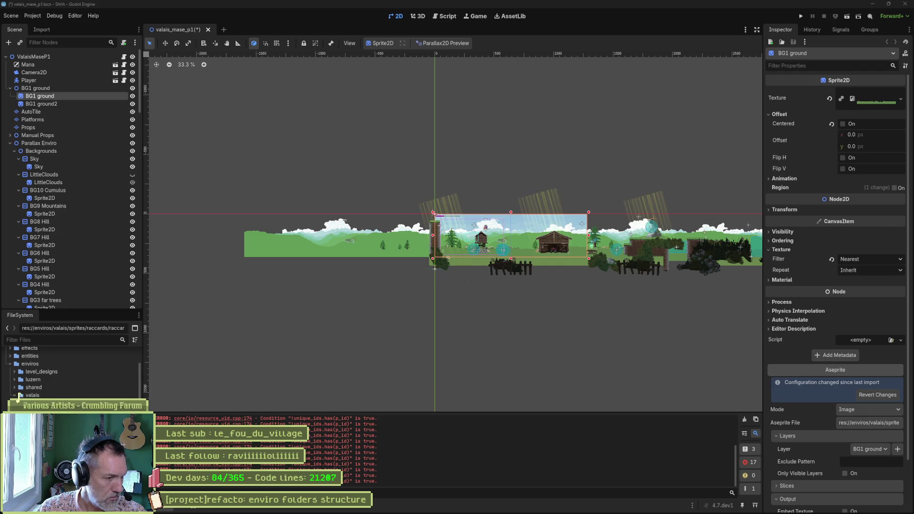
{"action": "left_click", "coordinate": [71, 404]}
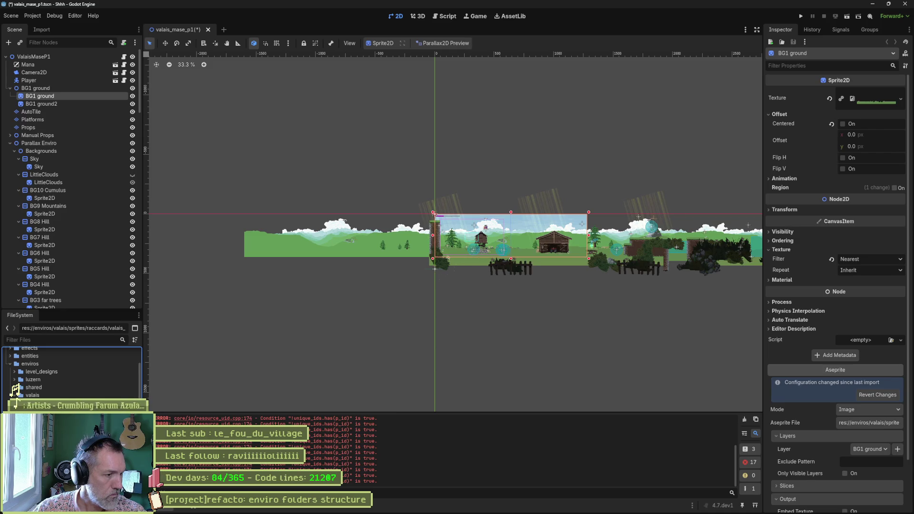
- Open the valais_props_32 sprite folder and zoom the 2D viewport onto the barn
{"action": "left_click", "coordinate": [21, 391]}
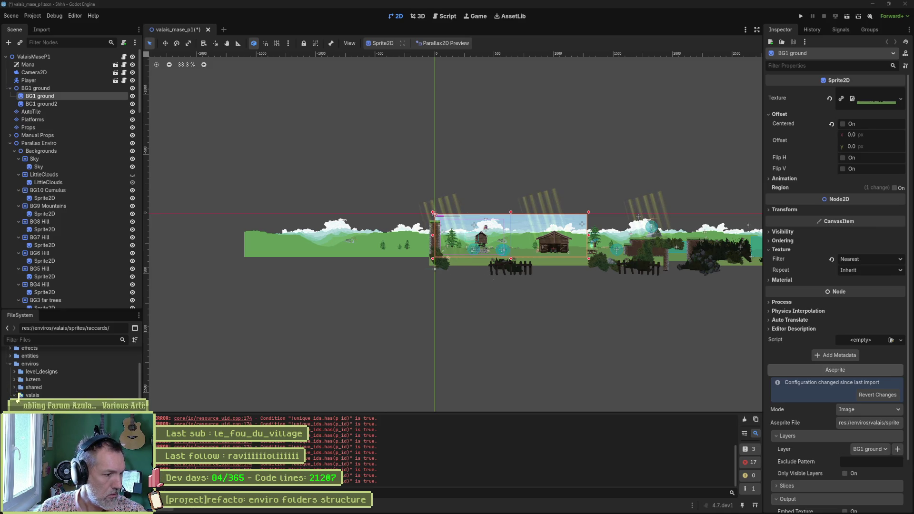
{"action": "left_click", "coordinate": [17, 397]}
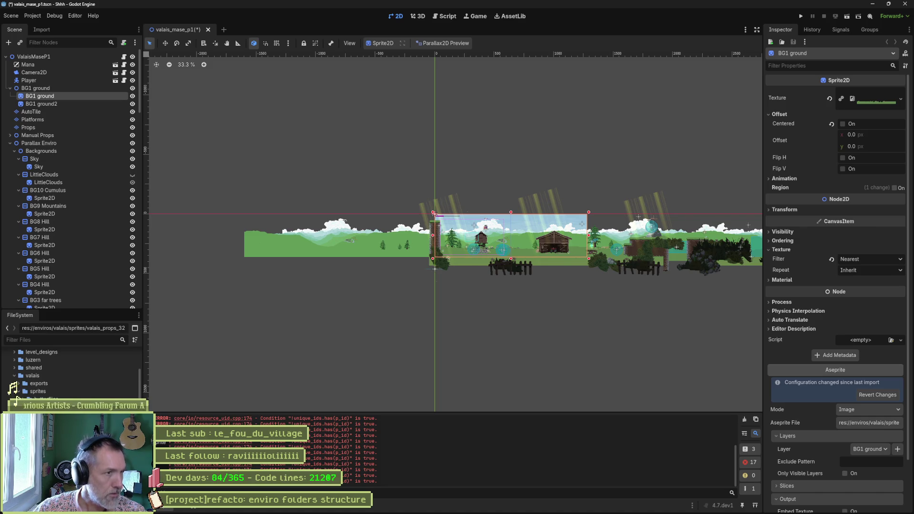
{"action": "scroll", "coordinate": [539, 264], "scroll_direction": "up", "scroll_amount": 6}
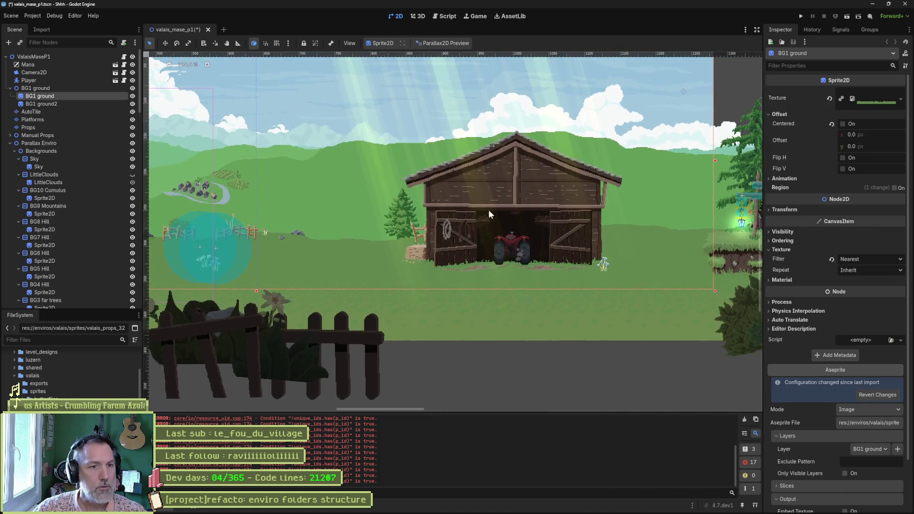
- Select BG1 ground, review its Aseprite source file and output settings, and trigger its import
{"action": "left_click", "coordinate": [500, 204]}
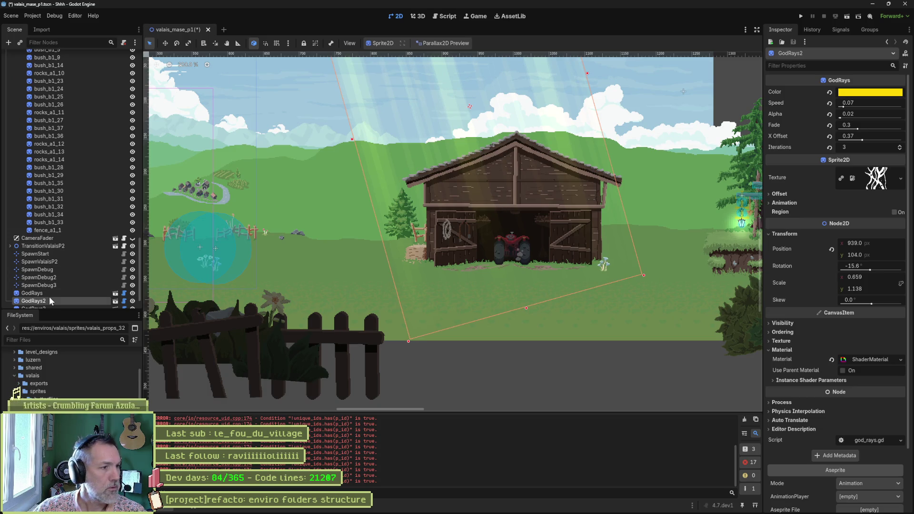
{"action": "left_click", "coordinate": [518, 191]}
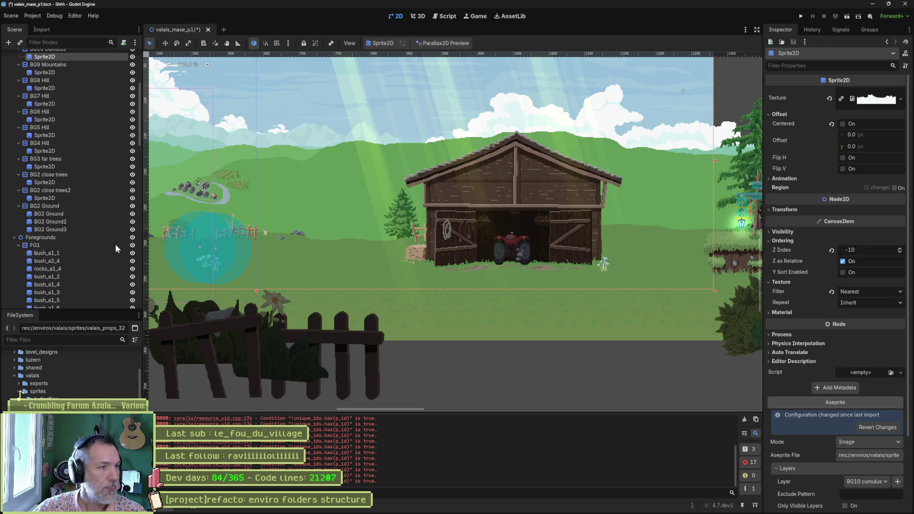
{"action": "scroll", "coordinate": [57, 233], "scroll_direction": "up", "scroll_amount": 6}
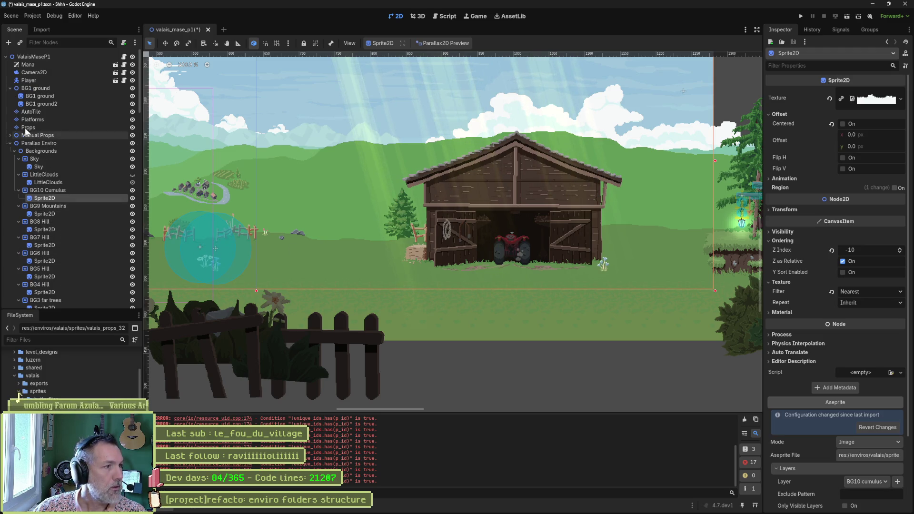
{"action": "left_click", "coordinate": [52, 97]}
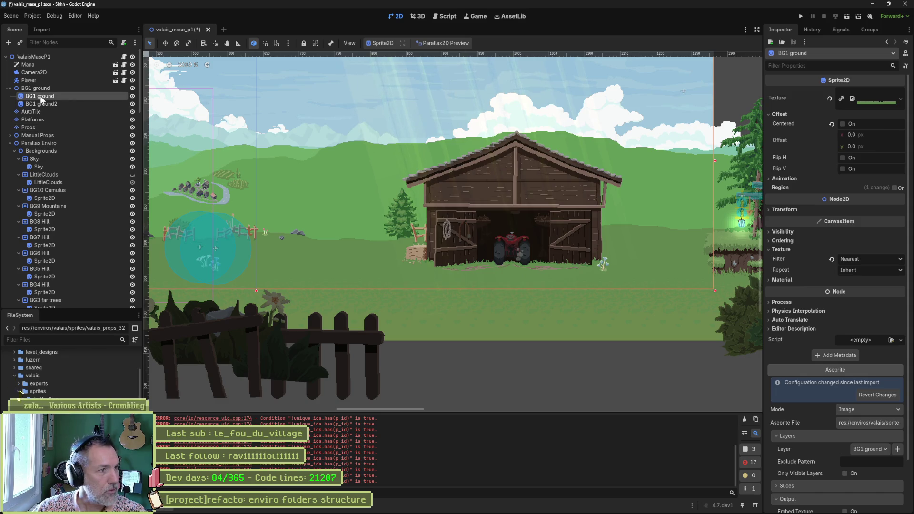
{"action": "left_click", "coordinate": [132, 96]}
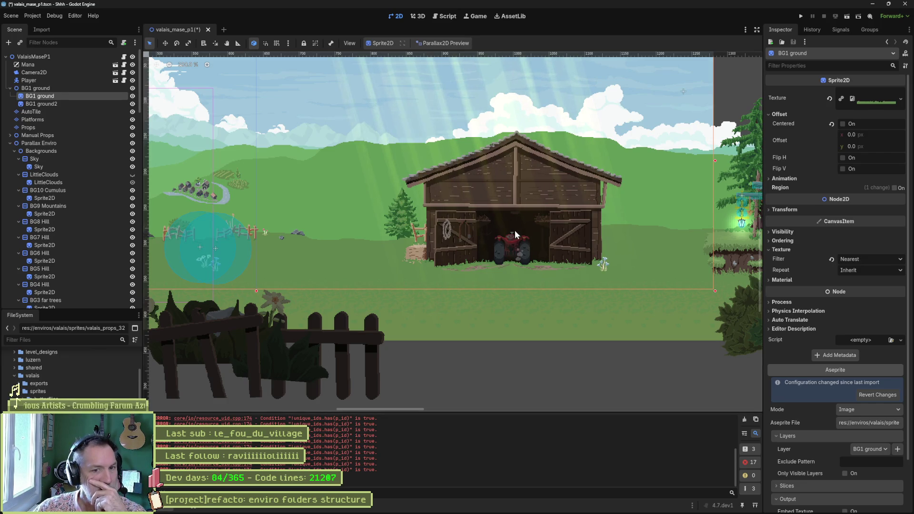
{"action": "scroll", "coordinate": [393, 279], "scroll_direction": "up", "scroll_amount": 2}
{"action": "scroll", "coordinate": [394, 279], "scroll_direction": "left", "scroll_amount": 5}
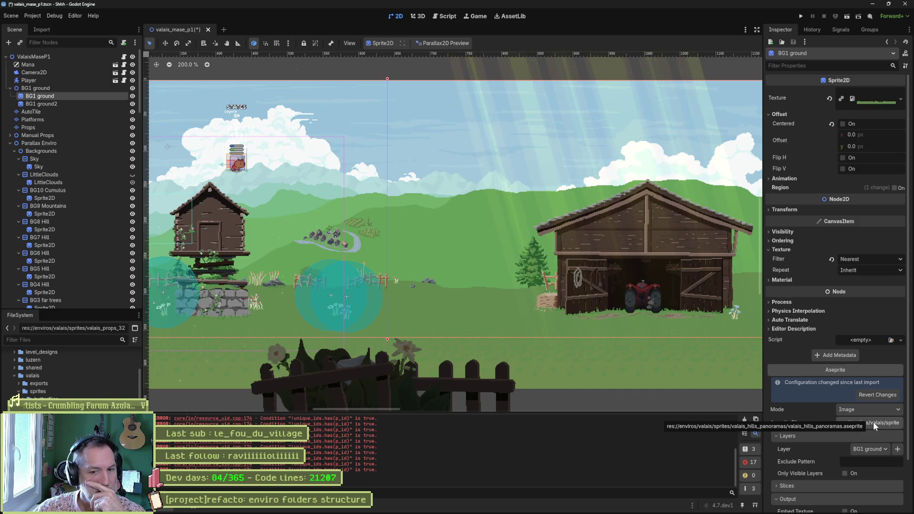
{"action": "scroll", "coordinate": [817, 442], "scroll_direction": "down", "scroll_amount": 3}
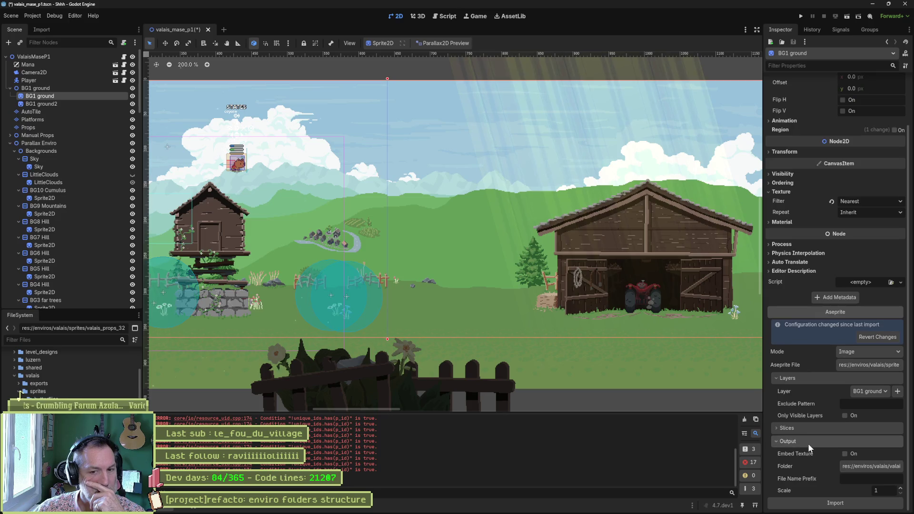
{"action": "left_click", "coordinate": [855, 502]}
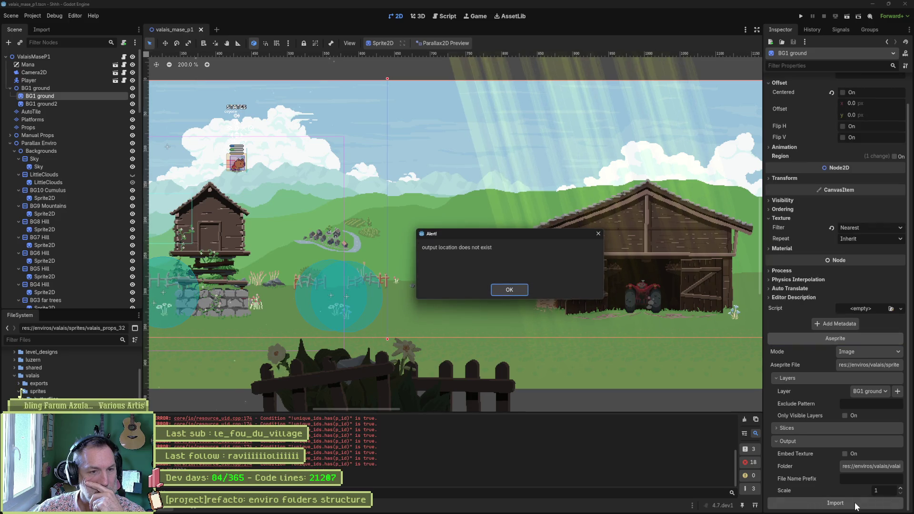
- Dismiss the missing-output alert and set BG1 ground's output folder to enviros/valais/sprites/valais_hills_panoramas
{"action": "left_click", "coordinate": [506, 289]}
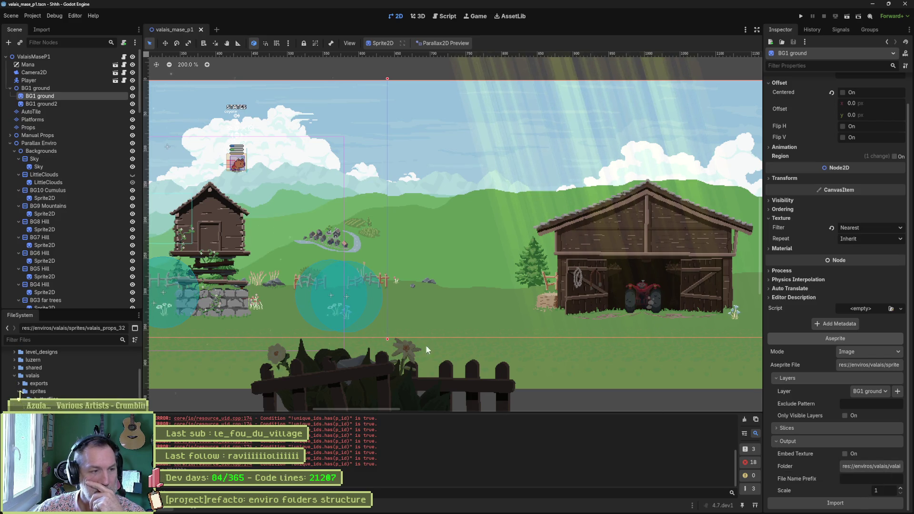
{"action": "left_click", "coordinate": [75, 106]}
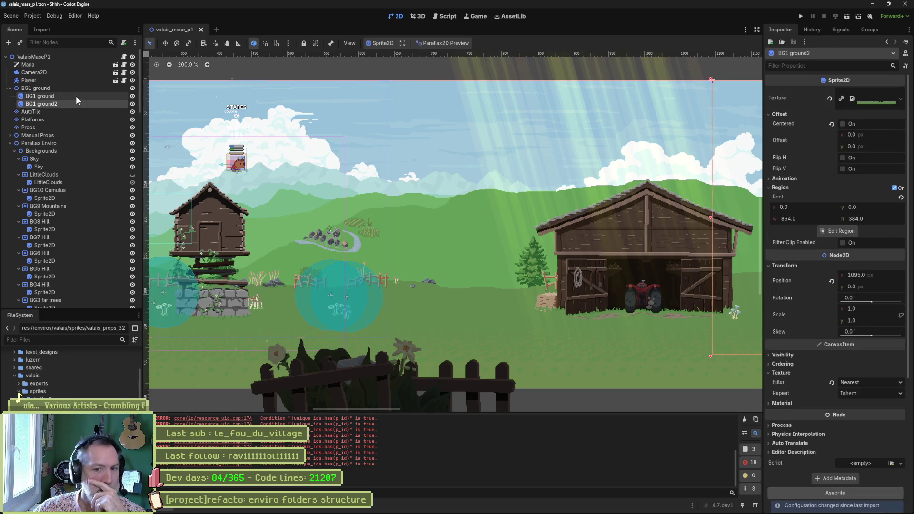
{"action": "left_click", "coordinate": [75, 96]}
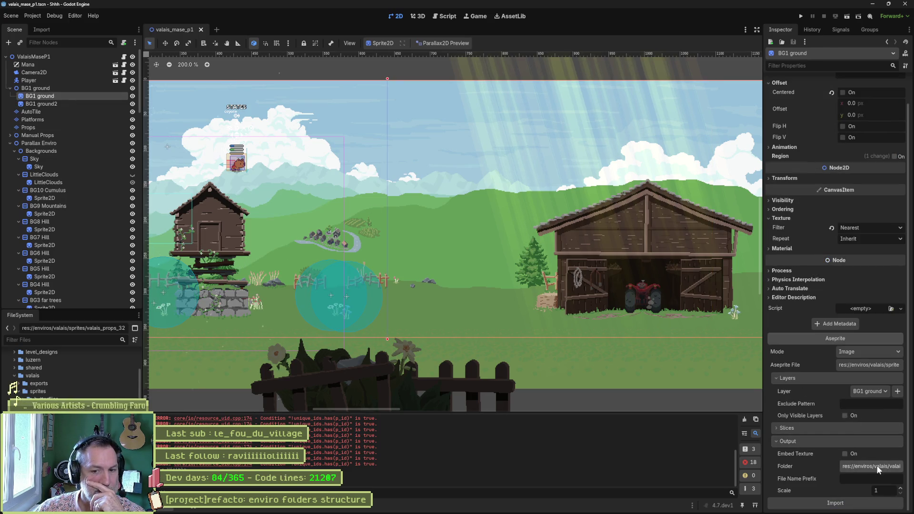
{"action": "left_click", "coordinate": [876, 466]}
{"action": "double_click", "coordinate": [460, 96]}
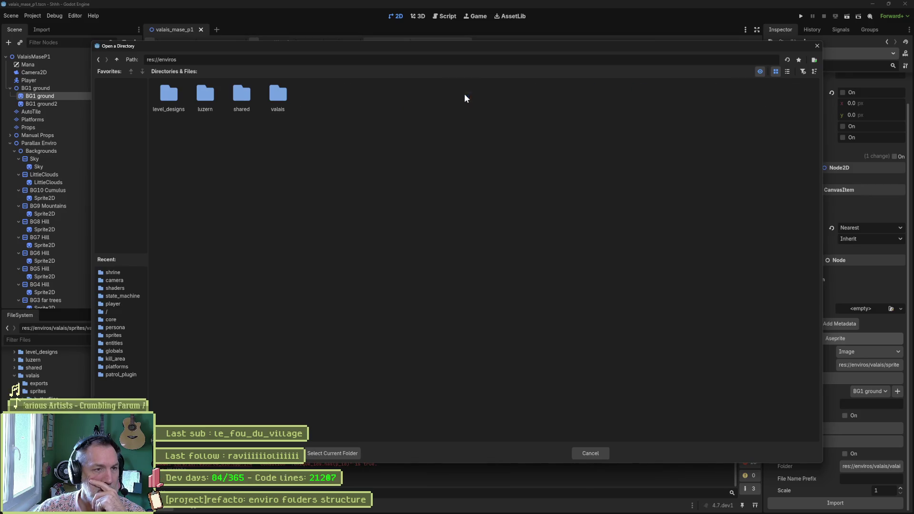
{"action": "double_click", "coordinate": [282, 93]}
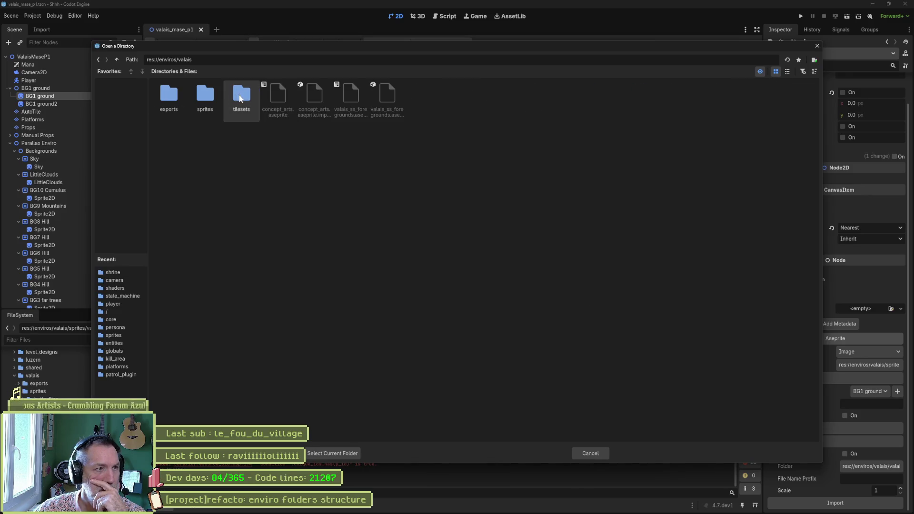
{"action": "double_click", "coordinate": [206, 94]}
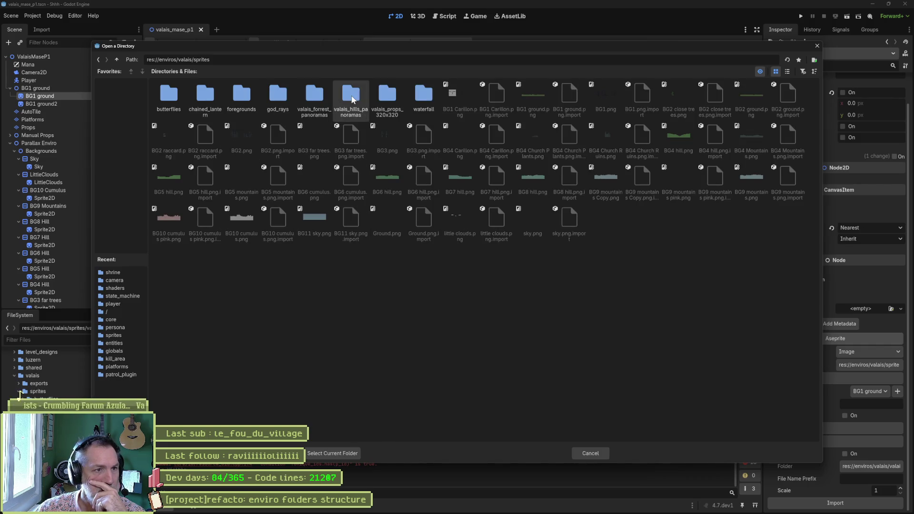
{"action": "left_click", "coordinate": [351, 94]}
{"action": "left_click", "coordinate": [339, 454]}
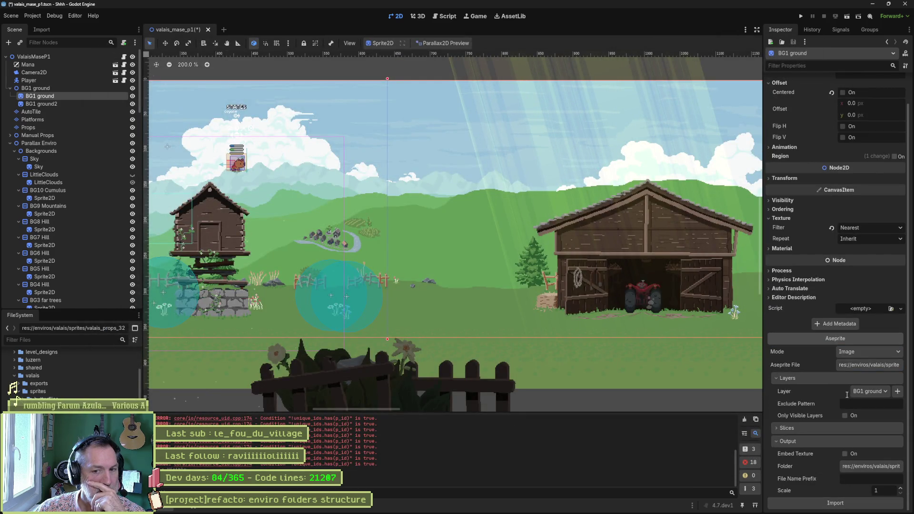
{"action": "key", "text": "alt+Tab"}
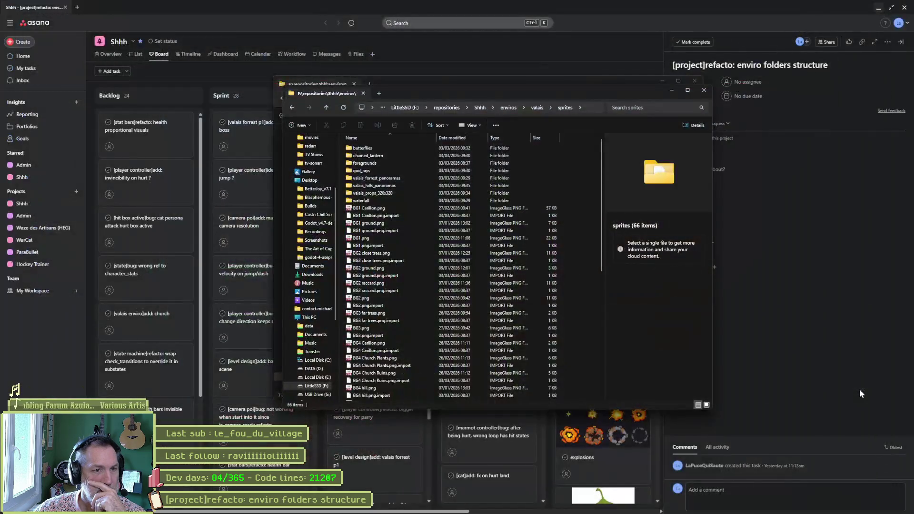
- Relaunch Godot and open the Shhh project from the Project Manager
{"action": "mouse_move", "coordinate": [562, 512]}
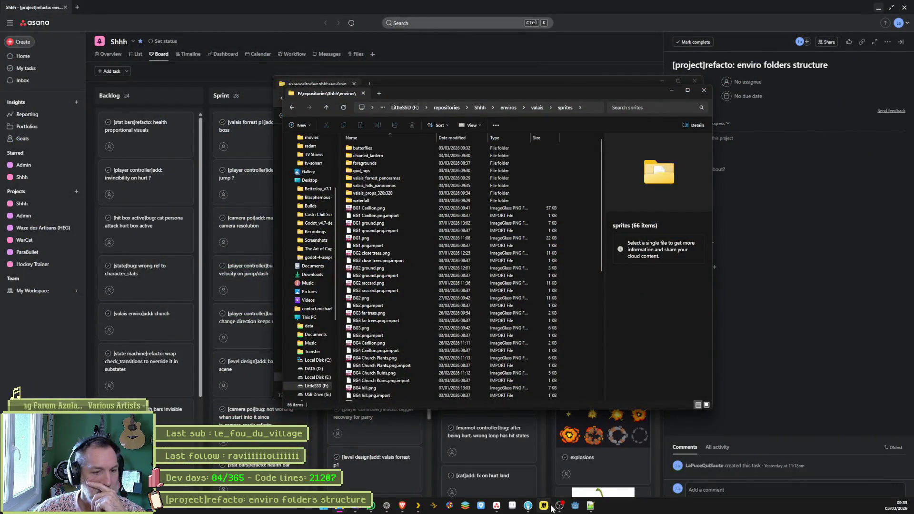
{"action": "left_click", "coordinate": [574, 507]}
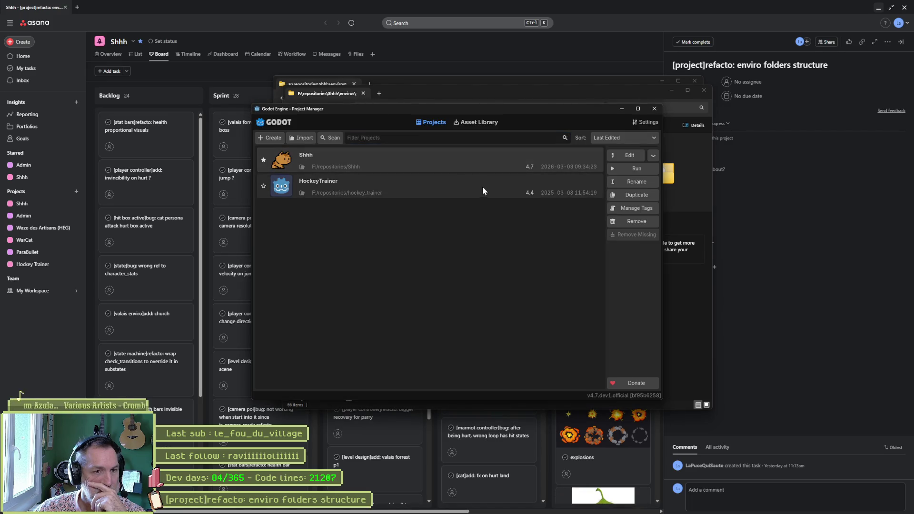
{"action": "double_click", "coordinate": [393, 160]}
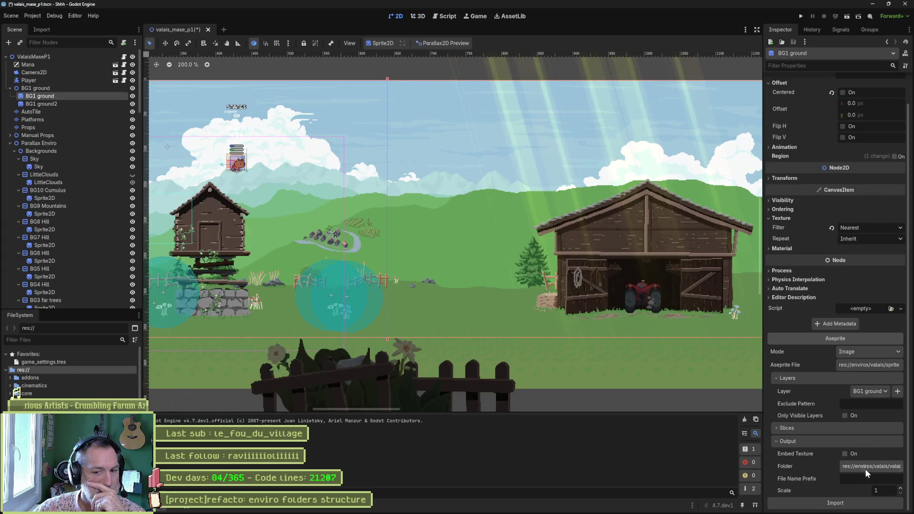
- Point BG1 ground's output folder at enviros/valais/sprites/valais_hills_panoramas again, save, and select BG1 ground2
{"action": "left_click", "coordinate": [866, 469]}
{"action": "double_click", "coordinate": [459, 95]}
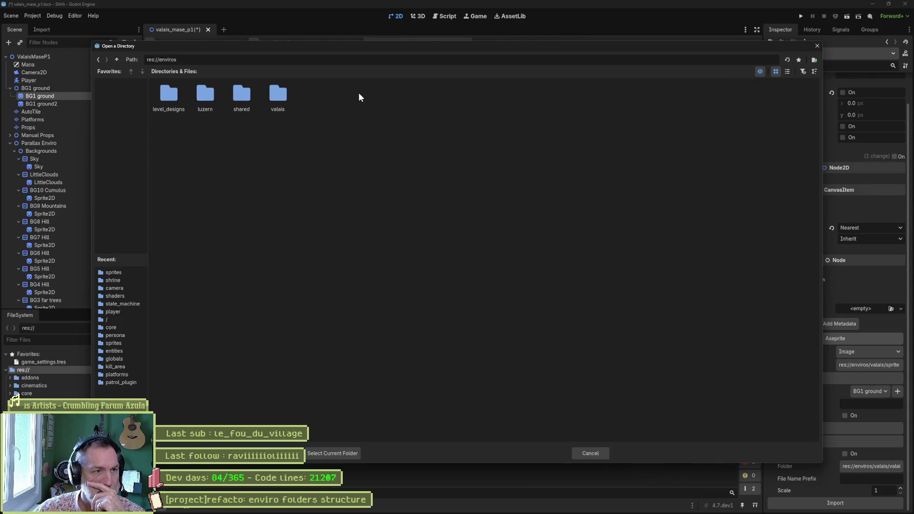
{"action": "double_click", "coordinate": [277, 96]}
{"action": "left_click", "coordinate": [208, 95]}
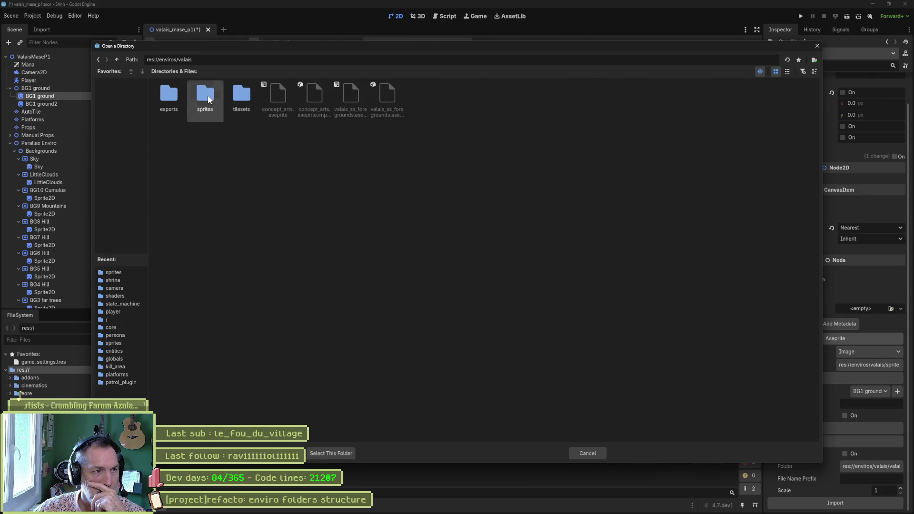
{"action": "double_click", "coordinate": [207, 95]}
{"action": "double_click", "coordinate": [350, 94]}
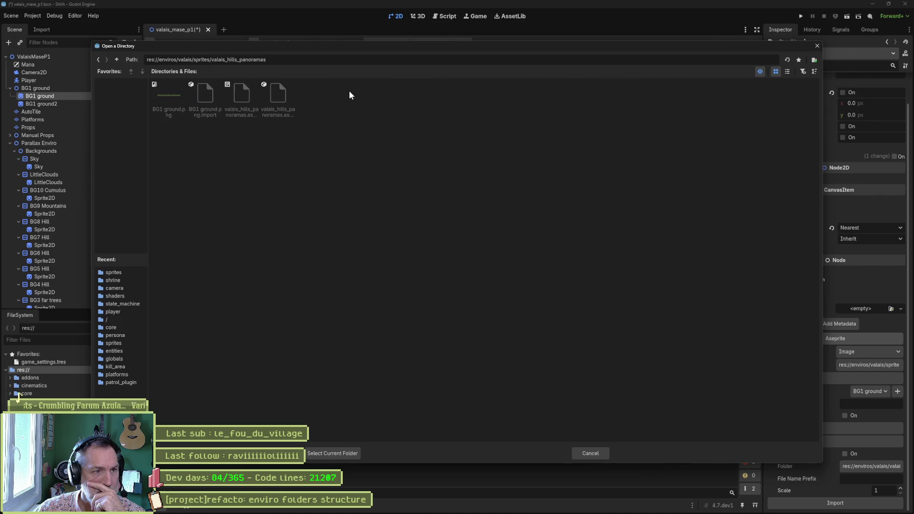
{"action": "left_click", "coordinate": [330, 453]}
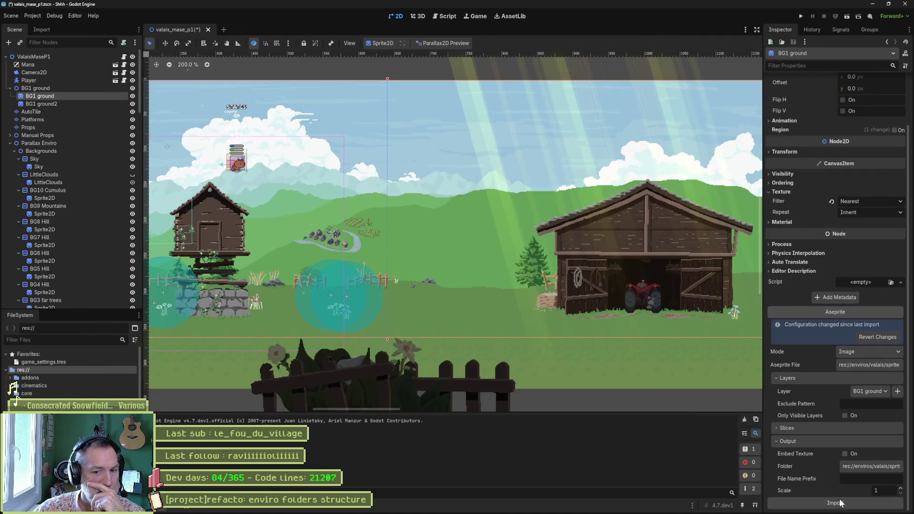
{"action": "key", "text": "ctrl+s"}
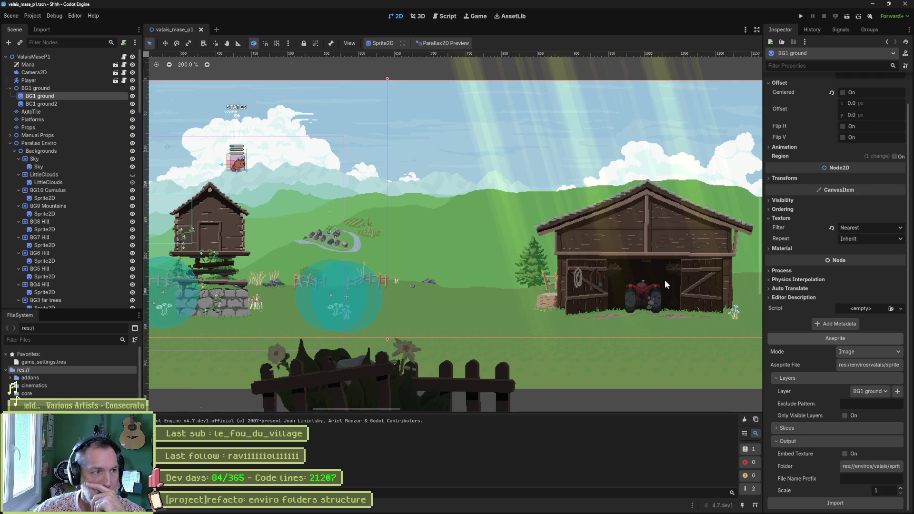
{"action": "left_click", "coordinate": [42, 104]}
{"action": "scroll", "coordinate": [814, 361], "scroll_direction": "down", "scroll_amount": 5}
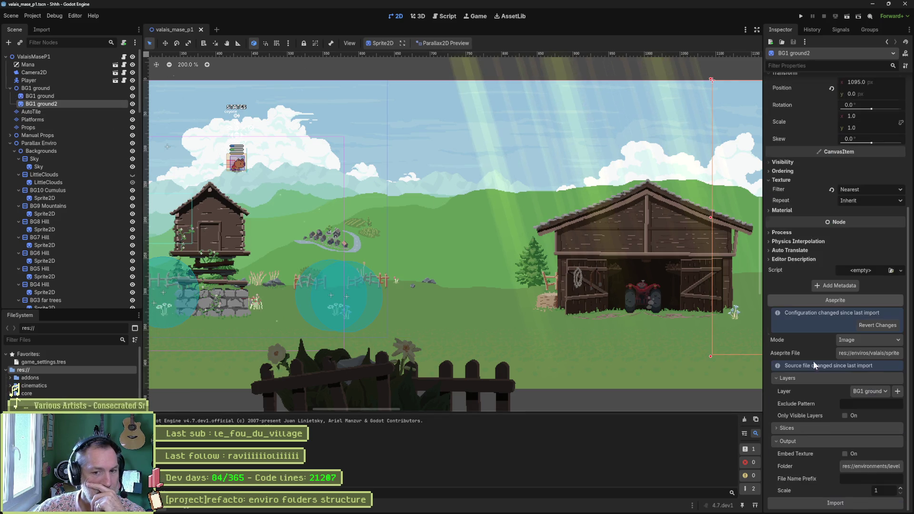
- Set BG1 ground2's output folder to enviros/valais/sprites/valais_hills_panoramas and re-import it
{"action": "left_click", "coordinate": [865, 468]}
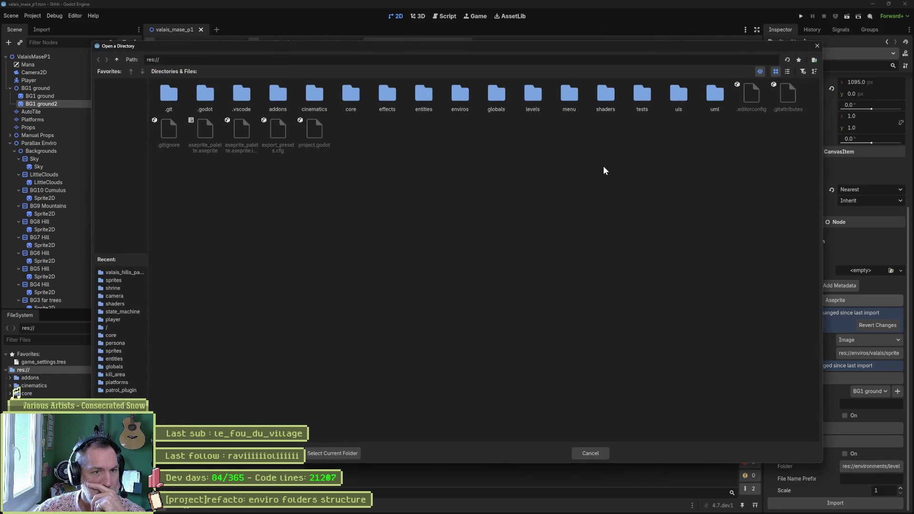
{"action": "double_click", "coordinate": [460, 97]}
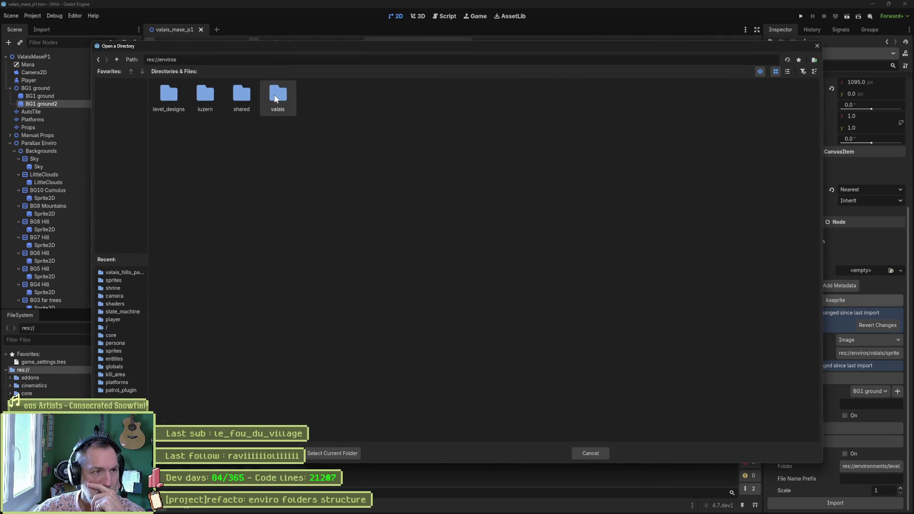
{"action": "double_click", "coordinate": [274, 98]}
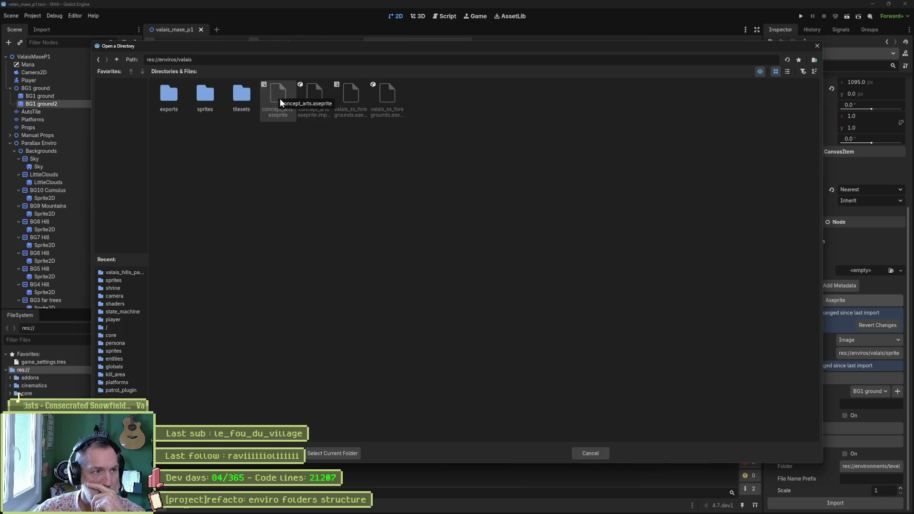
{"action": "left_click", "coordinate": [204, 119]}
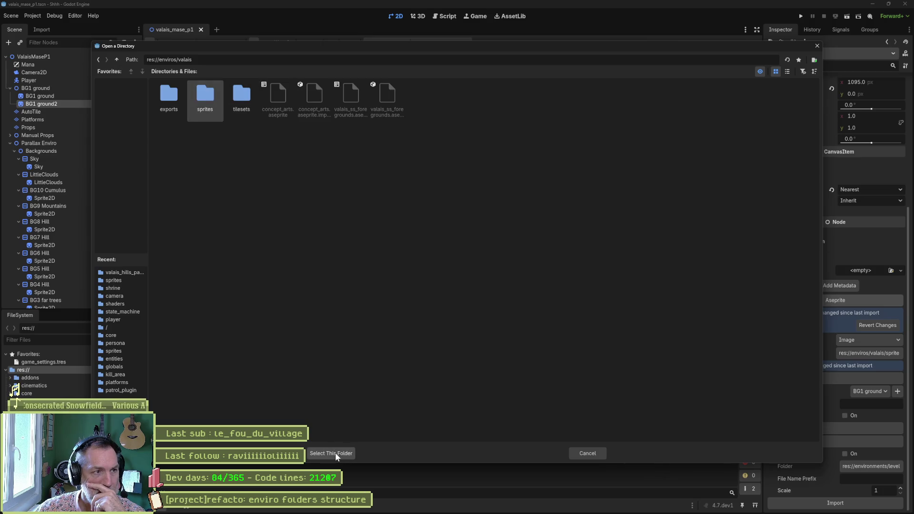
{"action": "double_click", "coordinate": [208, 99]}
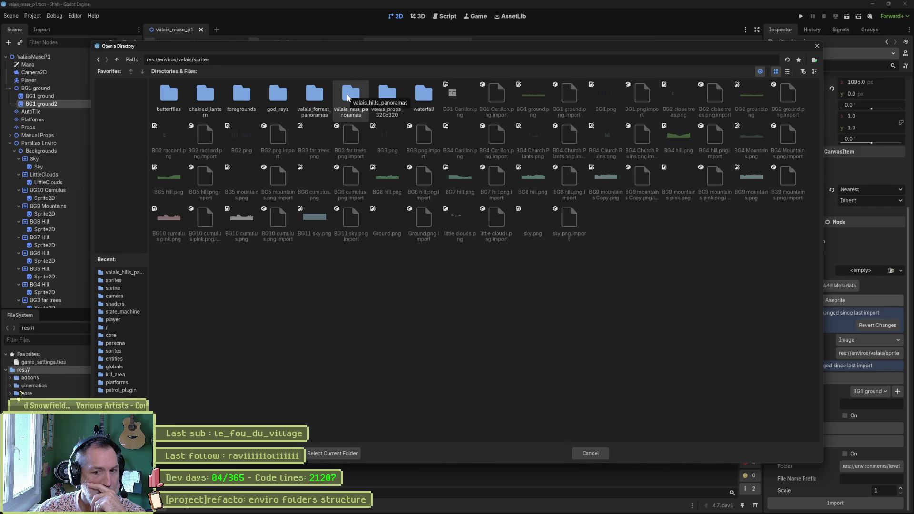
{"action": "double_click", "coordinate": [348, 98]}
{"action": "left_click", "coordinate": [348, 450]}
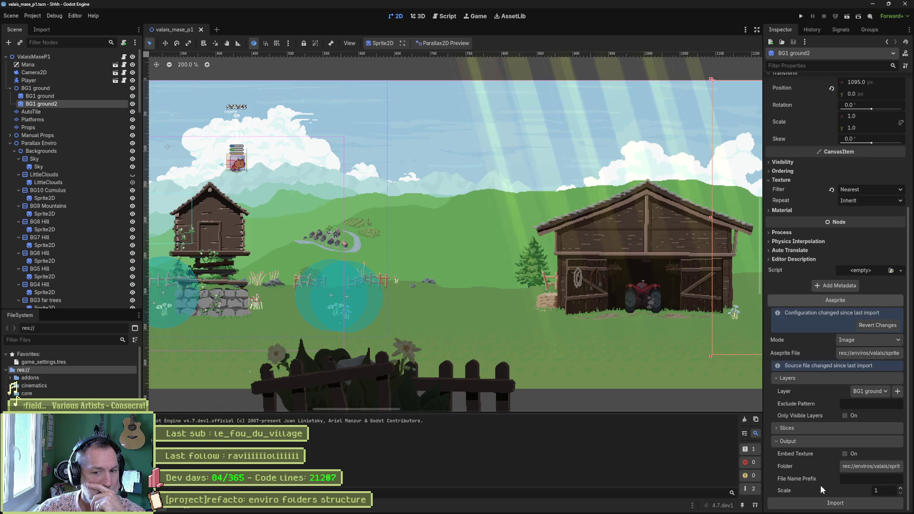
{"action": "left_click", "coordinate": [820, 506]}
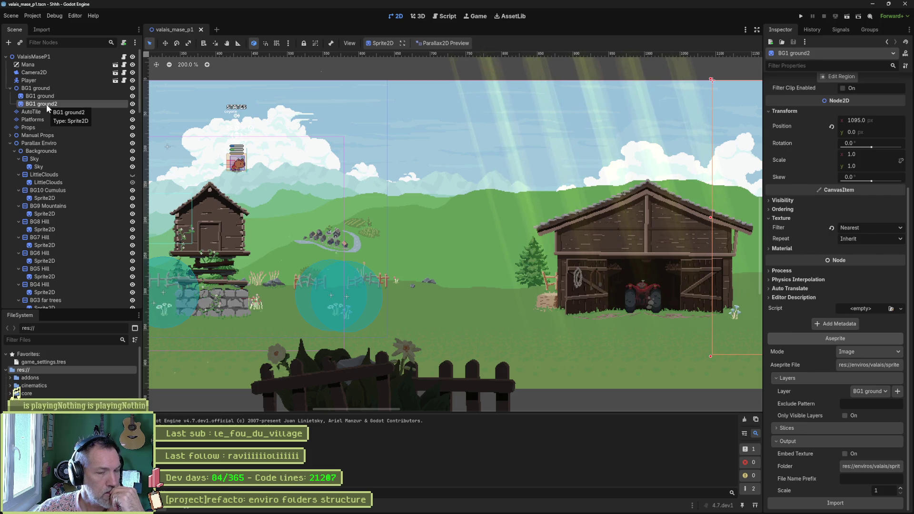
- Collapse the Scene tree groups, frame the BG2 Raccard sprite, and revert its pending Aseprite import changes
{"action": "left_click", "coordinate": [10, 88]}
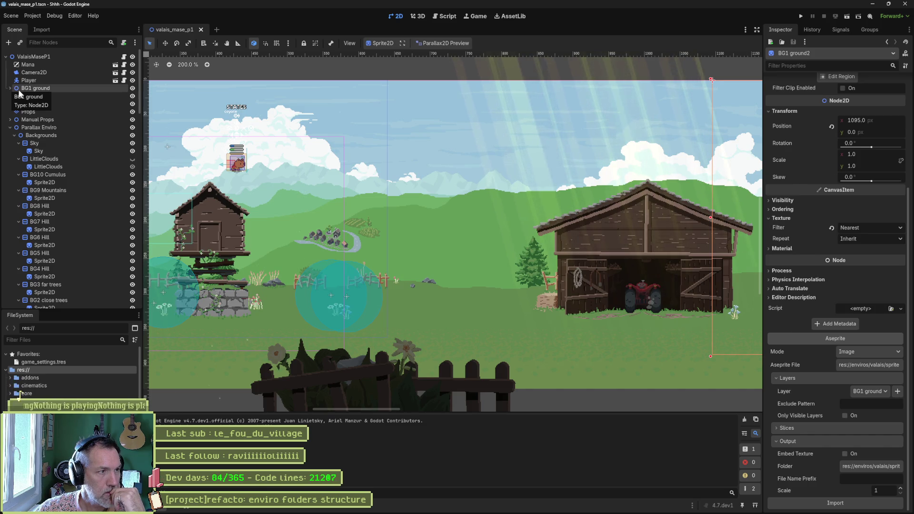
{"action": "left_click", "coordinate": [11, 120]}
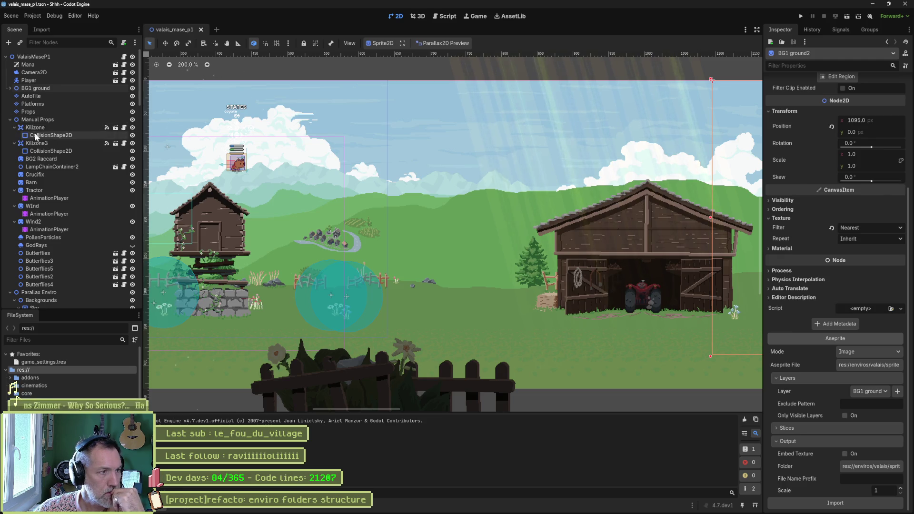
{"action": "left_click", "coordinate": [14, 128]}
{"action": "left_click", "coordinate": [14, 135]}
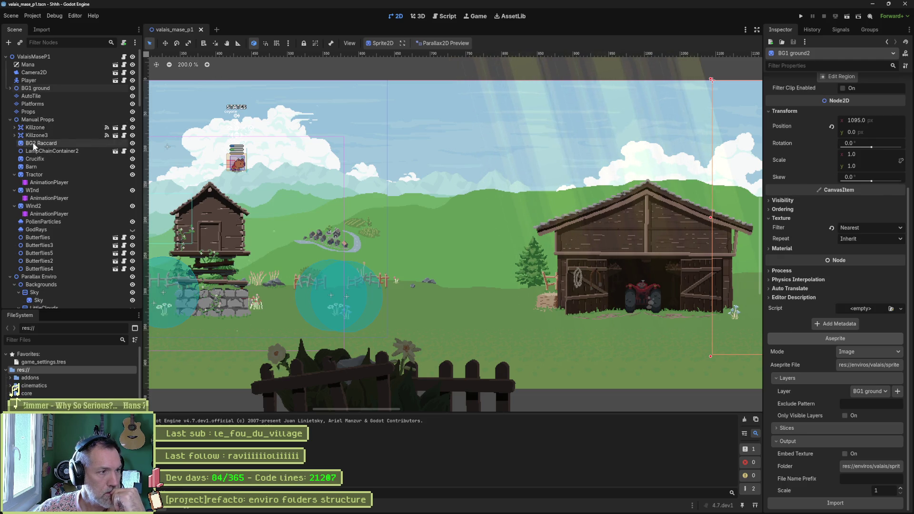
{"action": "left_click", "coordinate": [33, 143]}
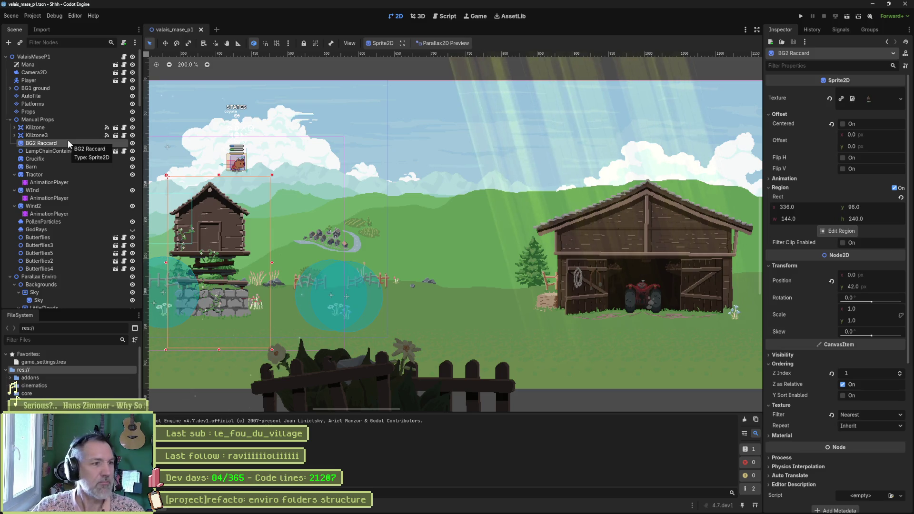
{"action": "double_click", "coordinate": [66, 141]}
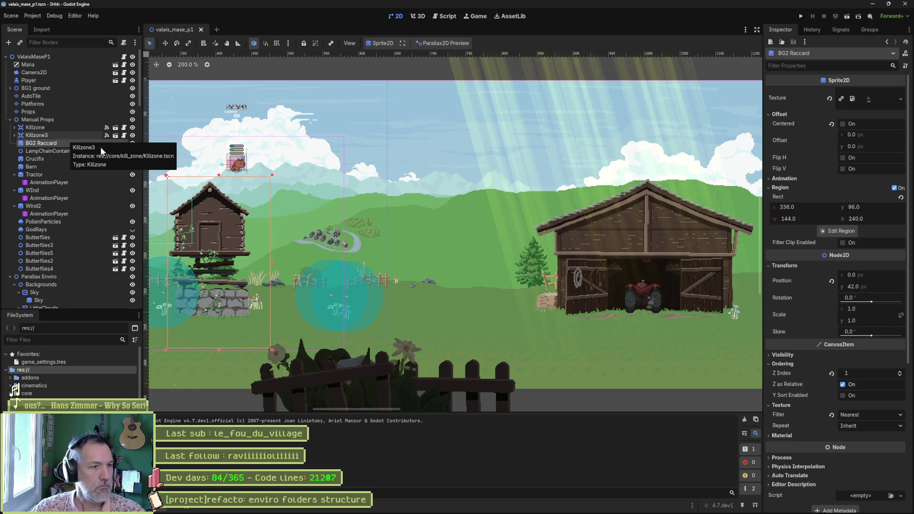
{"action": "scroll", "coordinate": [790, 362], "scroll_direction": "down", "scroll_amount": 5}
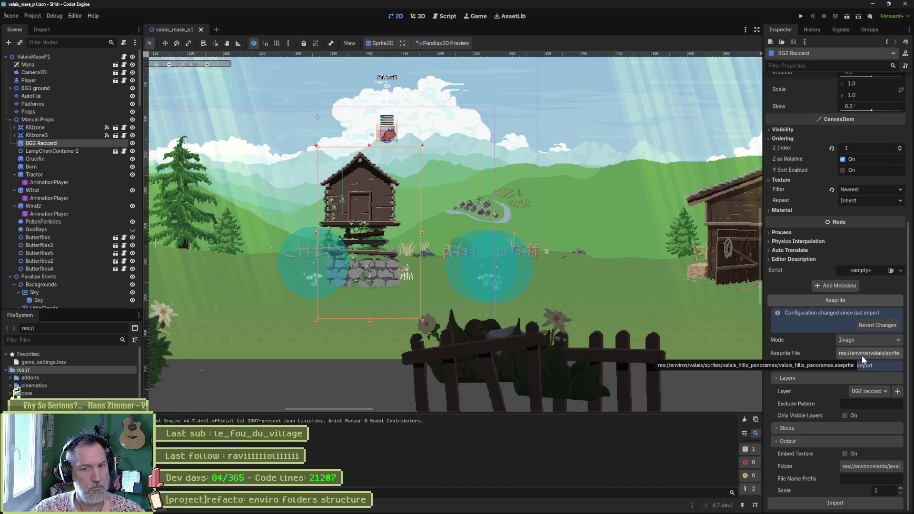
{"action": "left_click", "coordinate": [869, 324]}
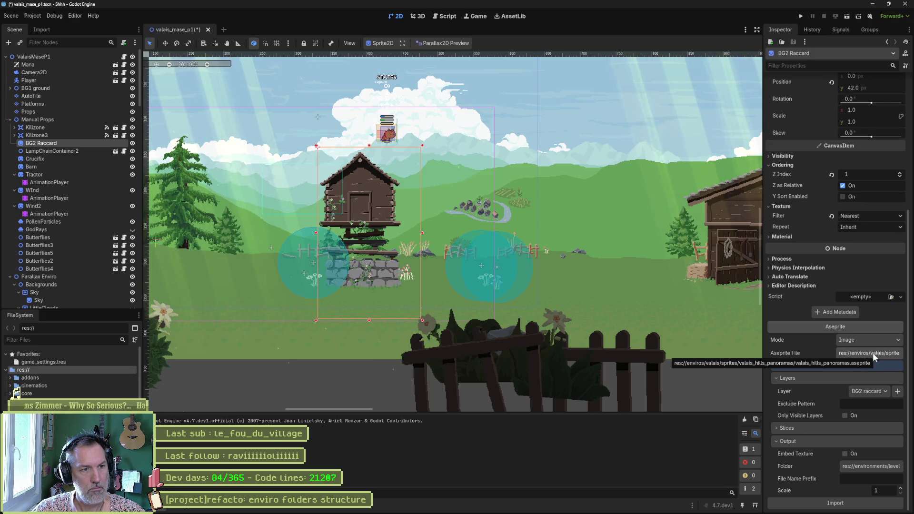
- Browse into the valais sprites folder in File Explorer, then switch to Aseprite's home screen
{"action": "mouse_move", "coordinate": [559, 506]}
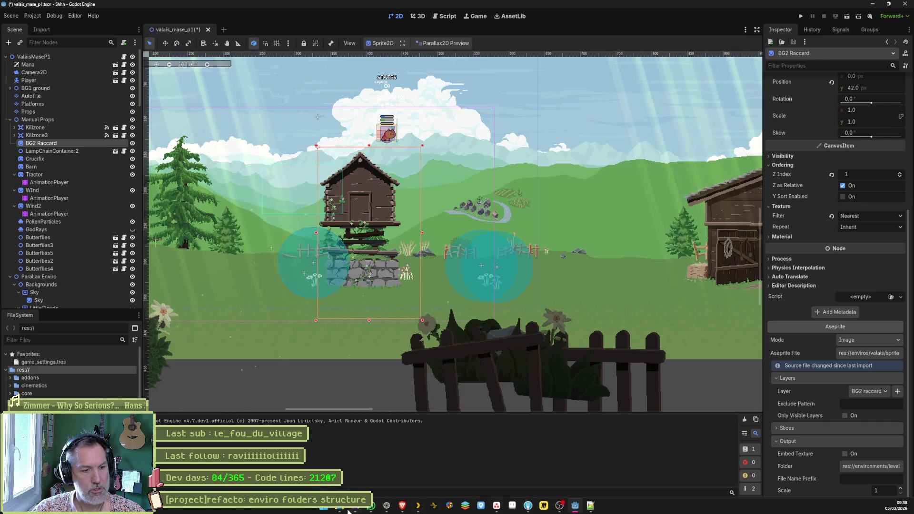
{"action": "mouse_move", "coordinate": [340, 506]}
{"action": "left_click", "coordinate": [312, 469]}
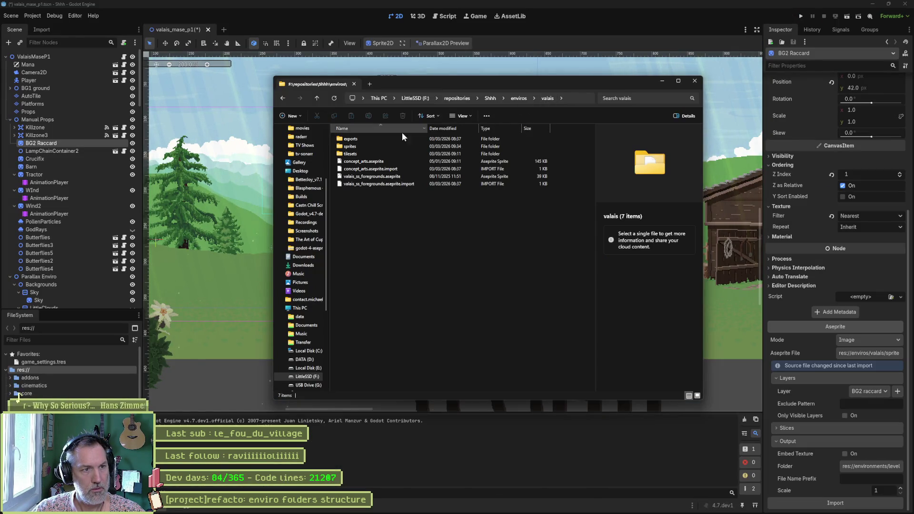
{"action": "double_click", "coordinate": [377, 146]}
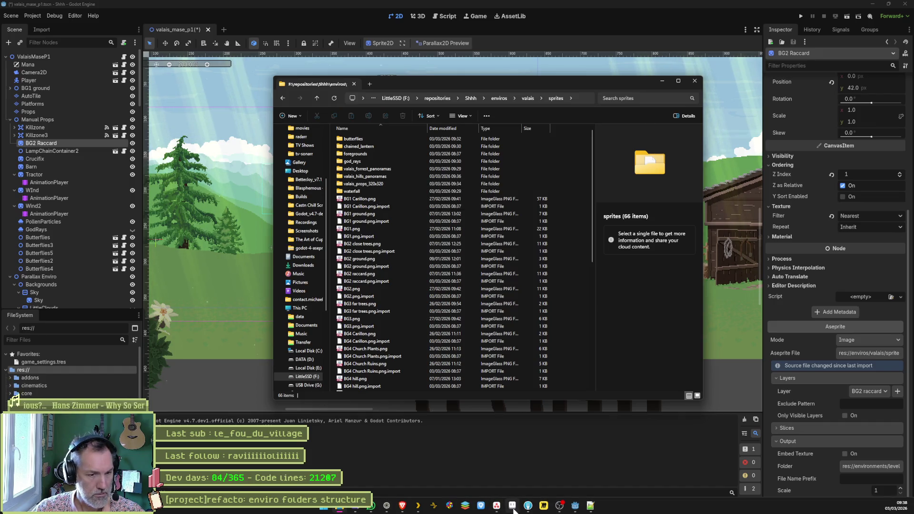
{"action": "left_click", "coordinate": [513, 508]}
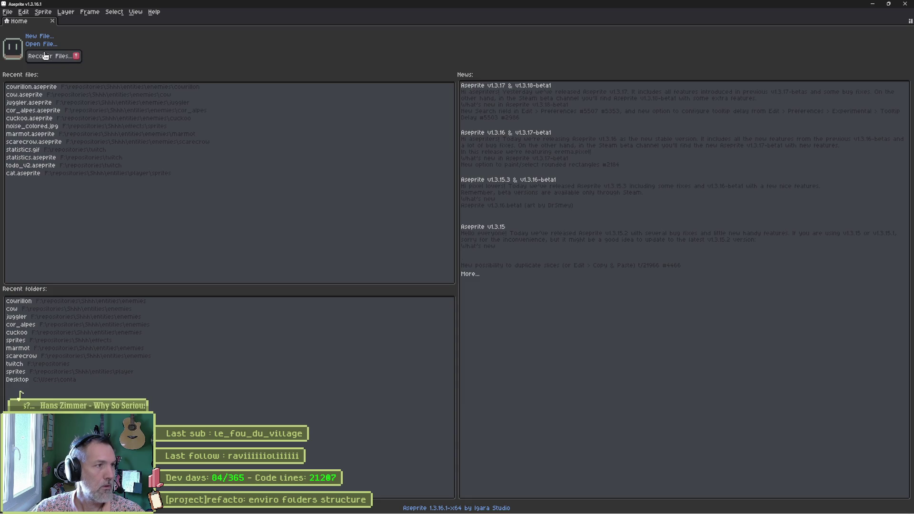
- Open enviros/valais/sprites/valais_props_320x320/valais_props_320x320.aseprite in Aseprite
{"action": "left_click", "coordinate": [40, 44]}
{"action": "left_click", "coordinate": [373, 65]}
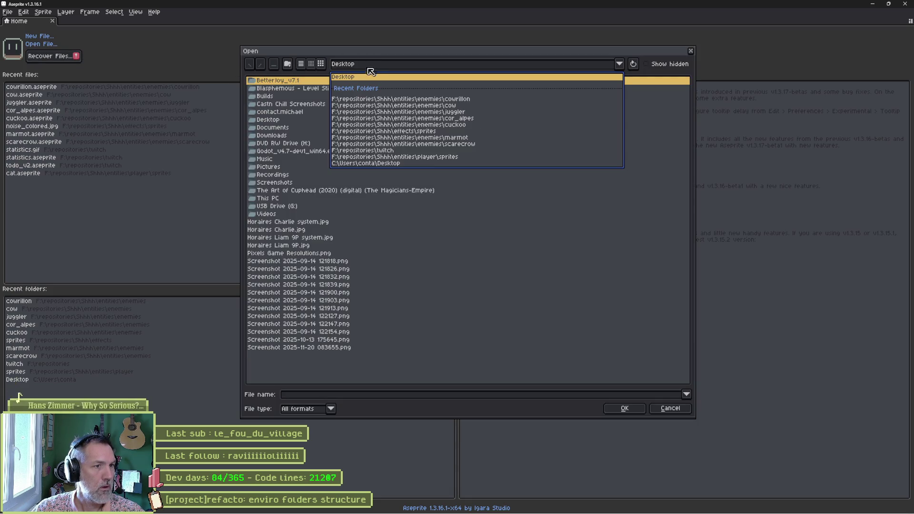
{"action": "left_click", "coordinate": [386, 131]}
{"action": "left_click", "coordinate": [275, 65]}
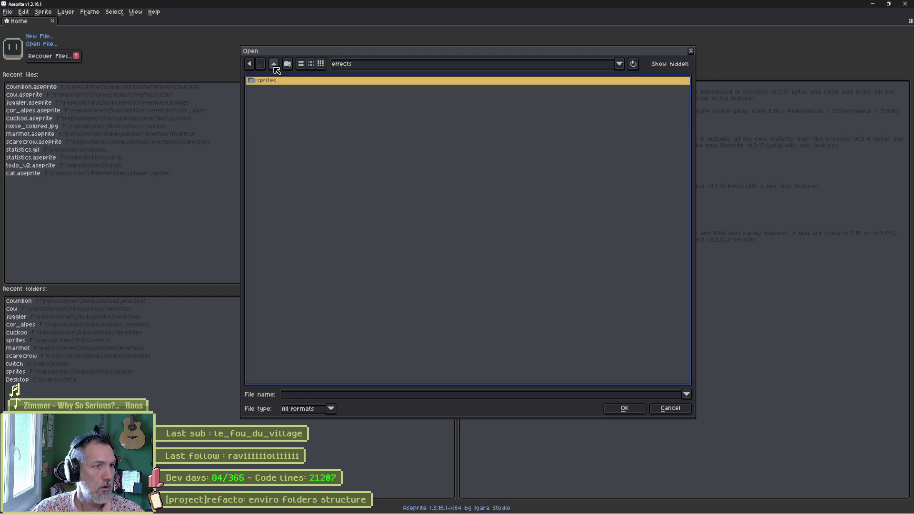
{"action": "left_click", "coordinate": [274, 65]}
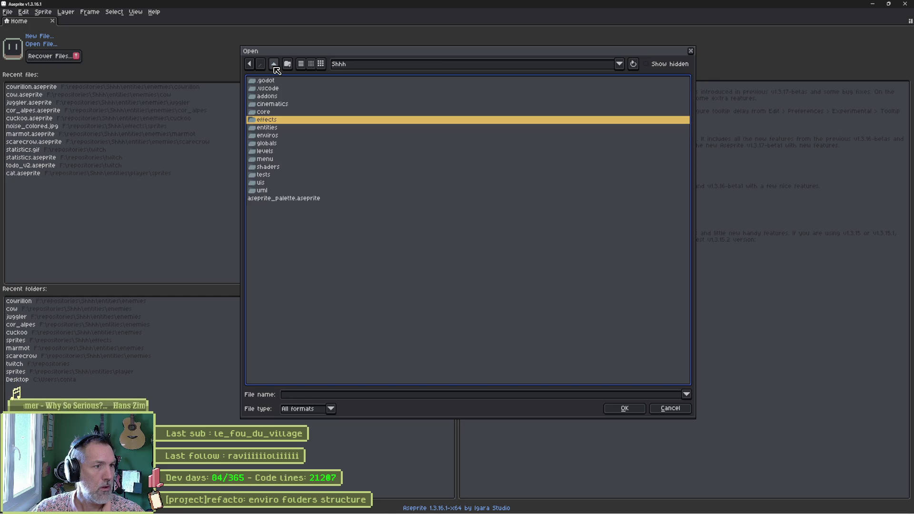
{"action": "double_click", "coordinate": [281, 136]}
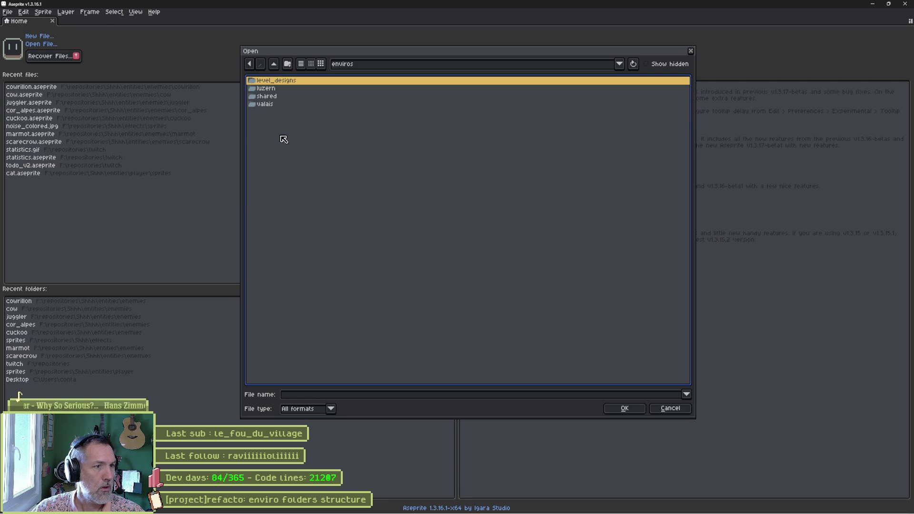
{"action": "double_click", "coordinate": [281, 104]}
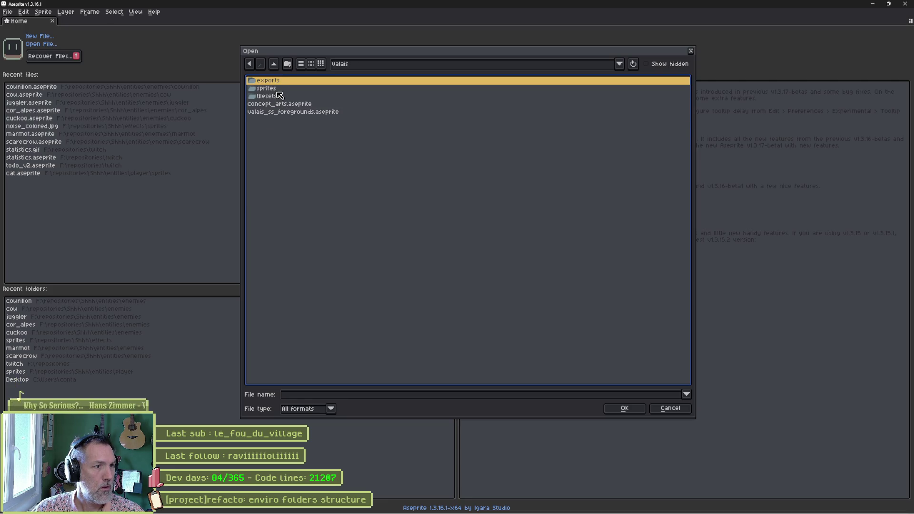
{"action": "double_click", "coordinate": [280, 89]}
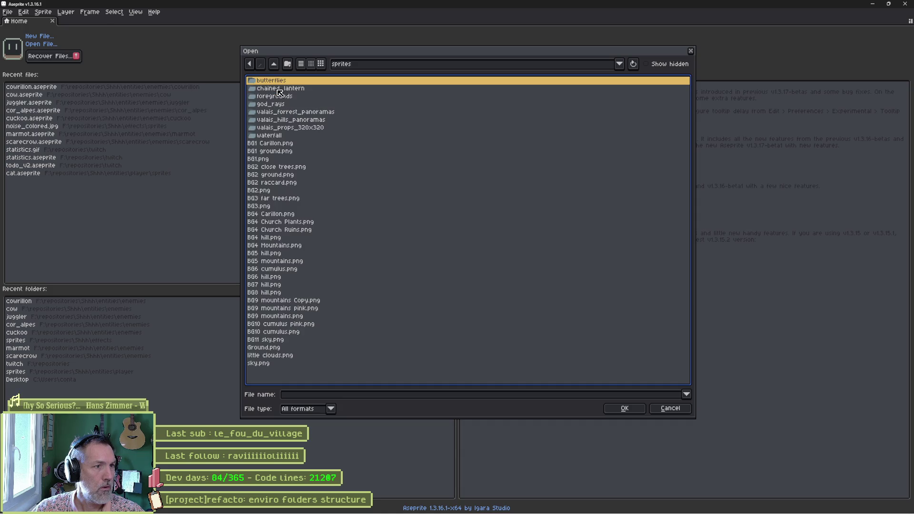
{"action": "double_click", "coordinate": [327, 128]}
{"action": "double_click", "coordinate": [297, 105]}
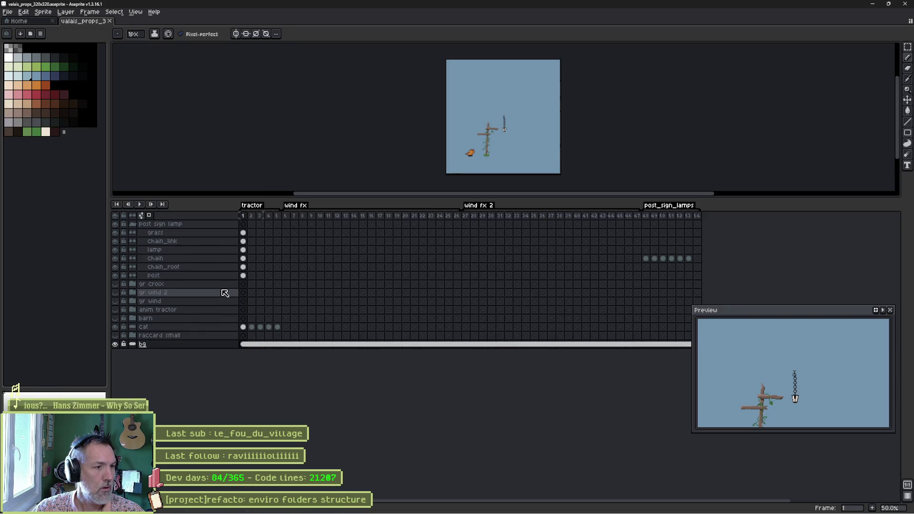
- Toggle the raccard small layer and expand its group to reveal plants, house and pillars
{"action": "left_click", "coordinate": [115, 336]}
{"action": "left_click", "coordinate": [115, 337]}
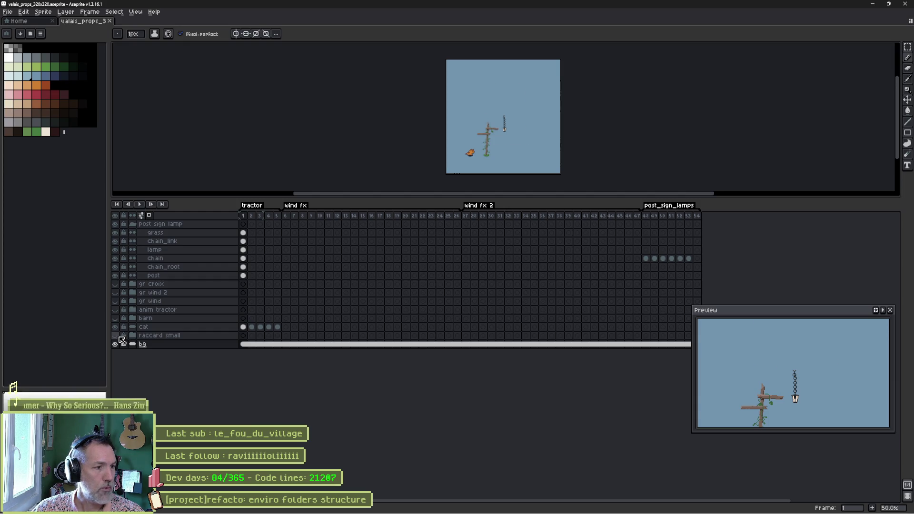
{"action": "left_click", "coordinate": [133, 336]}
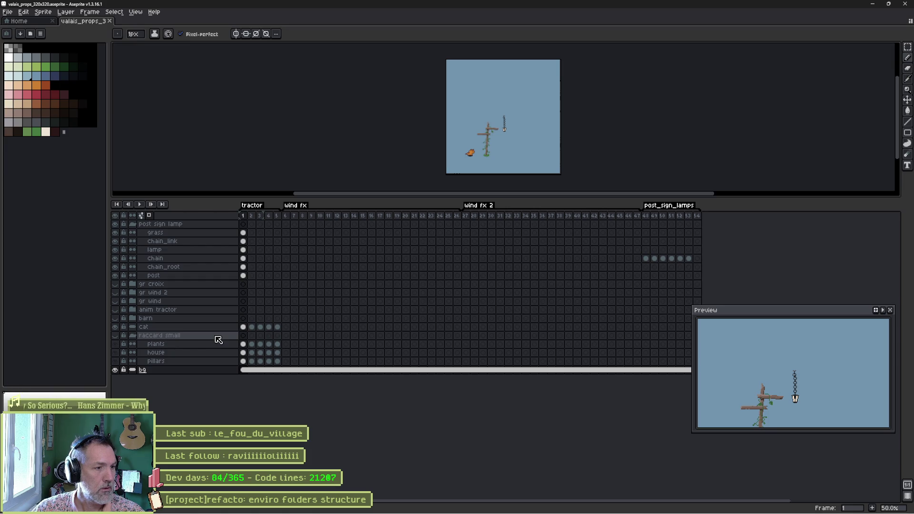
{"action": "left_click", "coordinate": [873, 4]}
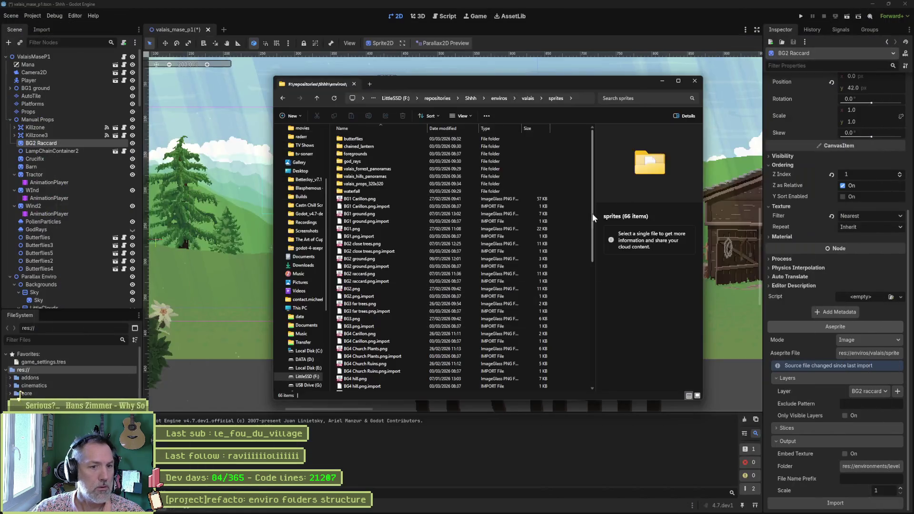
- Set BG2 Raccard's Aseprite File to valais_props_320x320.aseprite
{"action": "left_click", "coordinate": [695, 81]}
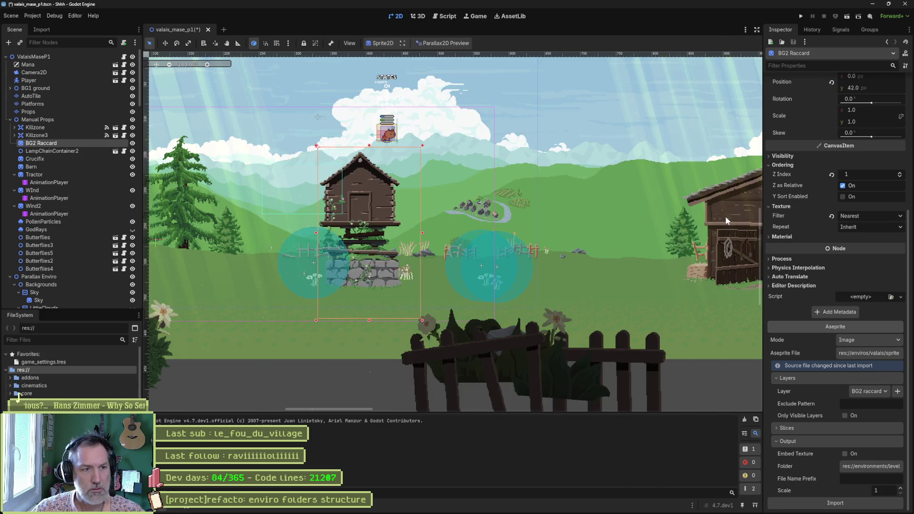
{"action": "left_click", "coordinate": [874, 355]}
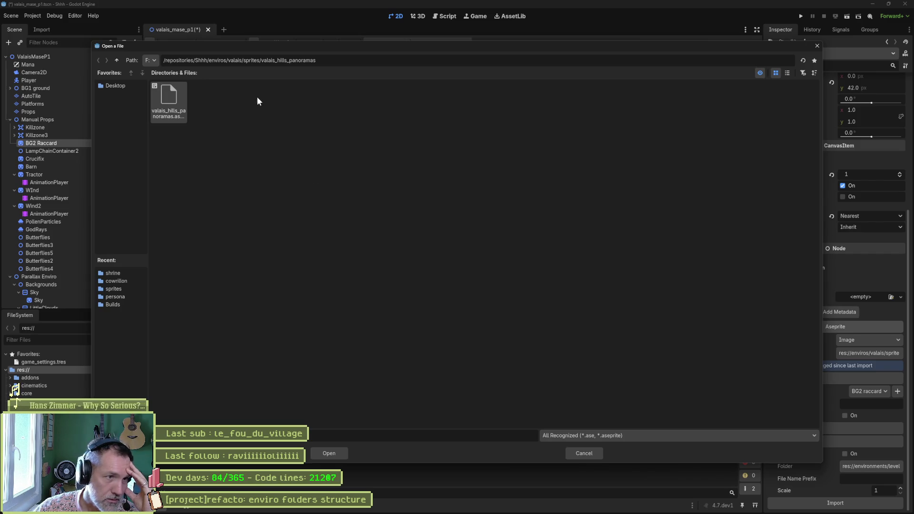
{"action": "left_click", "coordinate": [117, 60]}
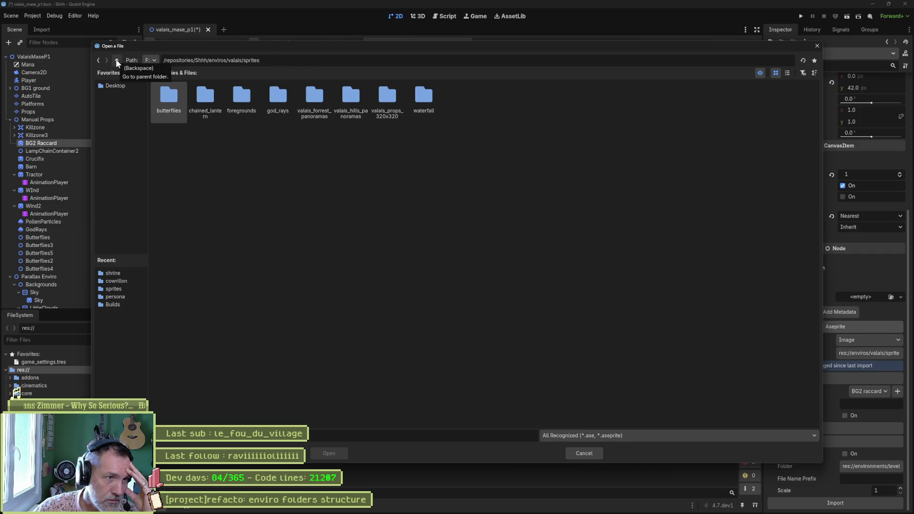
{"action": "double_click", "coordinate": [391, 98]}
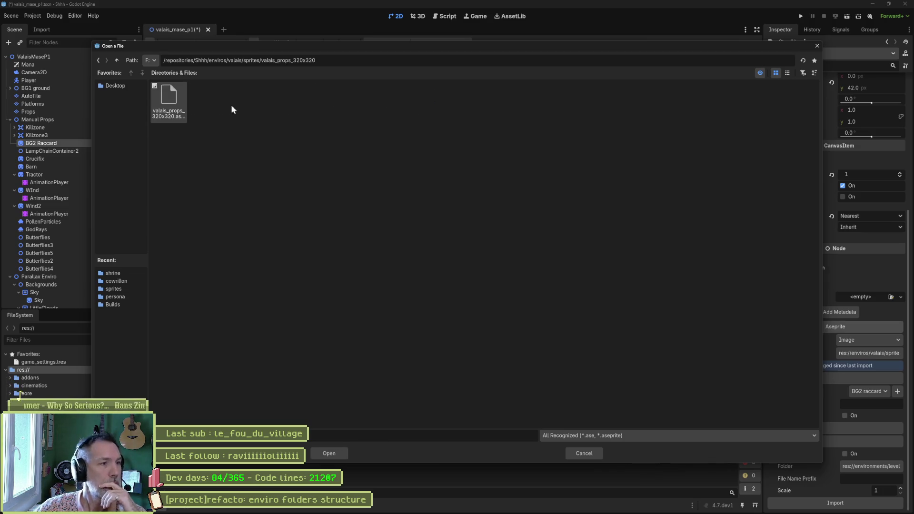
{"action": "left_click", "coordinate": [329, 454]}
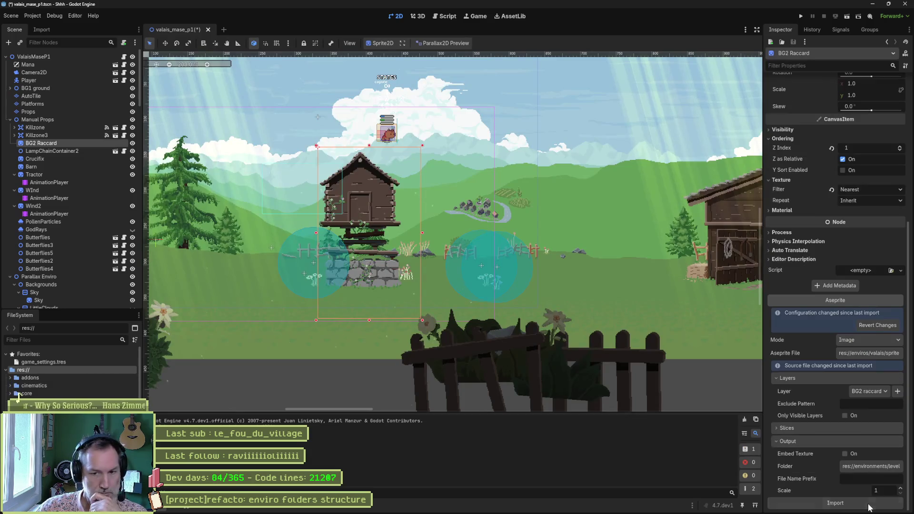
{"action": "left_click", "coordinate": [836, 504]}
{"action": "left_click", "coordinate": [510, 290]}
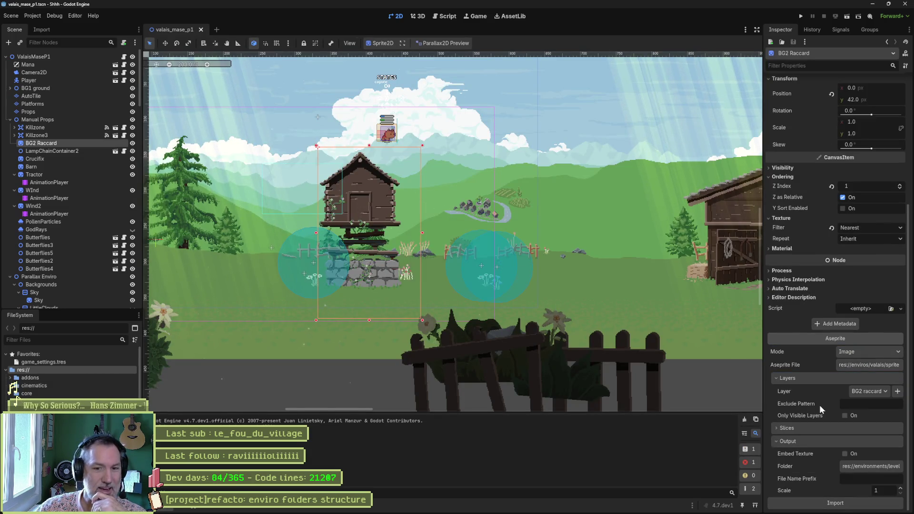
- Set its Output Folder to res://enviros/valais/sprites/valais_props_320x320 and start the import
{"action": "left_click", "coordinate": [876, 464]}
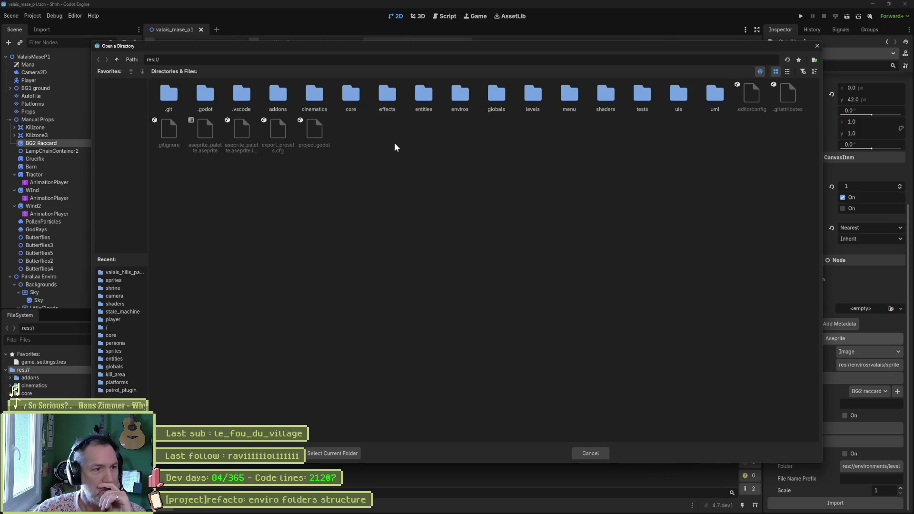
{"action": "double_click", "coordinate": [465, 98]}
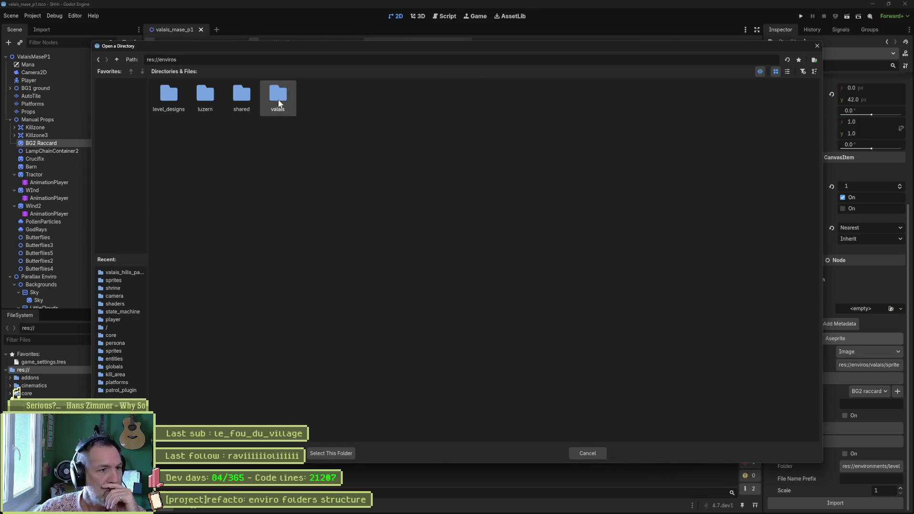
{"action": "double_click", "coordinate": [280, 102]}
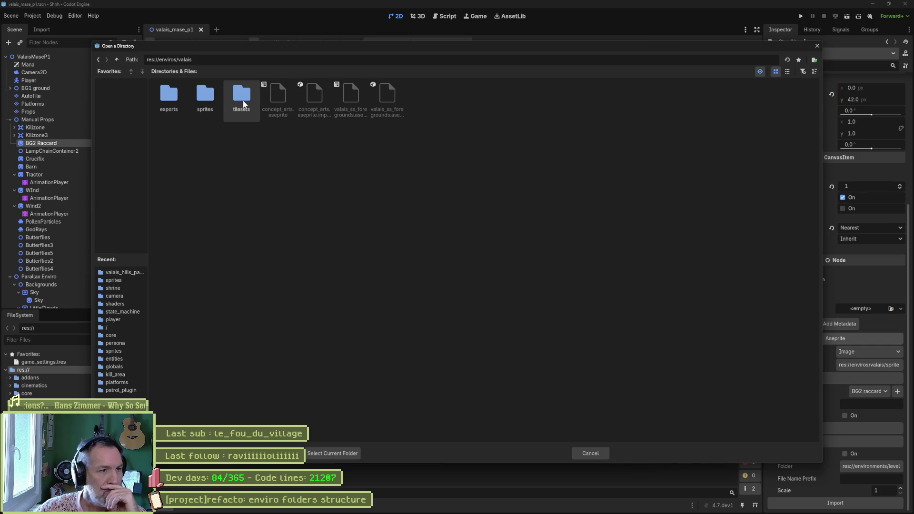
{"action": "double_click", "coordinate": [204, 95]}
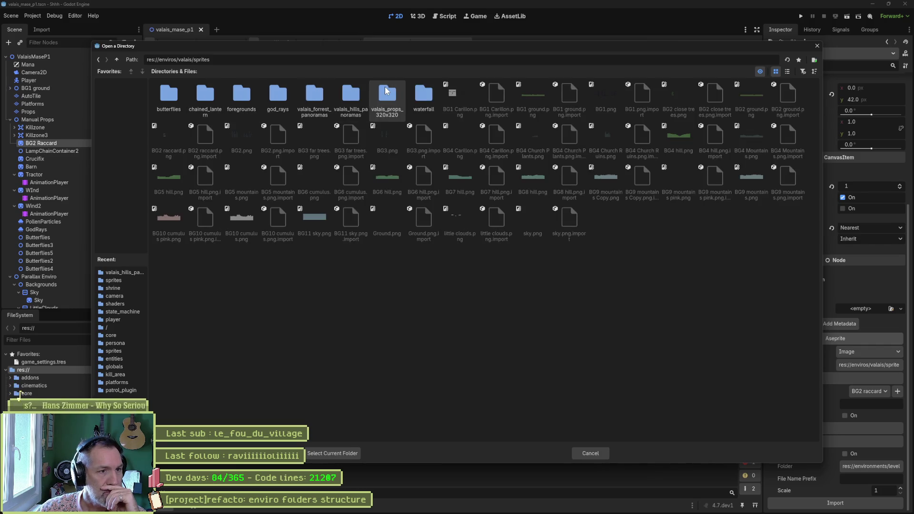
{"action": "left_click", "coordinate": [386, 91]}
{"action": "left_click", "coordinate": [339, 454]}
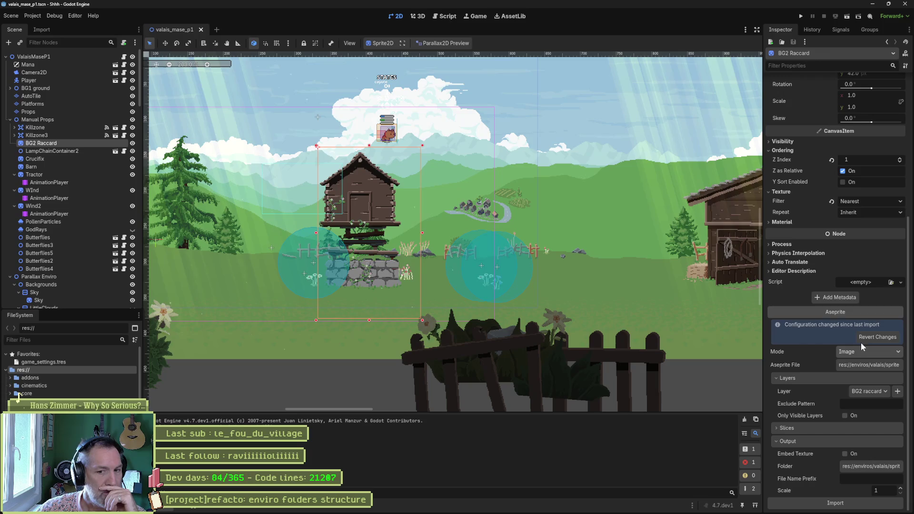
{"action": "left_click", "coordinate": [862, 338]}
{"action": "left_click", "coordinate": [844, 501]}
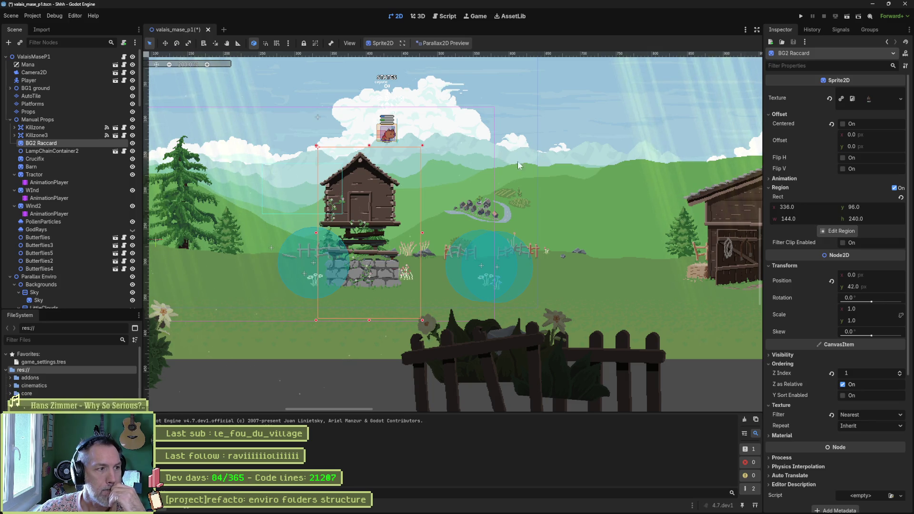
- Save the scene and bring the valais sprites folder window forward in File Explorer
{"action": "key", "text": "ctrl+z"}
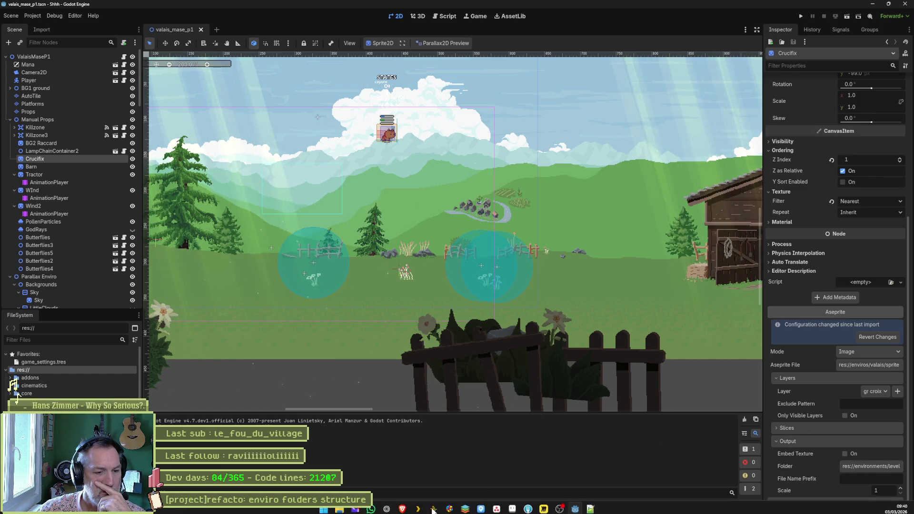
{"action": "mouse_move", "coordinate": [345, 509]}
{"action": "left_click", "coordinate": [310, 465]}
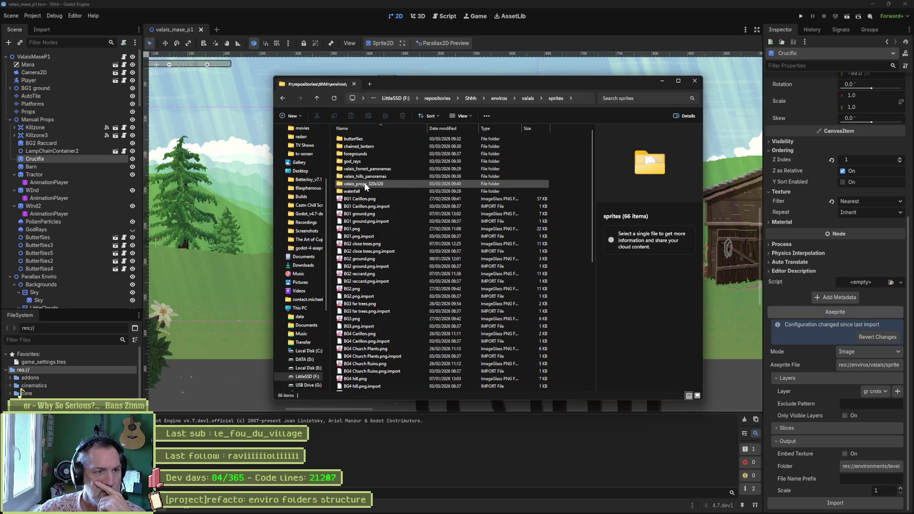
- Open the valais_props_320x320 folder in File Explorer, then close the window
{"action": "mouse_move", "coordinate": [364, 182]}
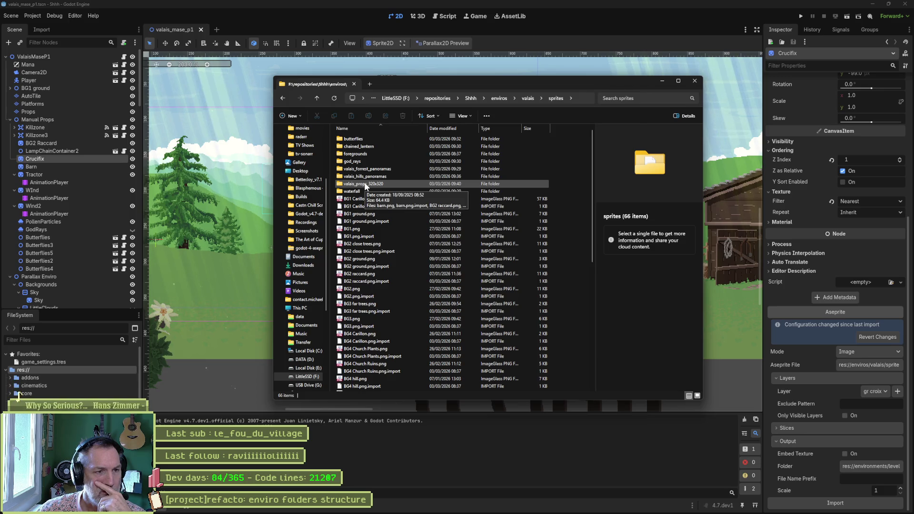
{"action": "double_click", "coordinate": [364, 182]}
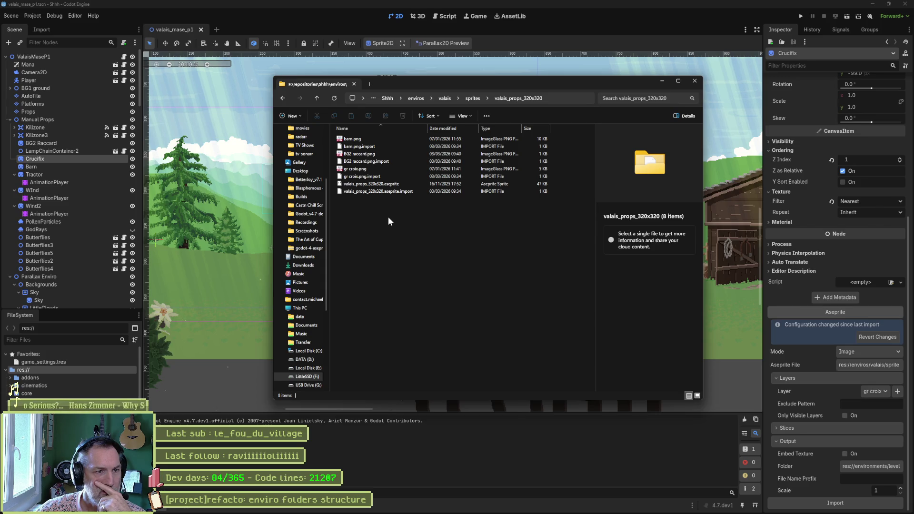
{"action": "left_click", "coordinate": [694, 81]}
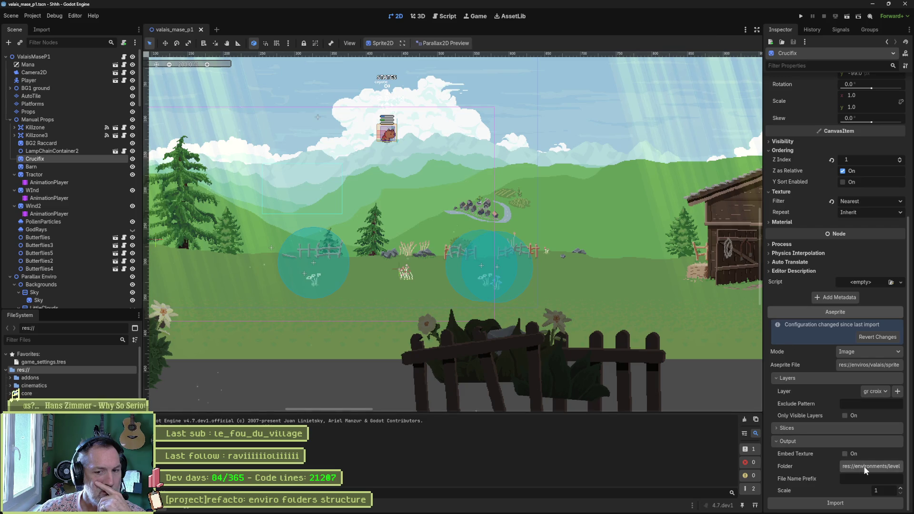
- Set the Crucifix sprite's Output Folder to enviros/valais/sprites/valais_props_320x320 and save the scene
{"action": "left_click", "coordinate": [866, 468]}
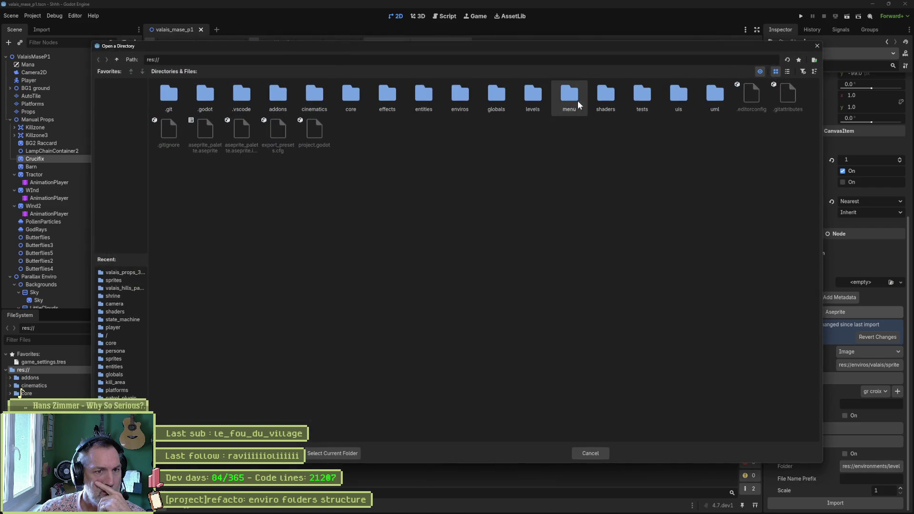
{"action": "double_click", "coordinate": [466, 98]}
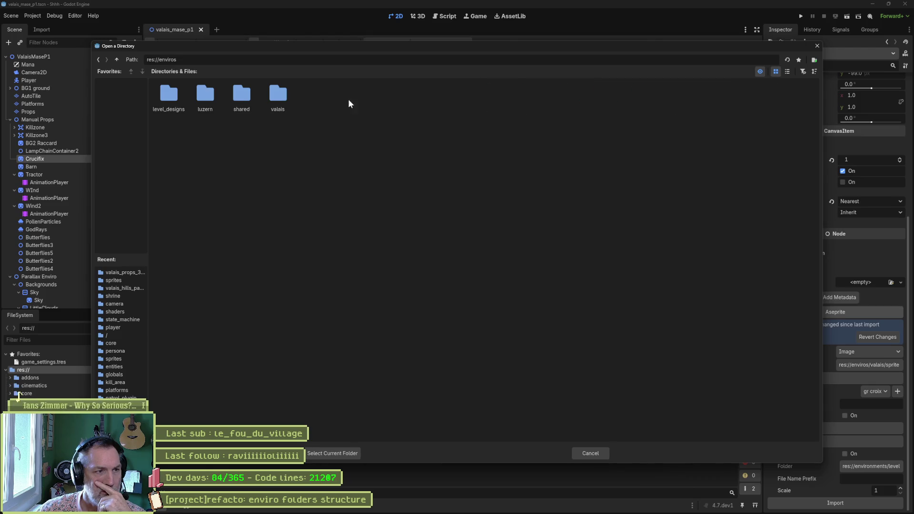
{"action": "double_click", "coordinate": [280, 96]}
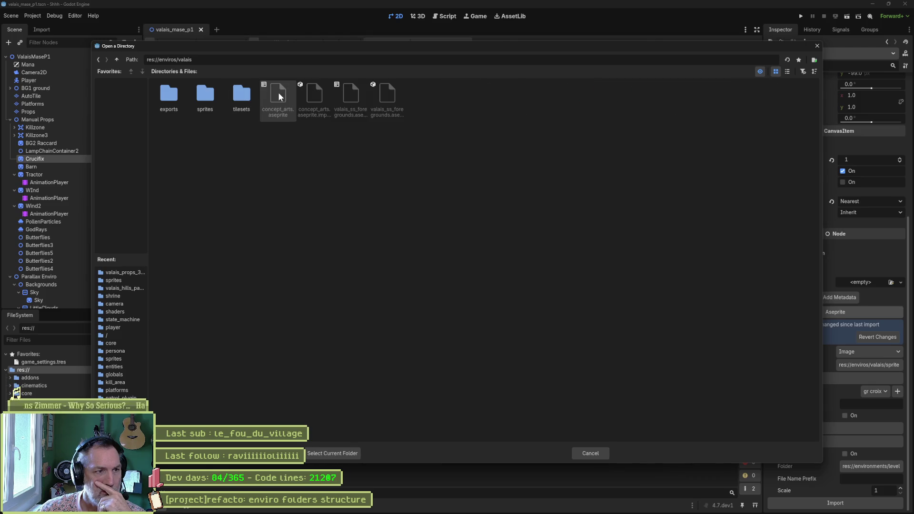
{"action": "double_click", "coordinate": [199, 96]}
{"action": "double_click", "coordinate": [386, 95]}
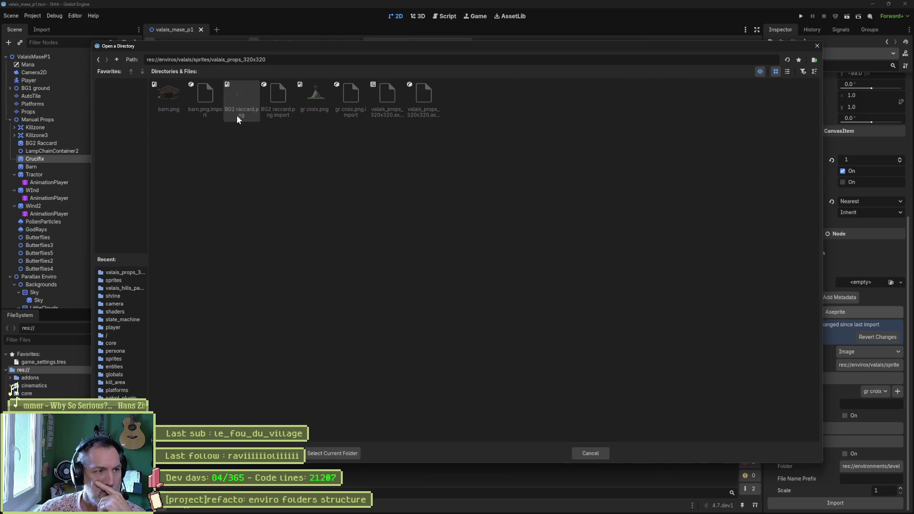
{"action": "left_click", "coordinate": [316, 454]}
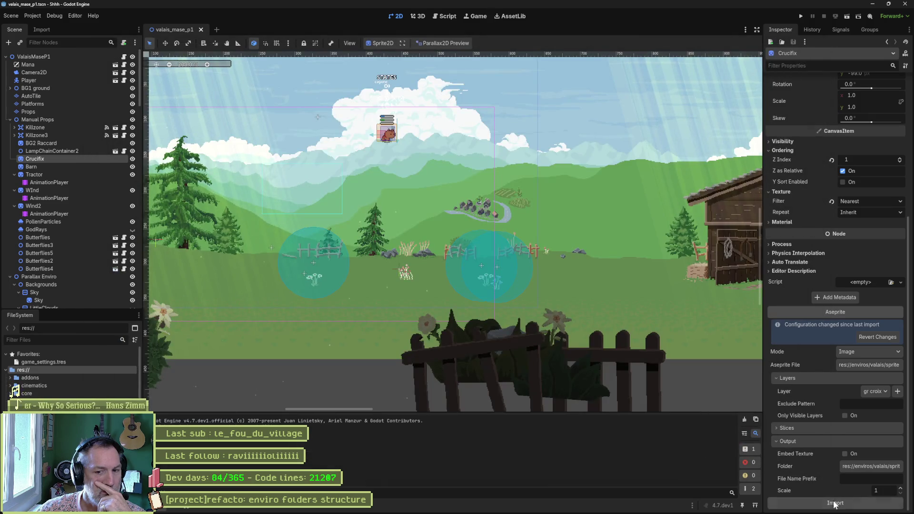
{"action": "key", "text": "ctrl+s"}
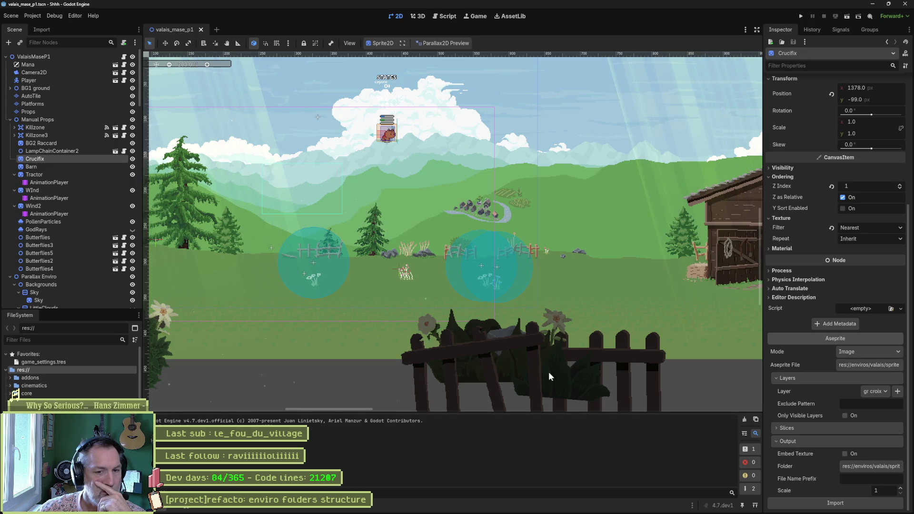
- Move the File Explorer window aside and select the Barn sprite
{"action": "mouse_move", "coordinate": [452, 512]}
{"action": "mouse_move", "coordinate": [339, 508]}
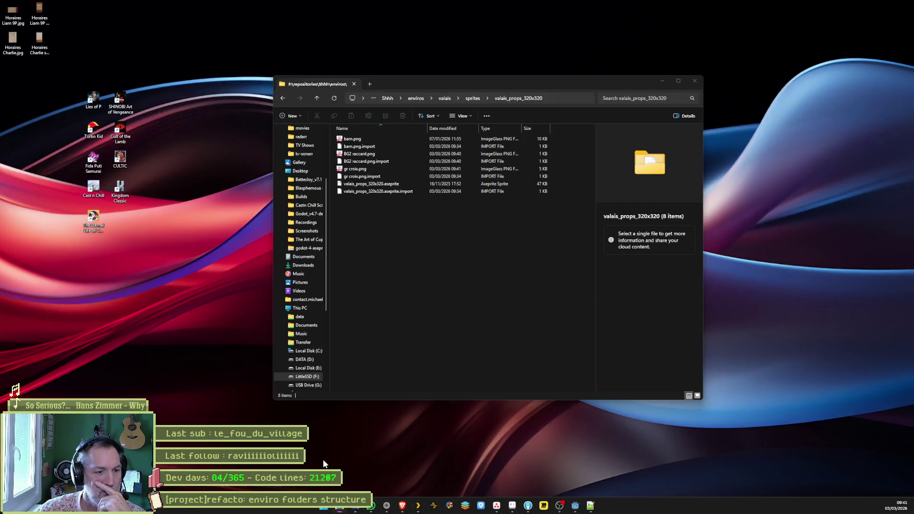
{"action": "left_click", "coordinate": [323, 459]}
{"action": "left_click_drag", "start_coordinate": [417, 84], "coordinate": [913, 84]}
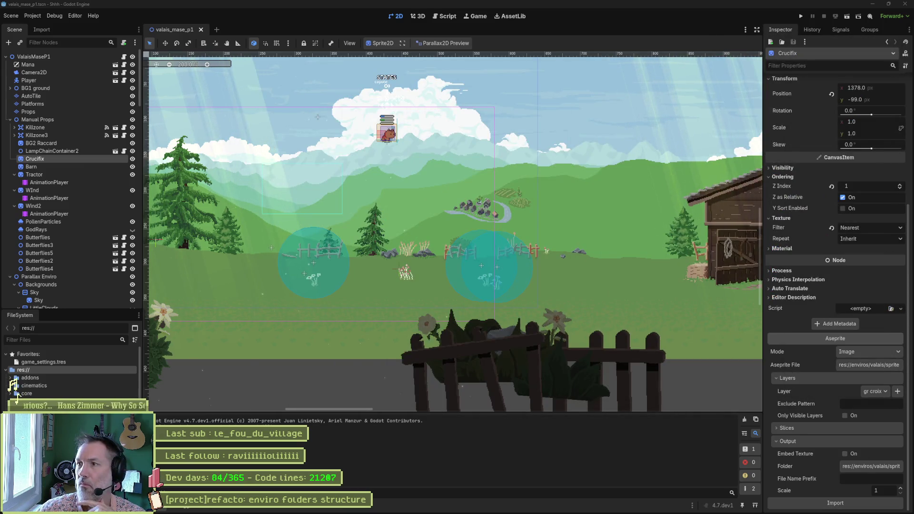
{"action": "left_click_drag", "start_coordinate": [17, 394], "coordinate": [19, 393]}
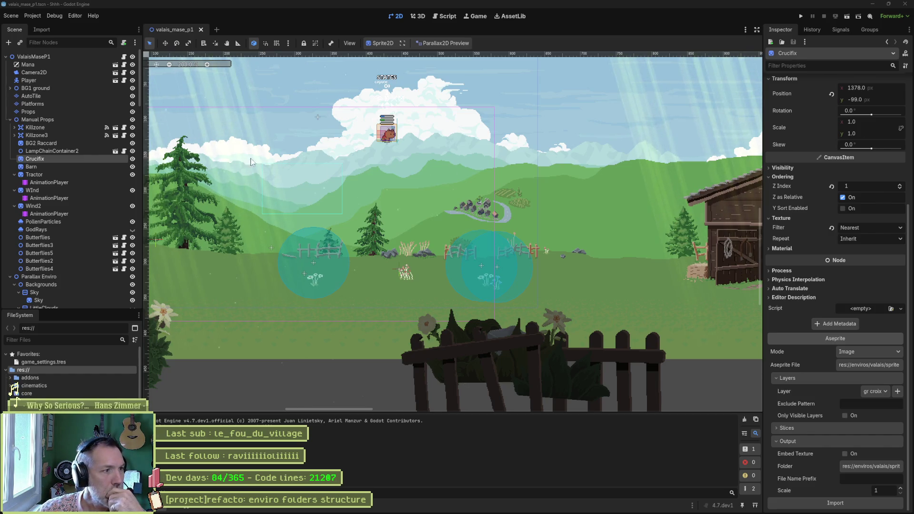
{"action": "left_click", "coordinate": [76, 169]}
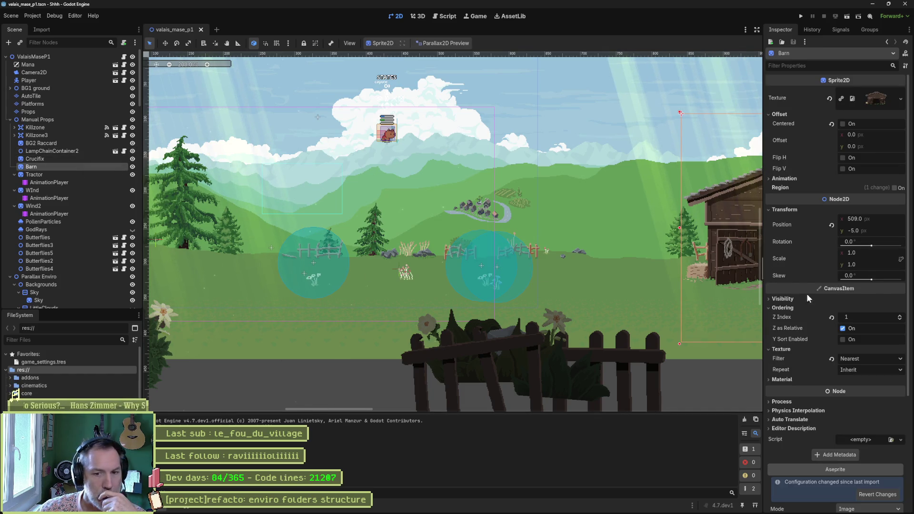
- Set Barn's Output Folder to enviros/valais/sprites/valais_props_320x320 and reimport it
{"action": "scroll", "coordinate": [807, 299], "scroll_direction": "down", "scroll_amount": 5}
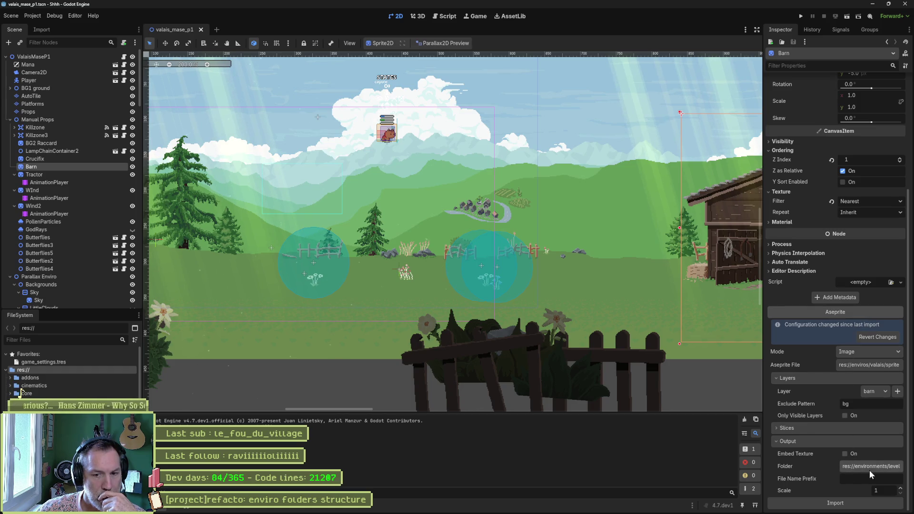
{"action": "left_click", "coordinate": [870, 469]}
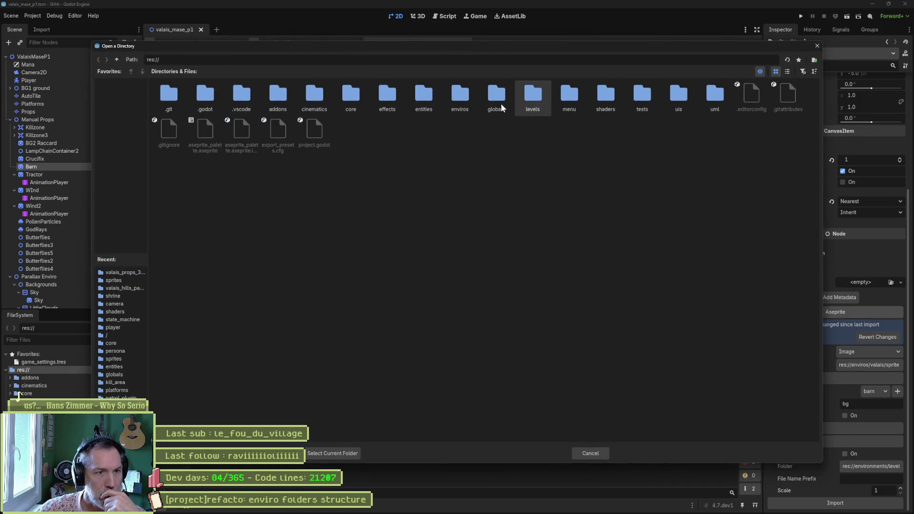
{"action": "double_click", "coordinate": [464, 96]}
{"action": "double_click", "coordinate": [276, 95]}
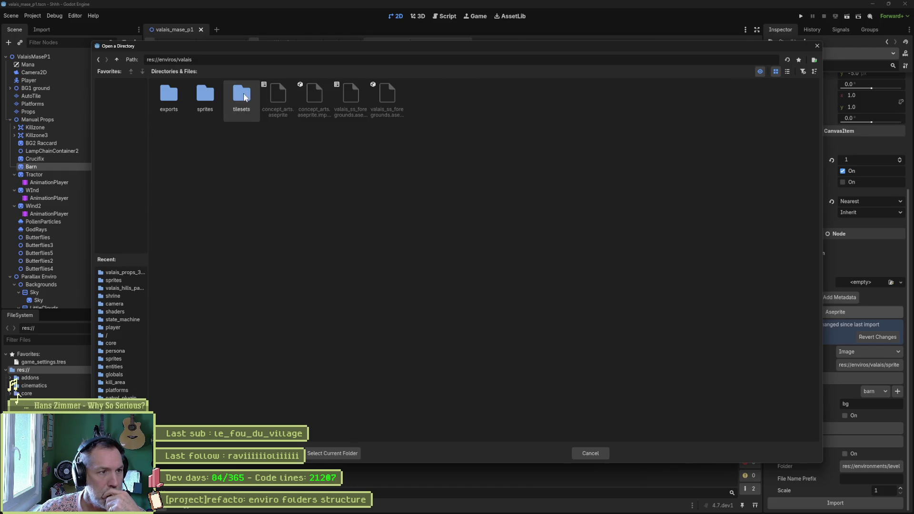
{"action": "double_click", "coordinate": [207, 96]}
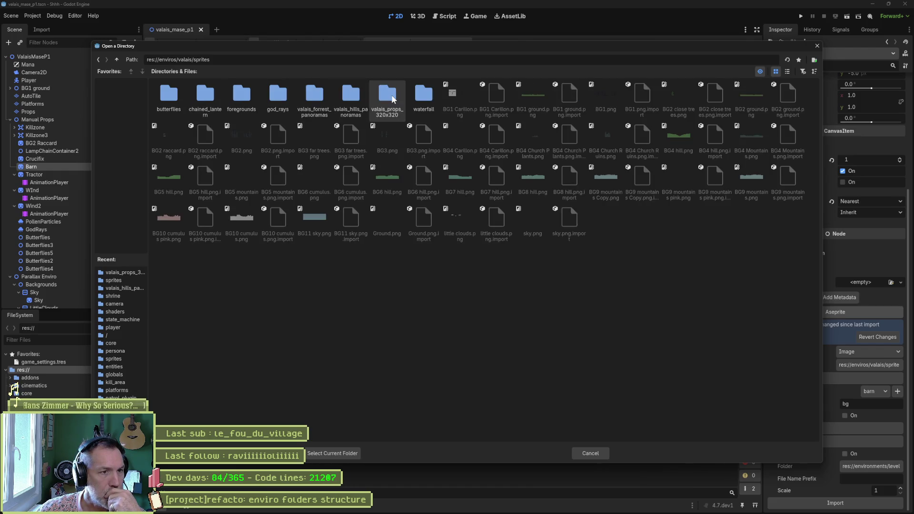
{"action": "double_click", "coordinate": [393, 98]}
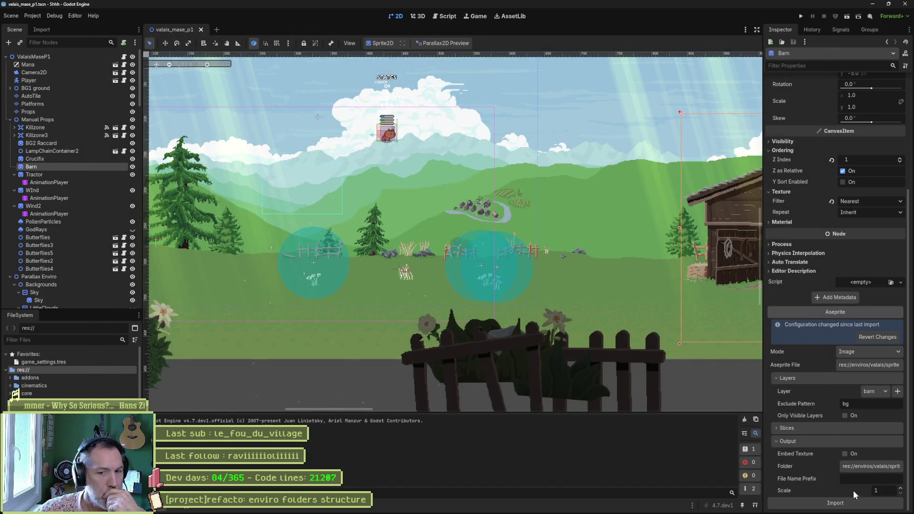
{"action": "left_click", "coordinate": [853, 503]}
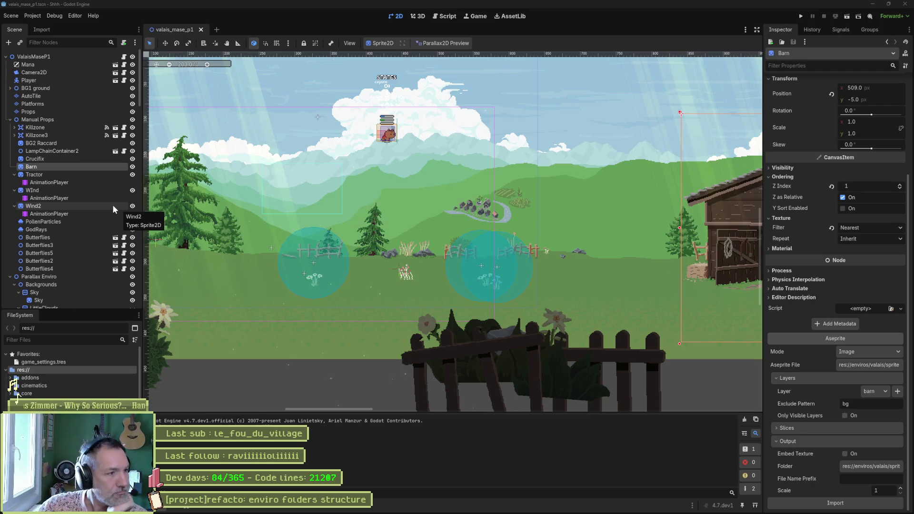
{"action": "left_click", "coordinate": [48, 181]}
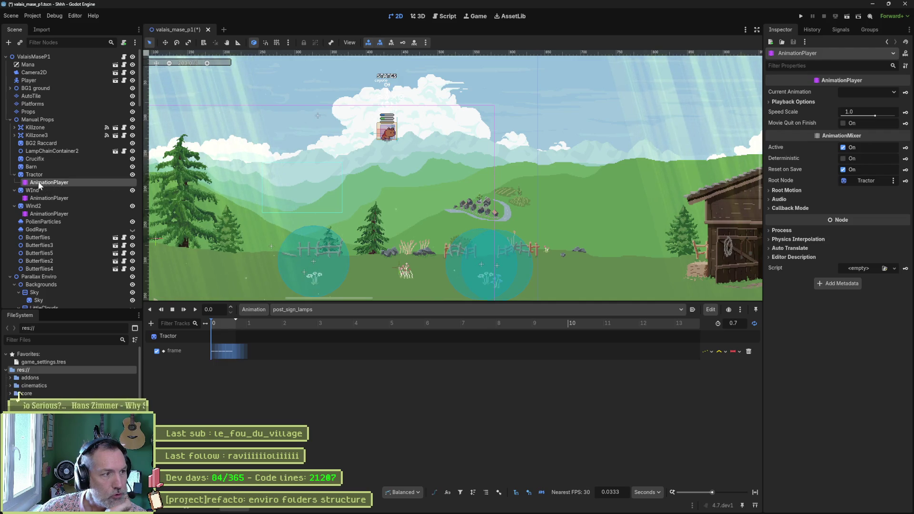
- Reimport the Tractor's Aseprite animation, switch its player to 'tractor', and run the game
{"action": "left_click", "coordinate": [34, 175]}
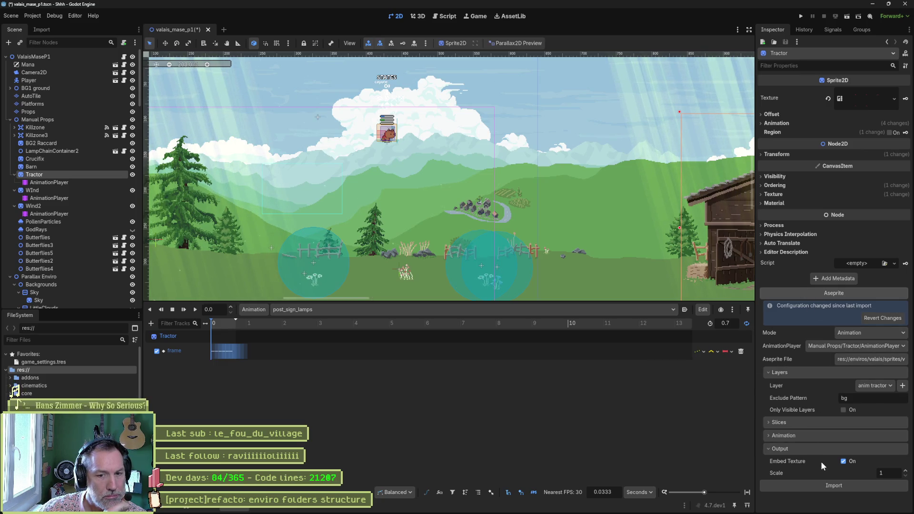
{"action": "left_click", "coordinate": [840, 487]}
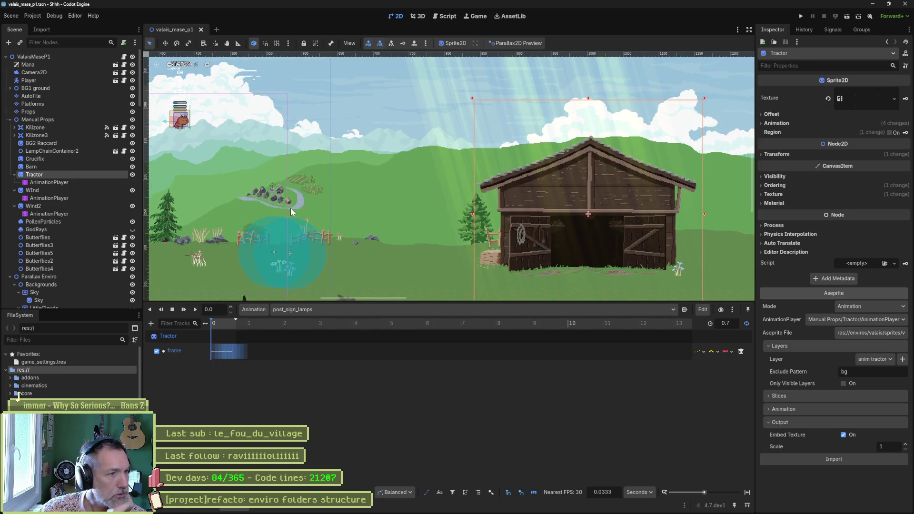
{"action": "mouse_move", "coordinate": [422, 205]}
{"action": "left_mouse_down"}
{"action": "mouse_move", "coordinate": [338, 131]}
{"action": "mouse_move", "coordinate": [350, 175]}
{"action": "left_mouse_up"}
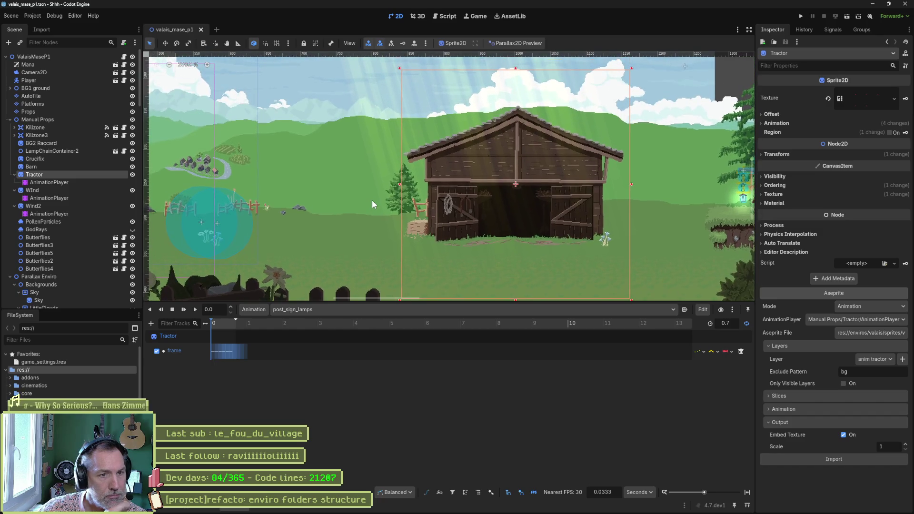
{"action": "left_click", "coordinate": [219, 327]}
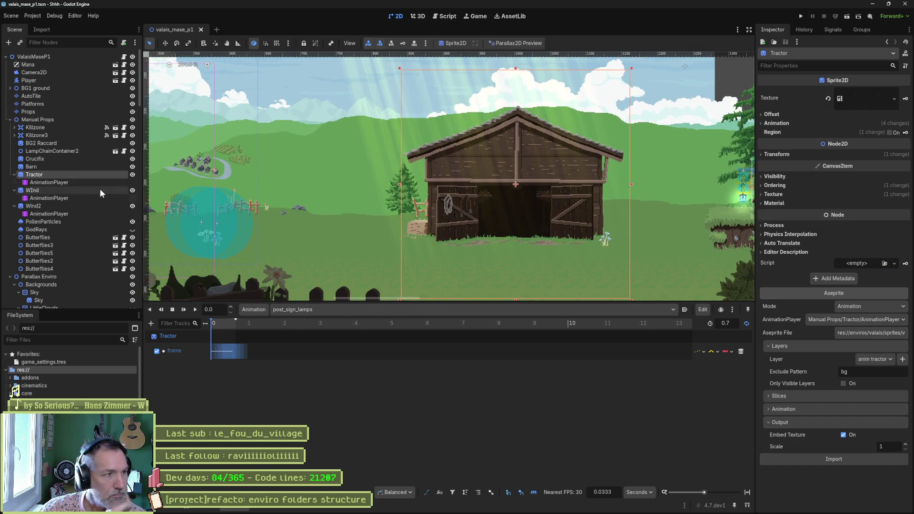
{"action": "left_click", "coordinate": [330, 309]}
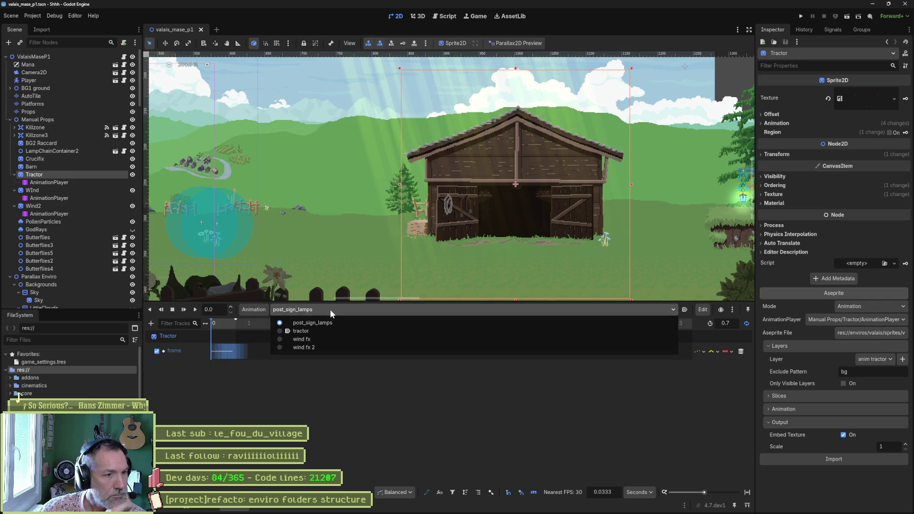
{"action": "left_click", "coordinate": [358, 330]}
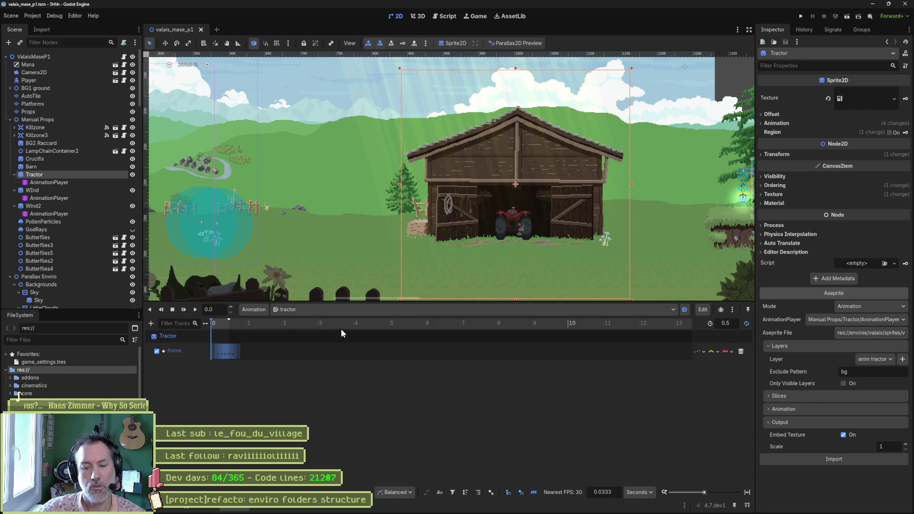
{"action": "key", "text": "F6"}
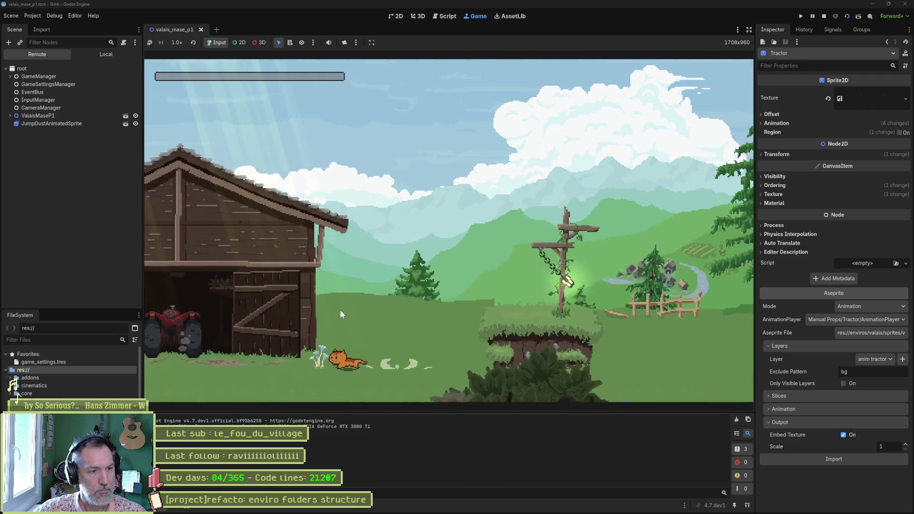
{"action": "key", "text": "F8"}
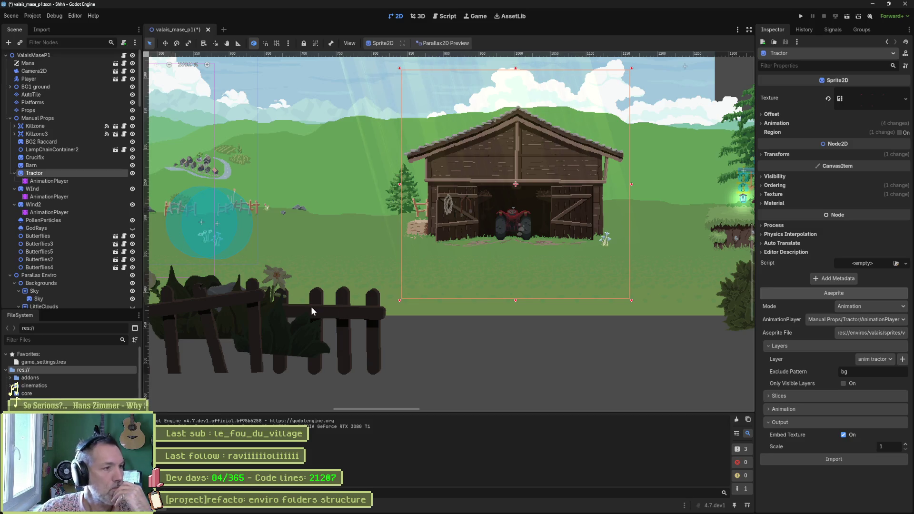
- Rename the WInd node to 'Wind'
{"action": "left_click", "coordinate": [52, 189]}
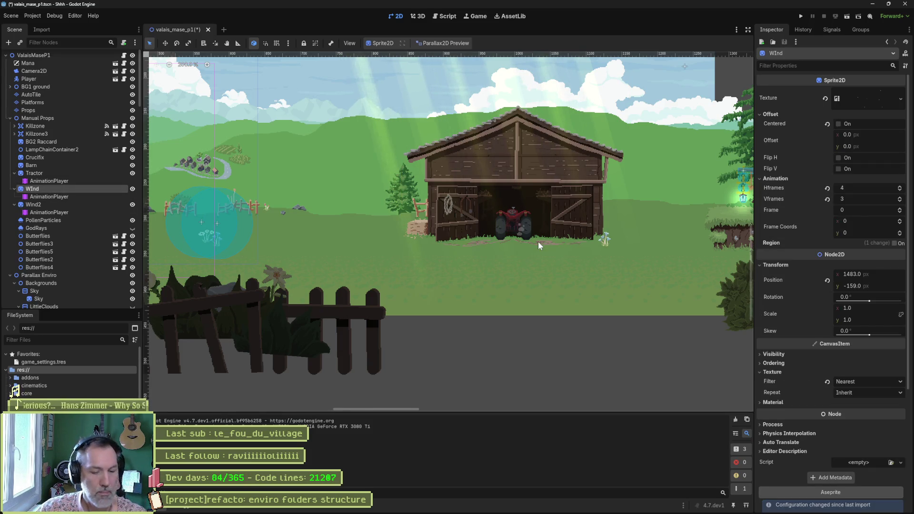
{"action": "key", "text": "F2"}
{"action": "type", "text": "Wind"}
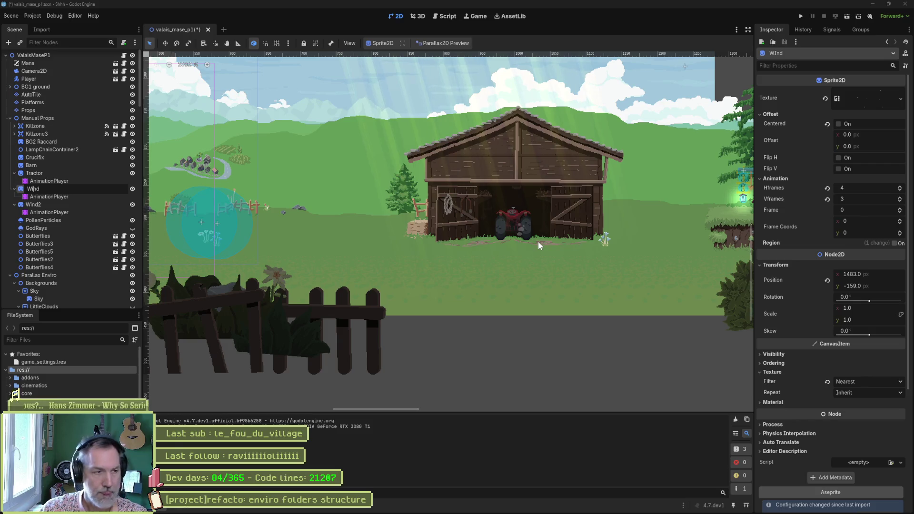
{"action": "key", "text": "Return"}
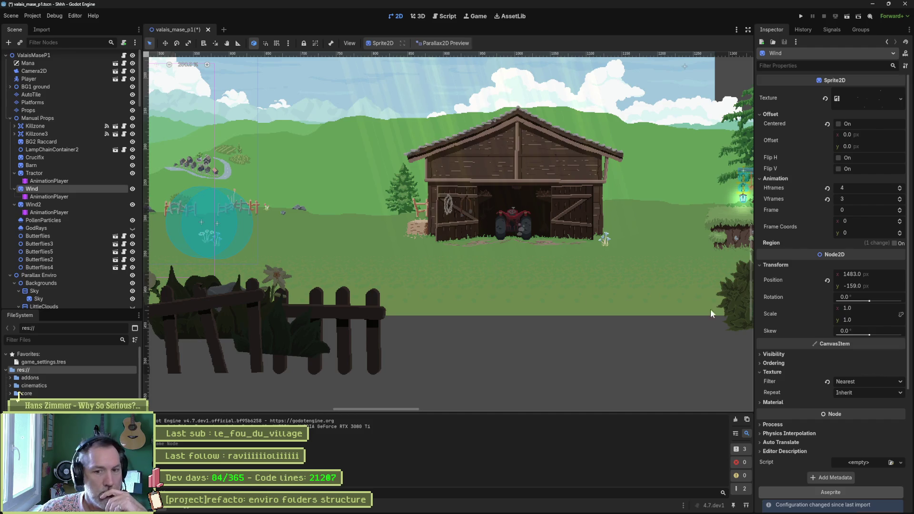
- Set the Wind import's AnimationPlayer to Manual Props/Wind/AnimationPlayer and reimport it
{"action": "scroll", "coordinate": [807, 323], "scroll_direction": "down", "scroll_amount": 4}
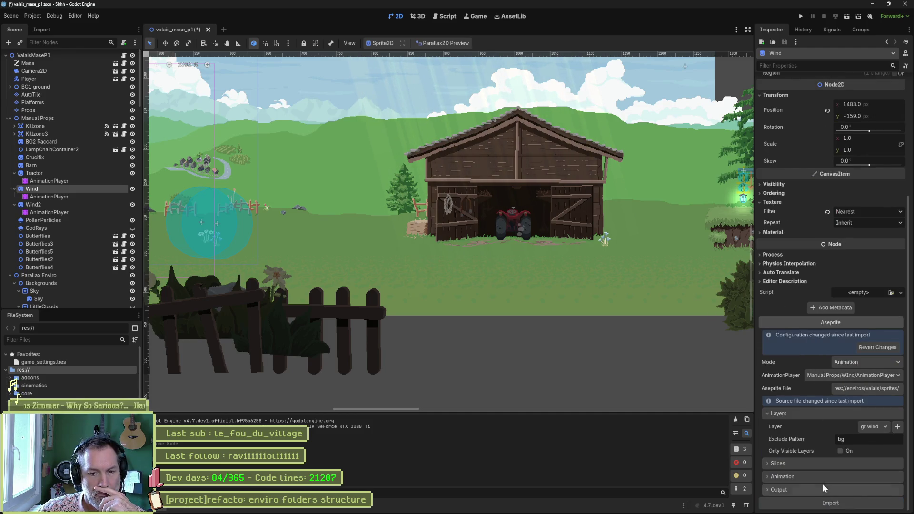
{"action": "scroll", "coordinate": [819, 471], "scroll_direction": "down", "scroll_amount": 1}
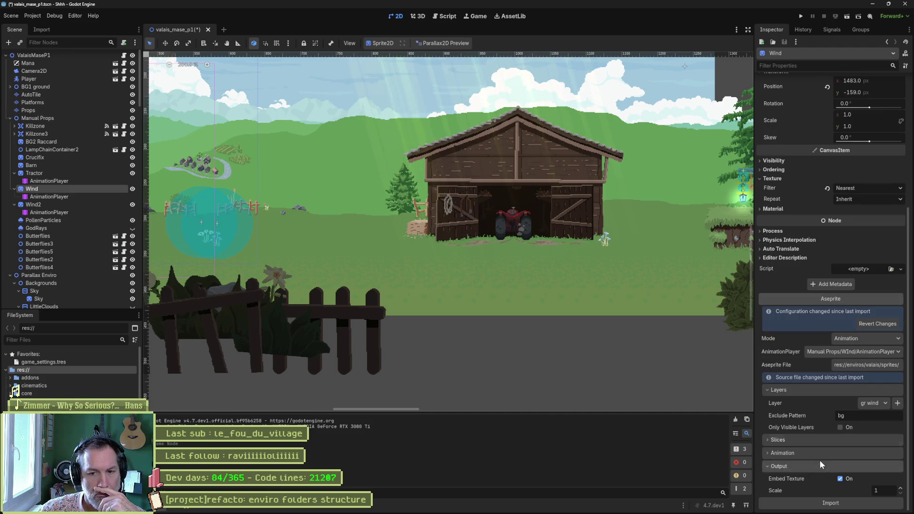
{"action": "left_click", "coordinate": [848, 503]}
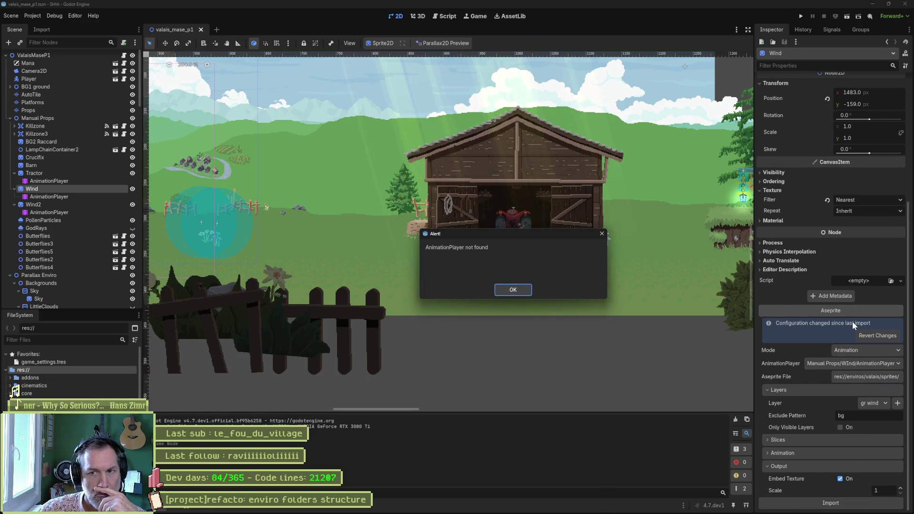
{"action": "left_click", "coordinate": [517, 289]}
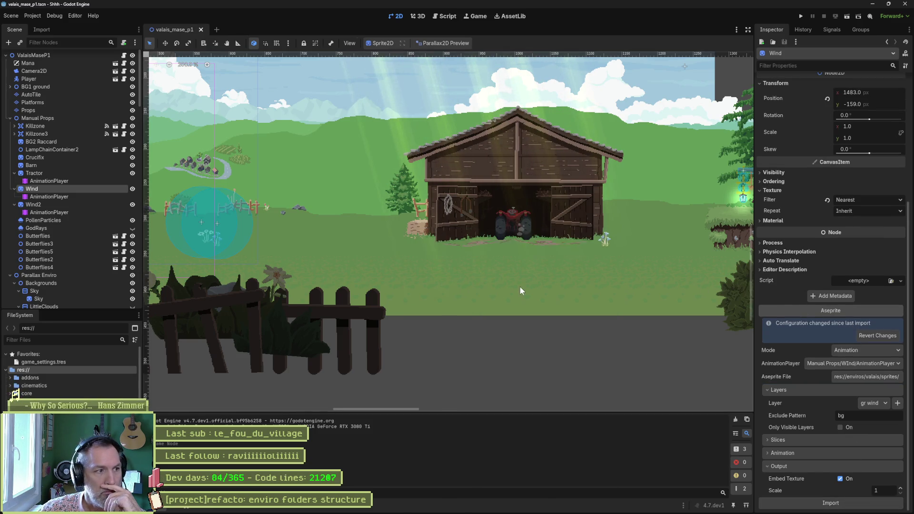
{"action": "left_click", "coordinate": [826, 365]}
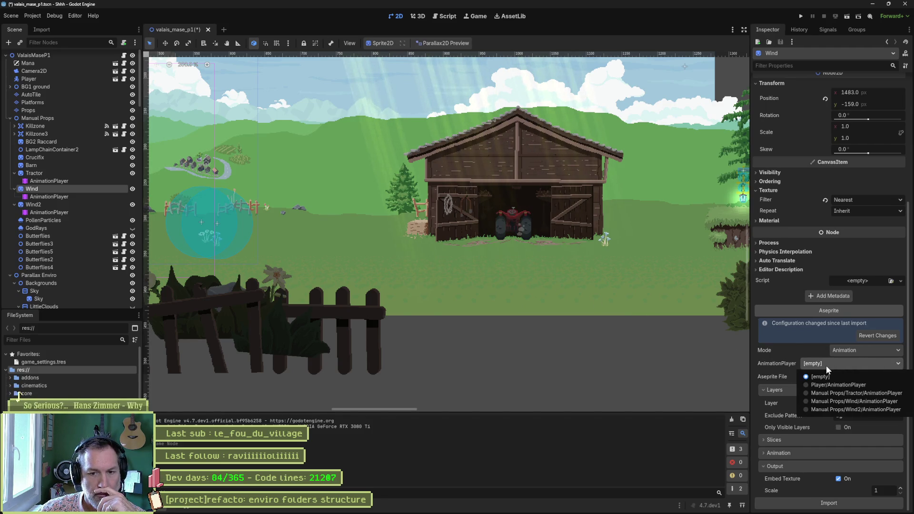
{"action": "left_click", "coordinate": [881, 401]}
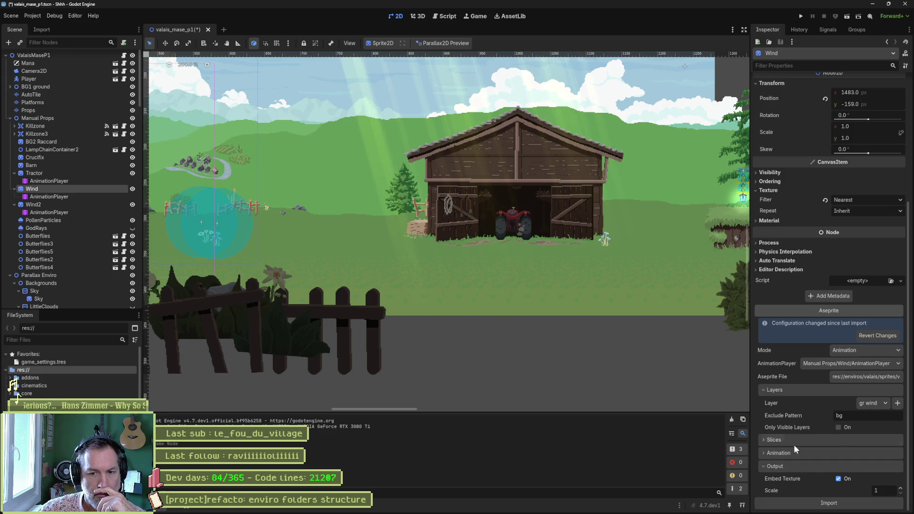
{"action": "left_click", "coordinate": [830, 504]}
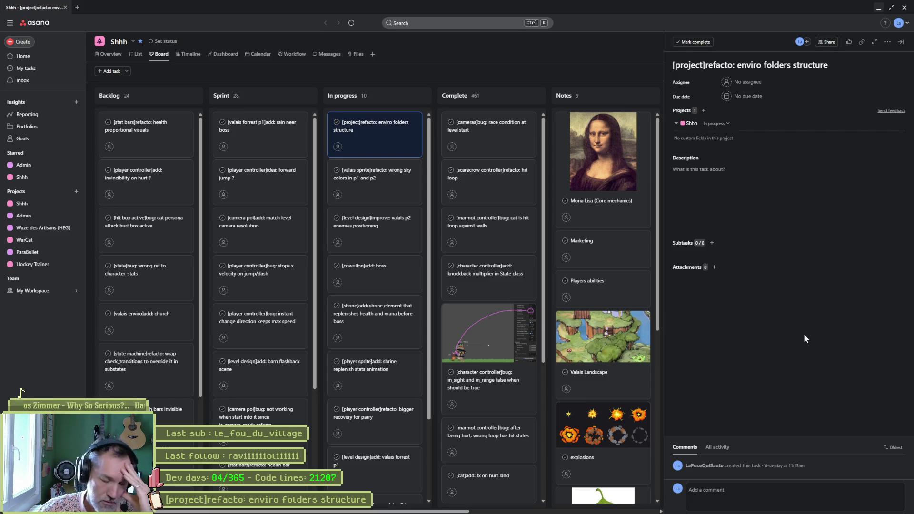
- Bring the Gemini chat browser window forward from the taskbar
{"action": "mouse_move", "coordinate": [513, 509]}
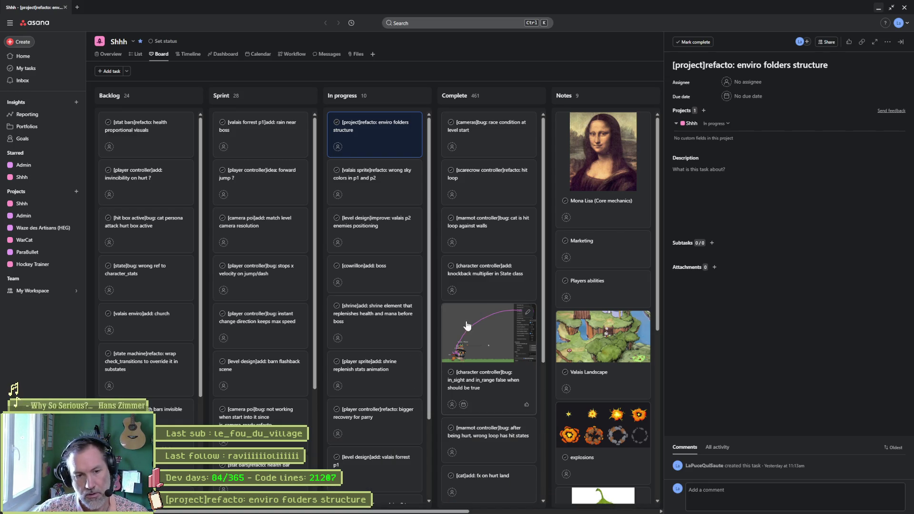
{"action": "left_click", "coordinate": [386, 506]}
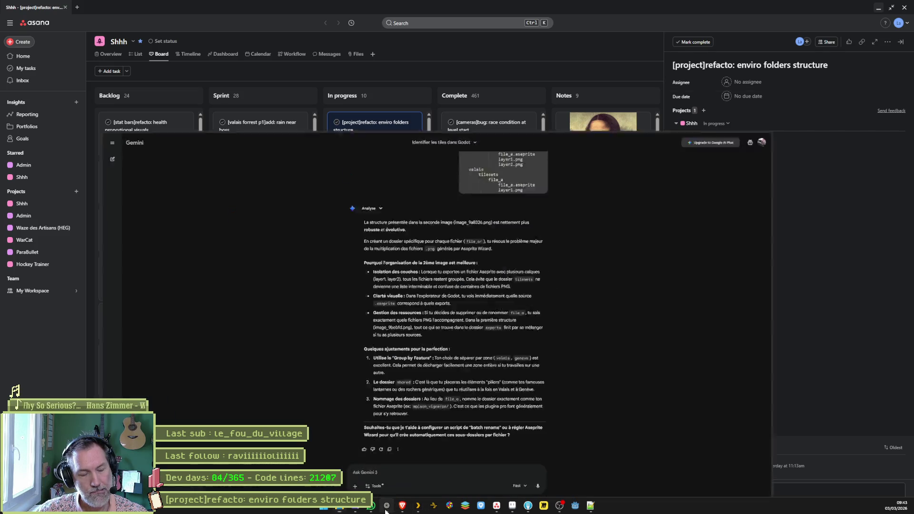
- Ask Gemini, in French, how to find why Godot crashes during an Aseprite Wizard plugin import
{"action": "type", "text": "quand godot crash '"}
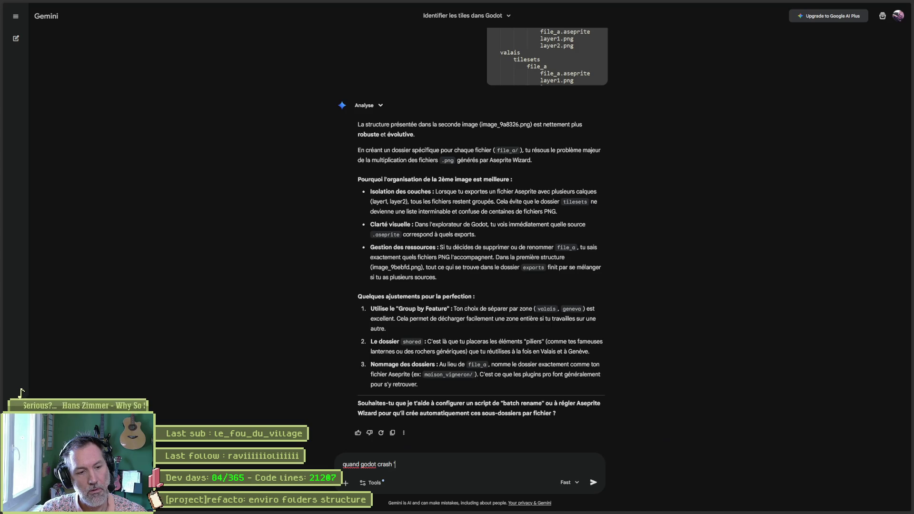
{"action": "key", "text": "BackSpace"}
{"action": "type", "text": "a cause d"}
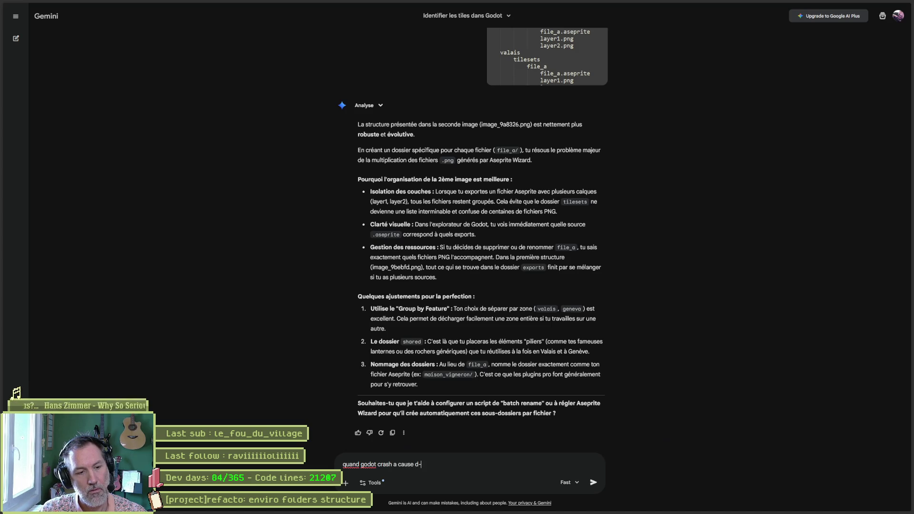
{"action": "type", "text": "un impor"}
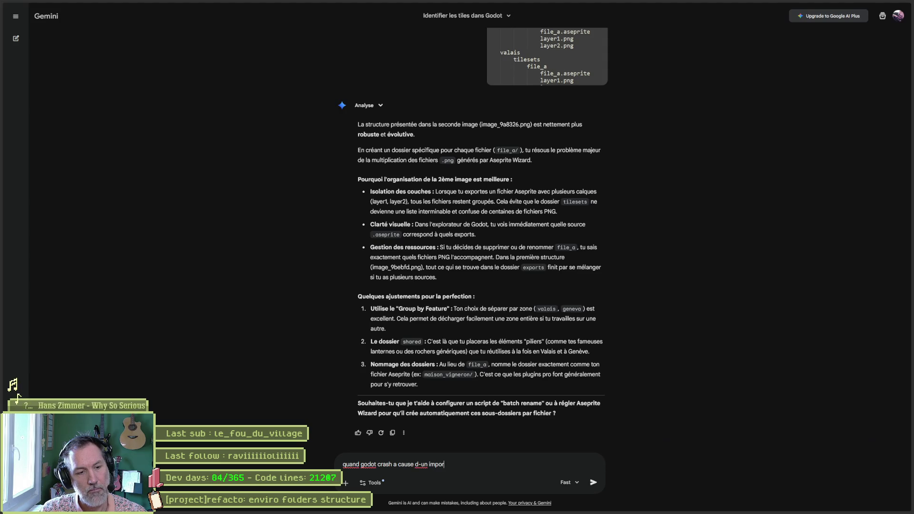
{"action": "type", "text": "t de"}
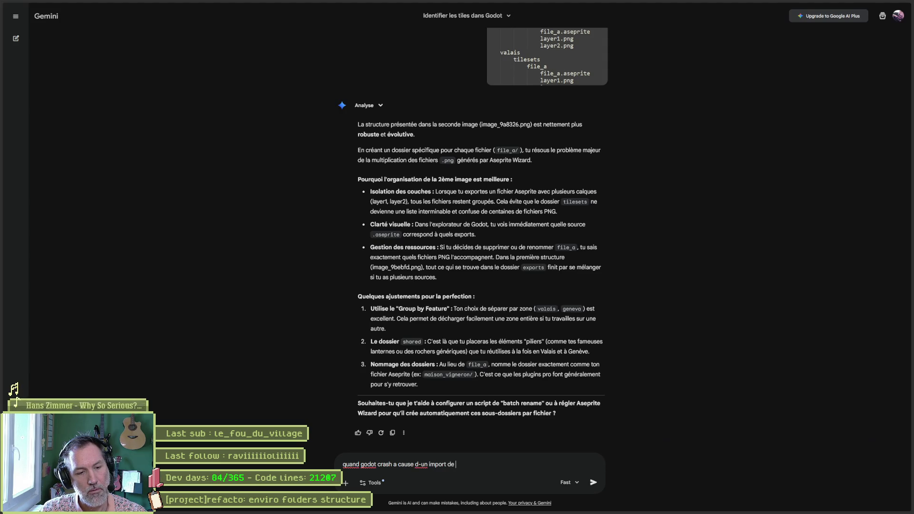
{"action": "key", "text": "BackSpace"}
{"action": "key", "text": "BackSpace"}
{"action": "type", "text": "av"}
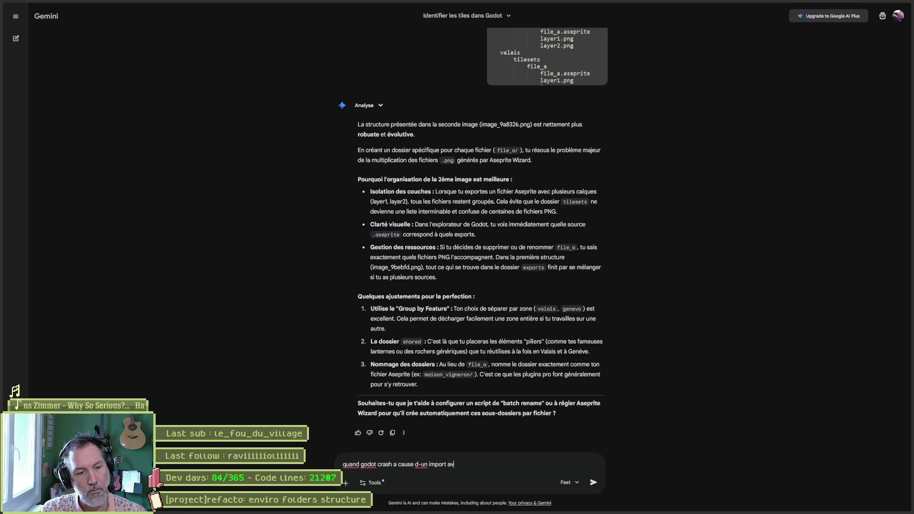
{"action": "key", "text": "BackSpace"}
{"action": "key", "text": "BackSpace"}
{"action": "type", "text": "ec le plugin "}
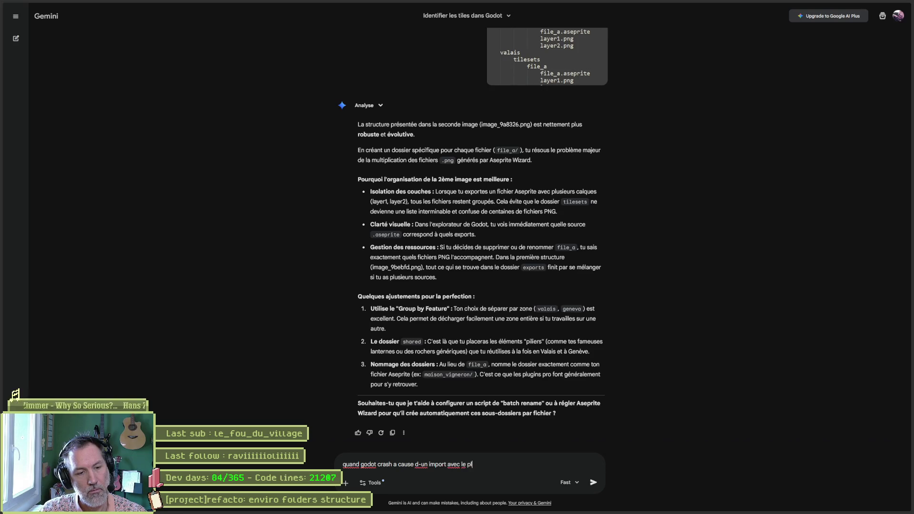
{"action": "type", "text": "aseprite "}
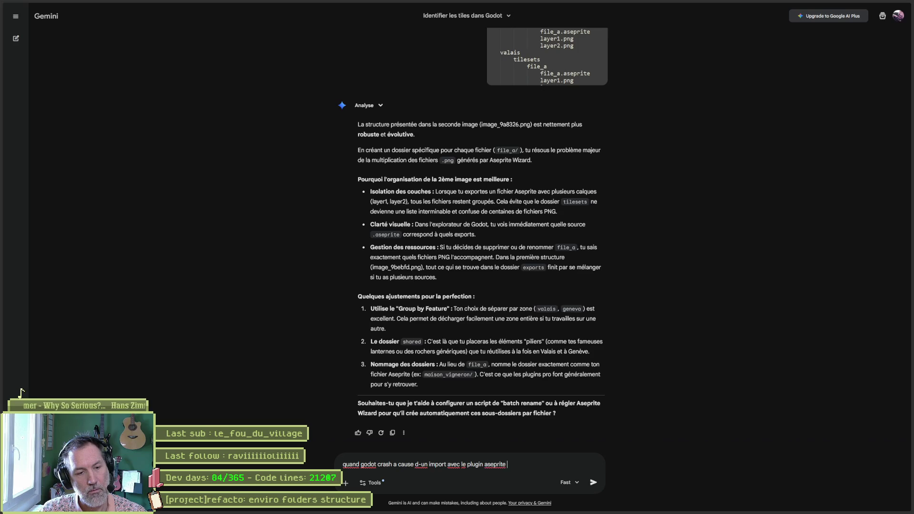
{"action": "type", "text": "wizard, comment "}
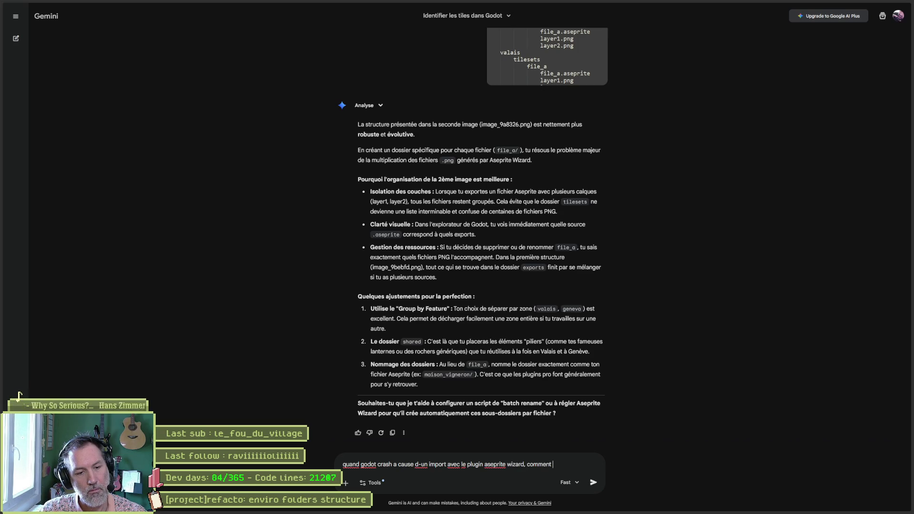
{"action": "type", "text": "trouver la cause"}
{"action": "key", "text": "Return"}
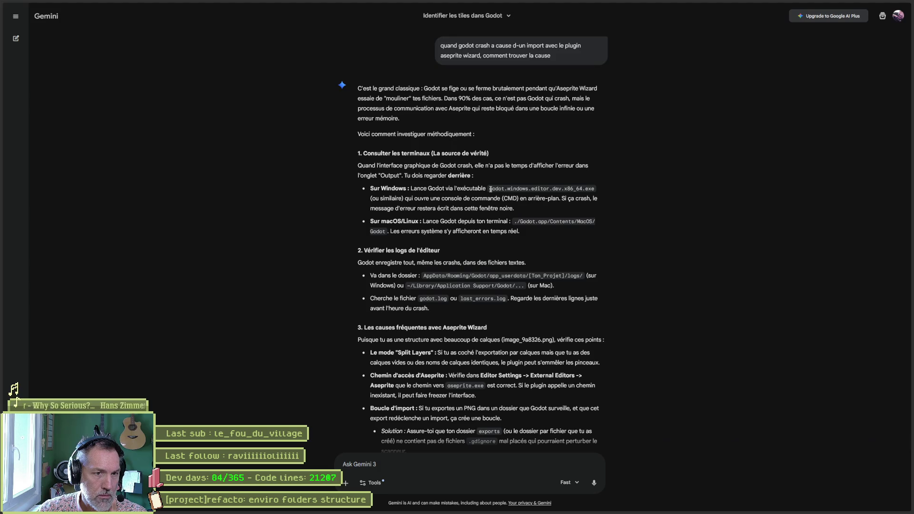
- Select the Godot executable name in Gemini's answer, then bring up File Explorer on the Desktop
{"action": "left_click_drag", "start_coordinate": [490, 189], "coordinate": [593, 191]}
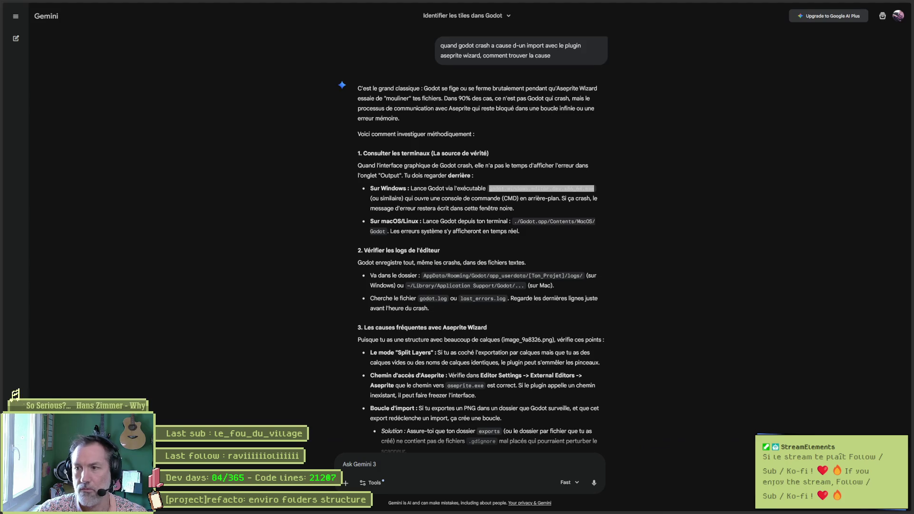
{"action": "key", "text": "super+e"}
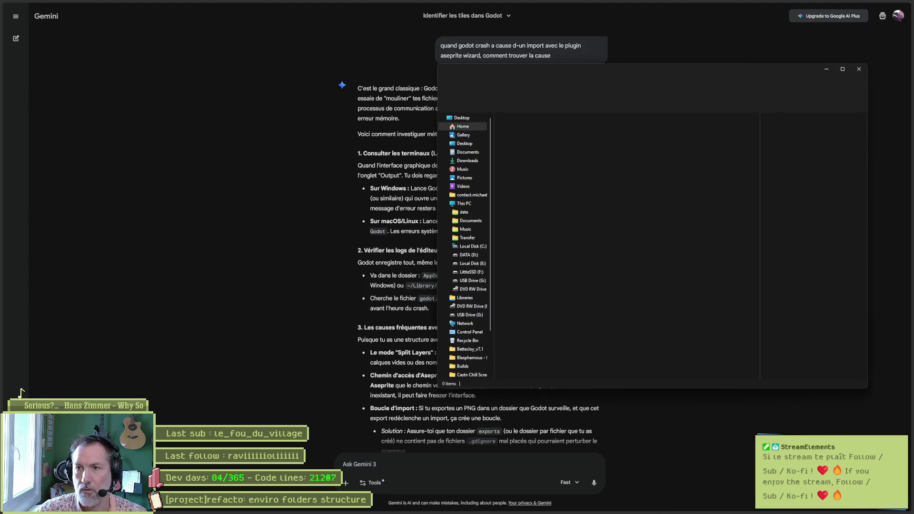
{"action": "left_click", "coordinate": [481, 143]}
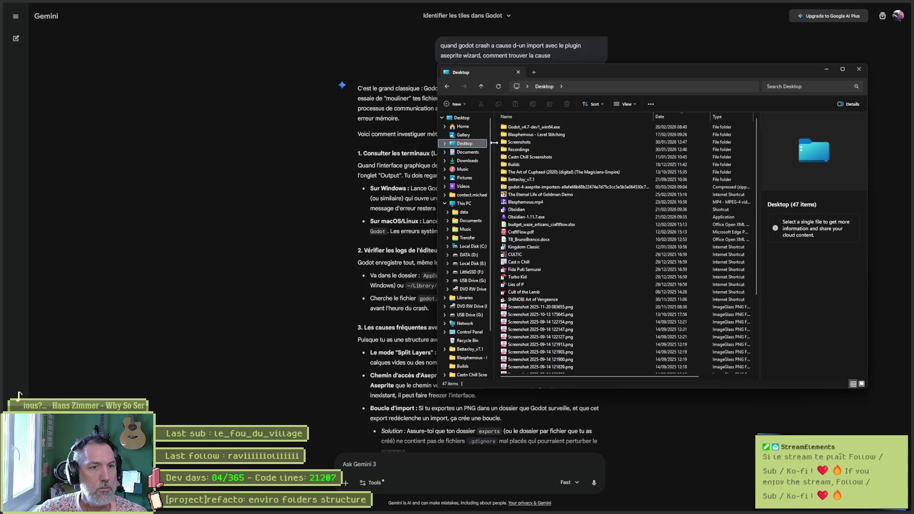
- Launch the Godot_v4.7-dev1 console executable despite the SmartScreen block and open the Shhh project
{"action": "double_click", "coordinate": [543, 128]}
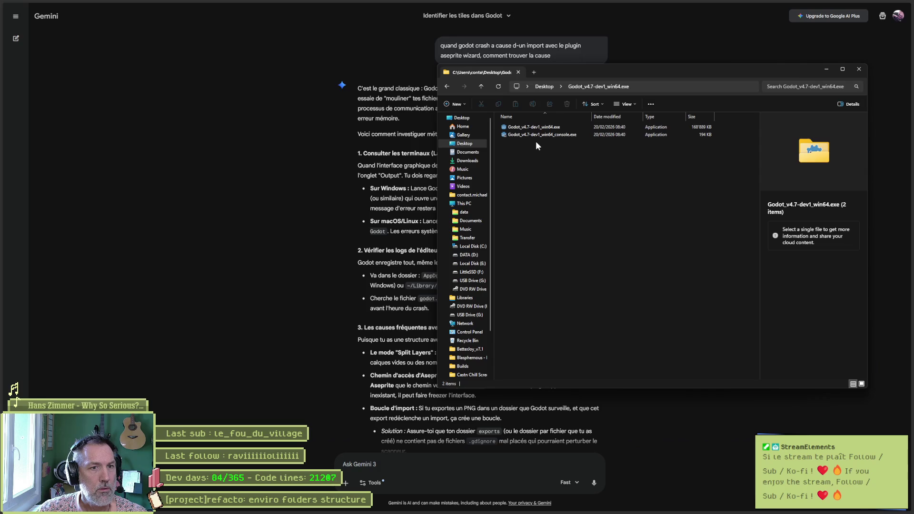
{"action": "double_click", "coordinate": [544, 135]}
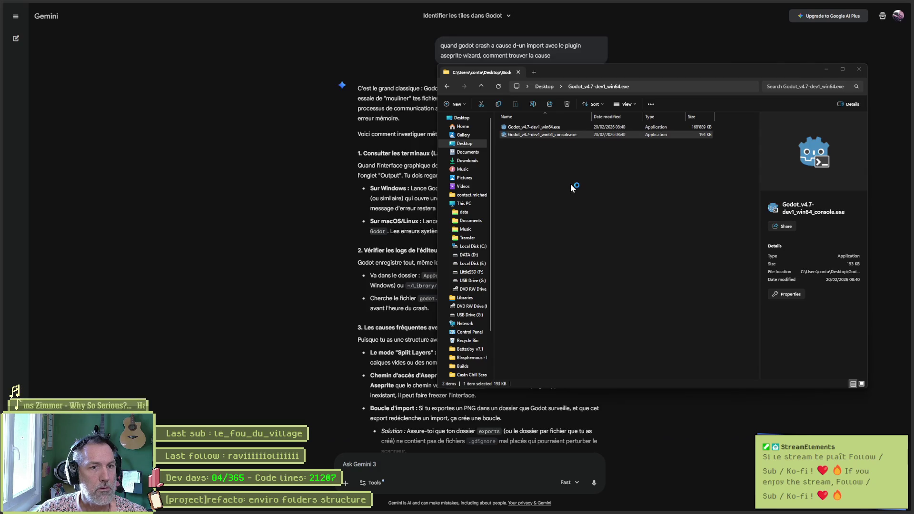
{"action": "left_click", "coordinate": [386, 210]}
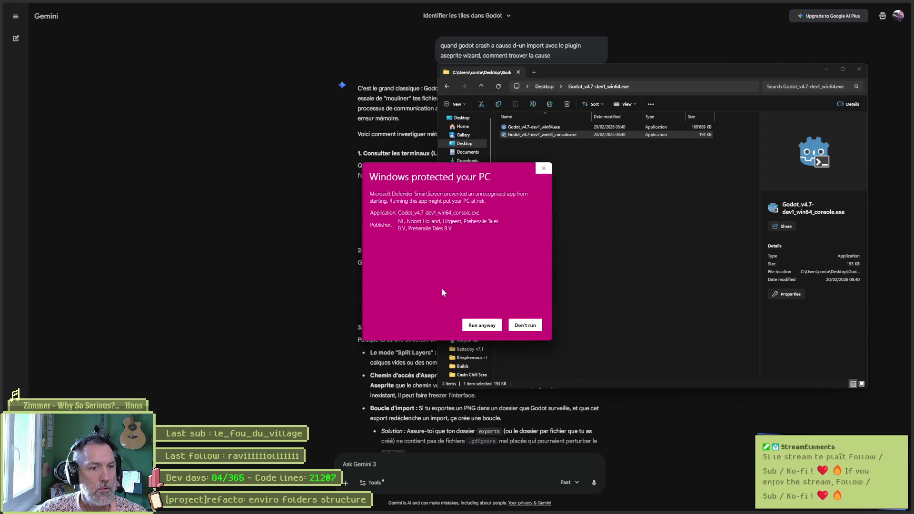
{"action": "left_click", "coordinate": [482, 326]}
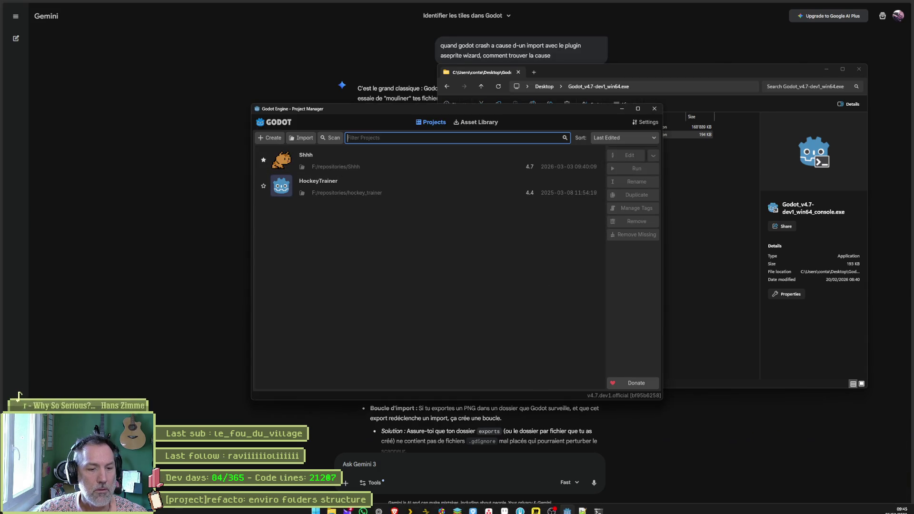
{"action": "double_click", "coordinate": [385, 156]}
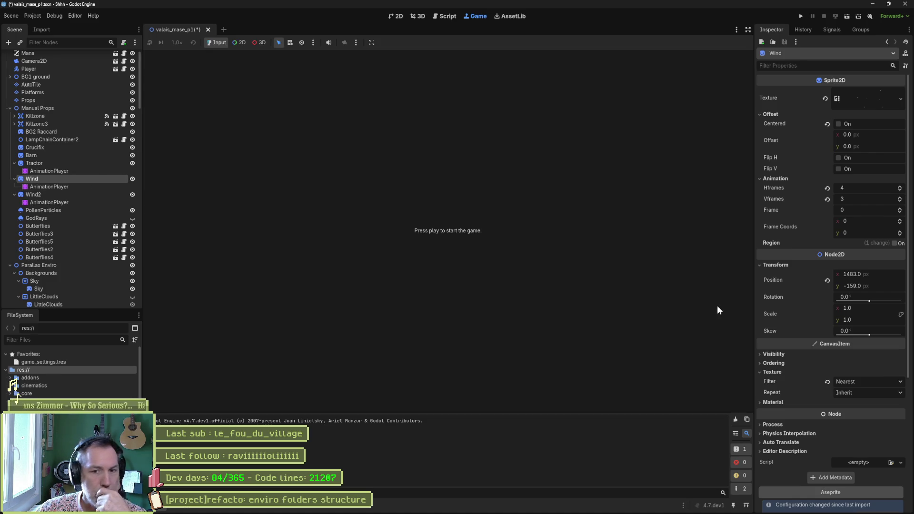
- Re-import the Wind sprite, dismiss the alert, and reassign Manual Props/Wind/AnimationPlayer
{"action": "scroll", "coordinate": [794, 439], "scroll_direction": "down", "scroll_amount": 5}
{"action": "left_click", "coordinate": [826, 503]}
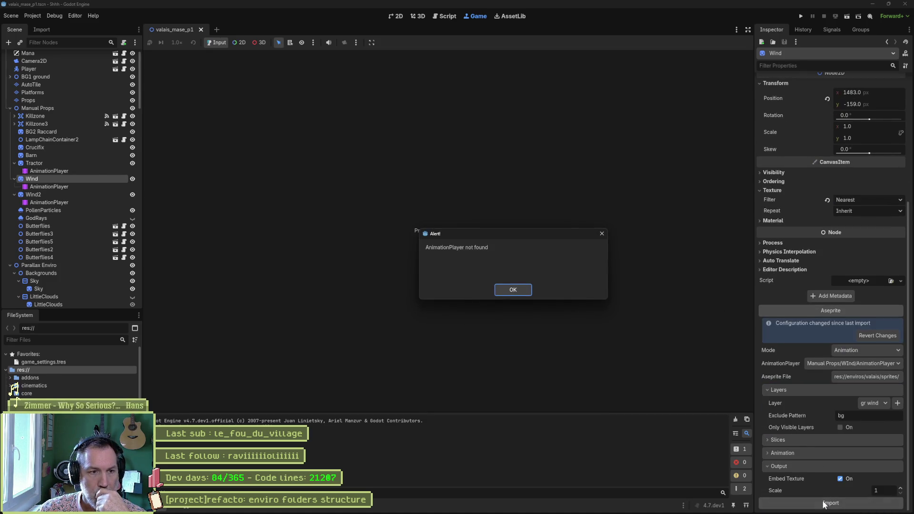
{"action": "left_click", "coordinate": [523, 289]}
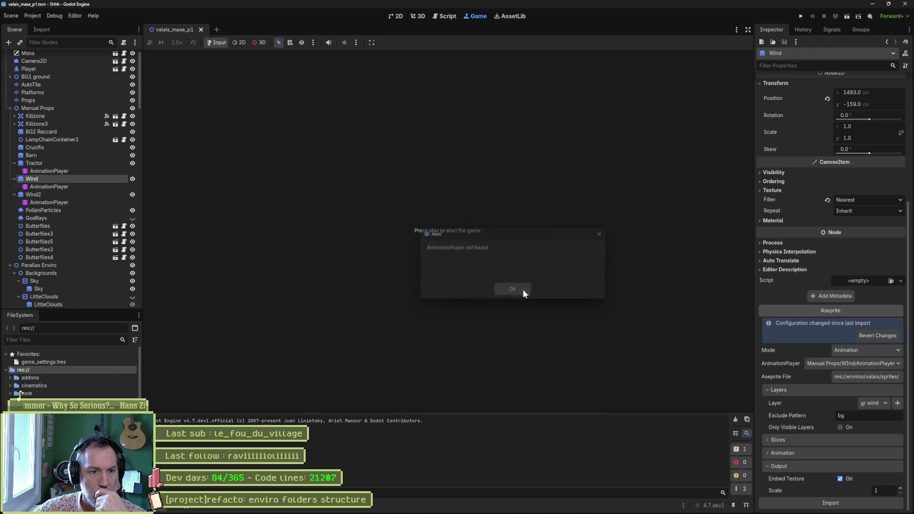
{"action": "left_click", "coordinate": [856, 363]}
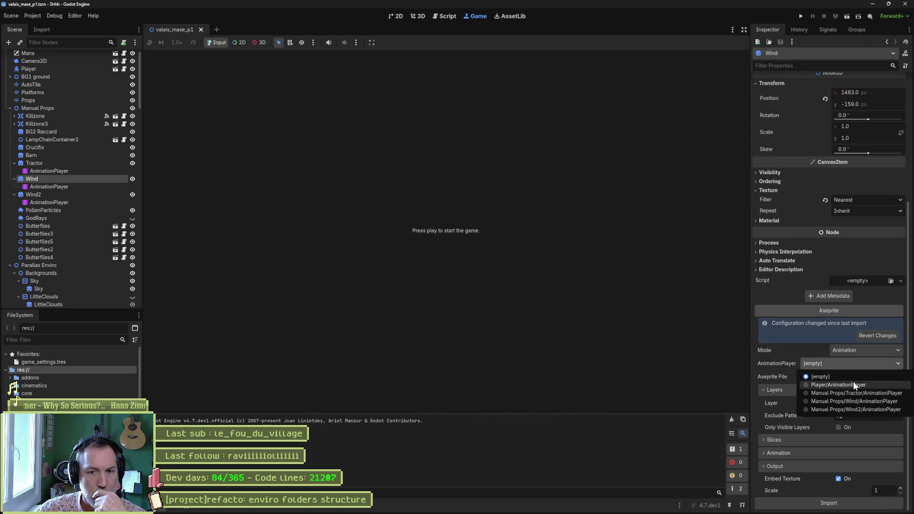
{"action": "left_click", "coordinate": [882, 405]}
{"action": "left_click", "coordinate": [842, 501]}
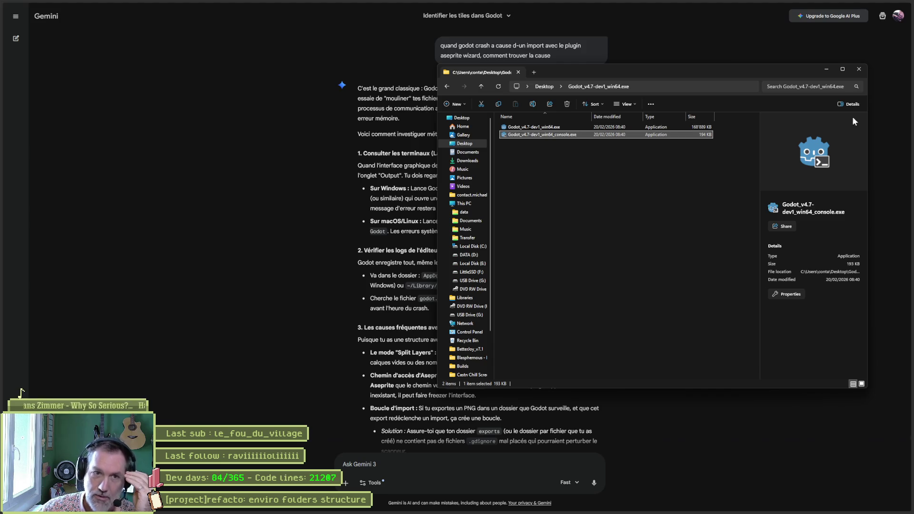
- Relaunch the Godot console build, reopen Shhh, and place the editor beside the console log
{"action": "double_click", "coordinate": [551, 135]}
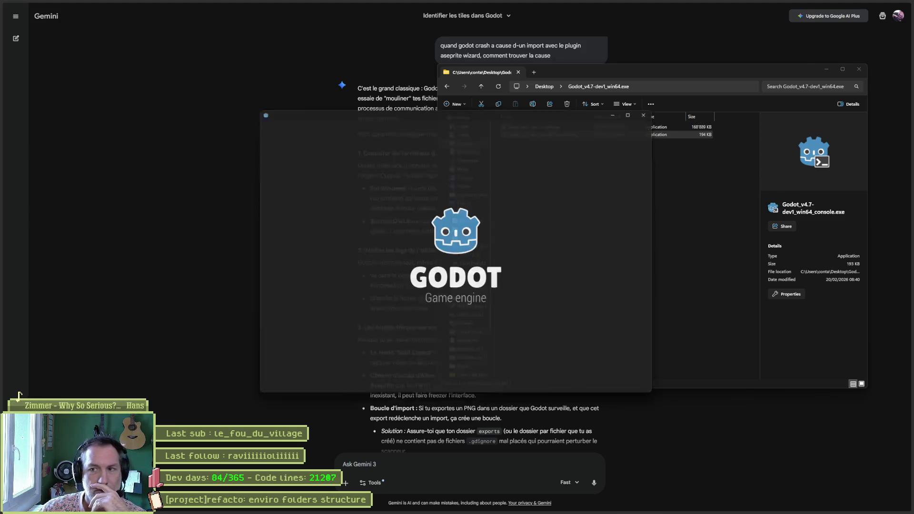
{"action": "double_click", "coordinate": [367, 162]}
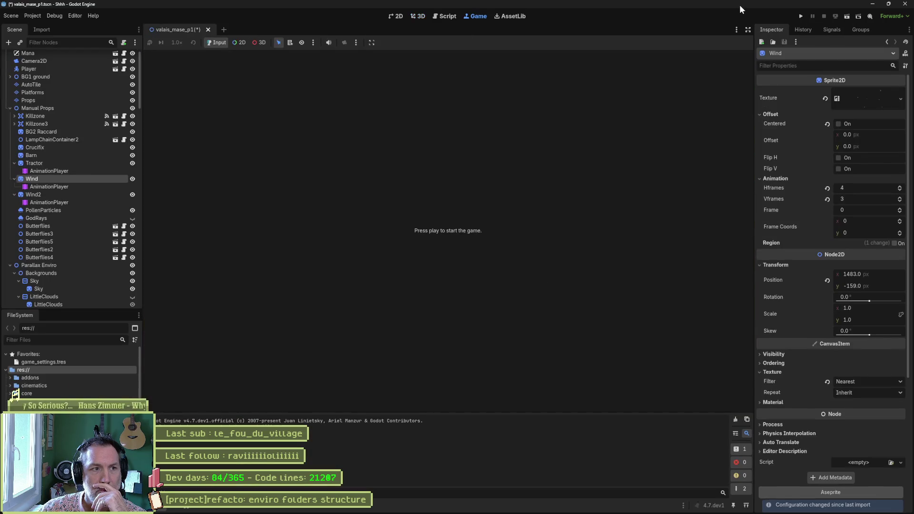
{"action": "mouse_move", "coordinate": [740, 4]}
{"action": "left_mouse_down"}
{"action": "mouse_move", "coordinate": [385, 113]}
{"action": "mouse_move", "coordinate": [60, 151]}
{"action": "mouse_move", "coordinate": [1, 390]}
{"action": "left_mouse_up"}
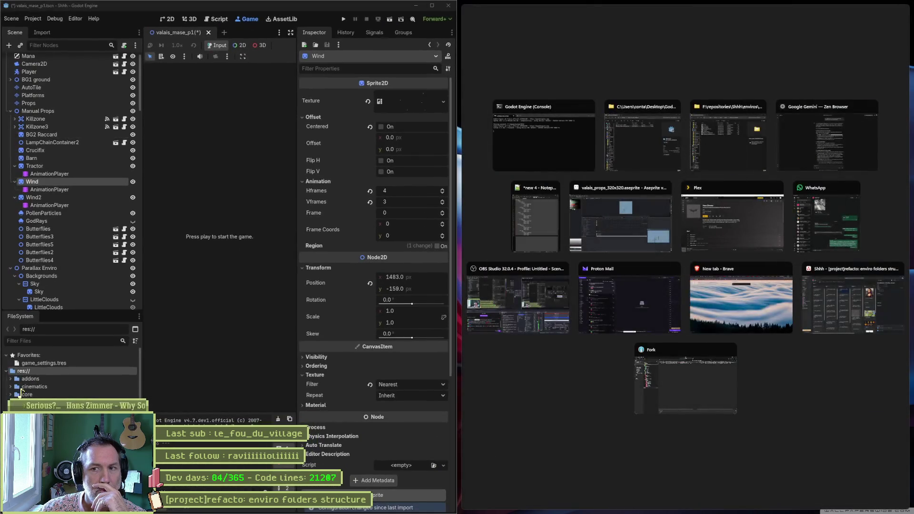
{"action": "key", "text": "Escape"}
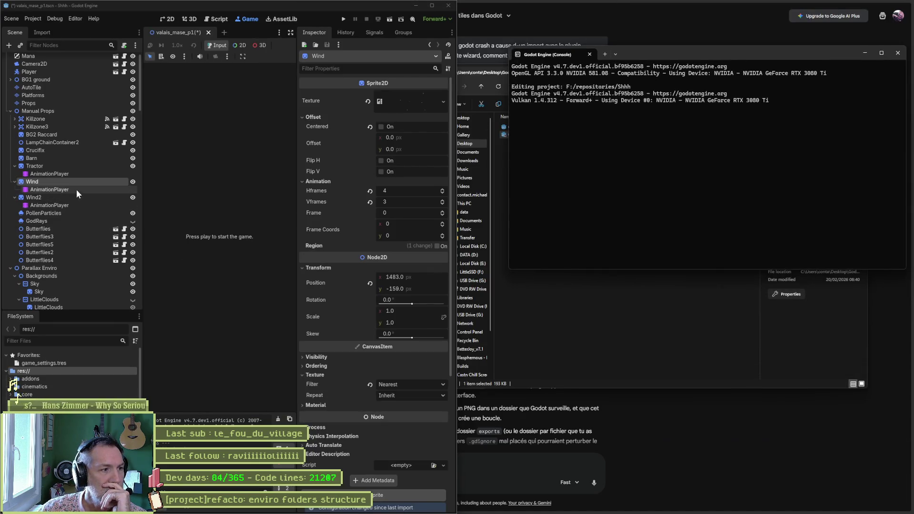
{"action": "scroll", "coordinate": [368, 359], "scroll_direction": "down", "scroll_amount": 2}
{"action": "scroll", "coordinate": [368, 360], "scroll_direction": "down", "scroll_amount": 5}
- Save the scene and set the Wind import's AnimationPlayer to Manual Props/Wind/AnimationPlayer
{"action": "key", "text": "ctrl+s"}
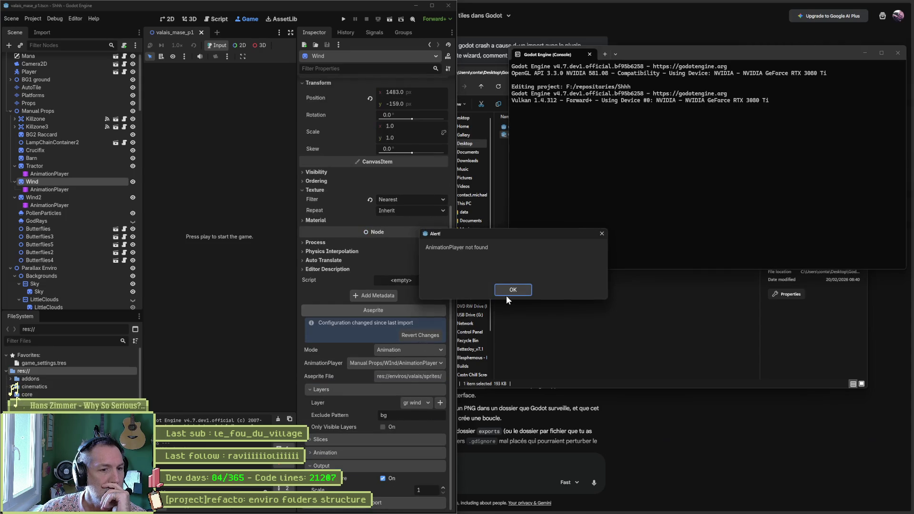
{"action": "left_click", "coordinate": [509, 289]}
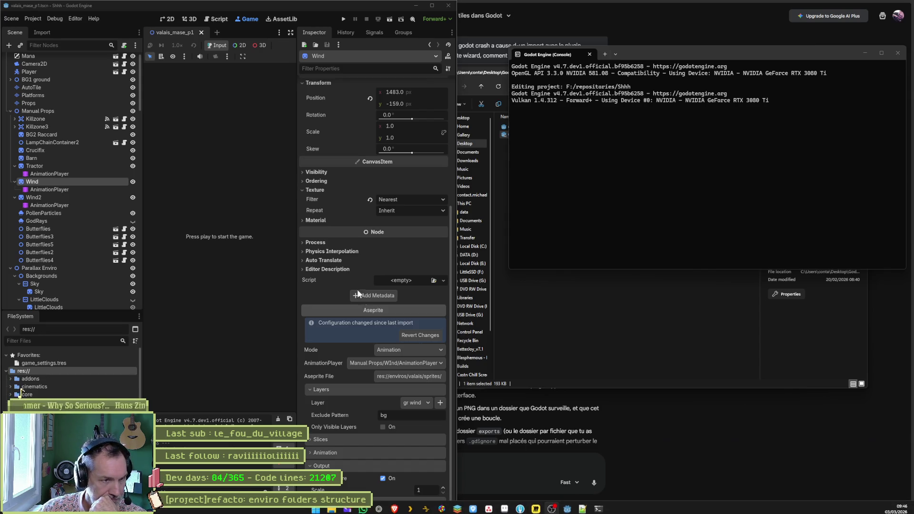
{"action": "left_click", "coordinate": [404, 364]}
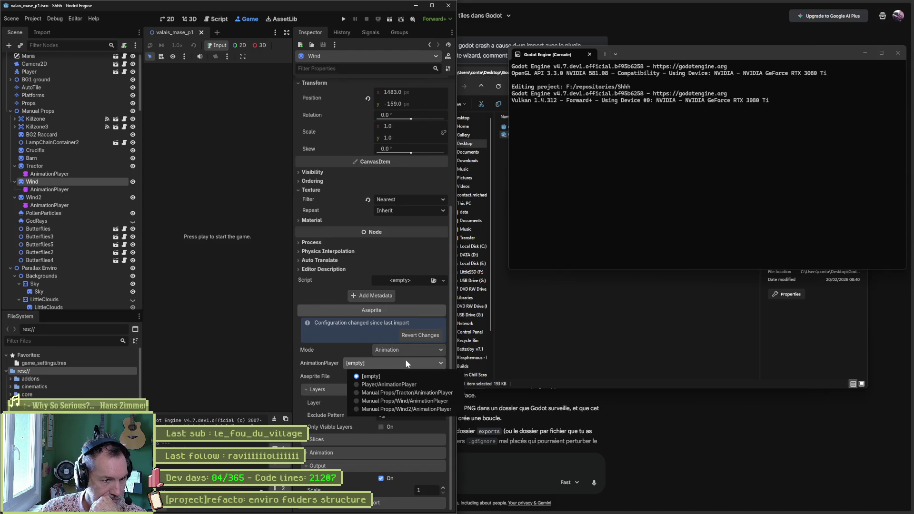
{"action": "left_click", "coordinate": [403, 401]}
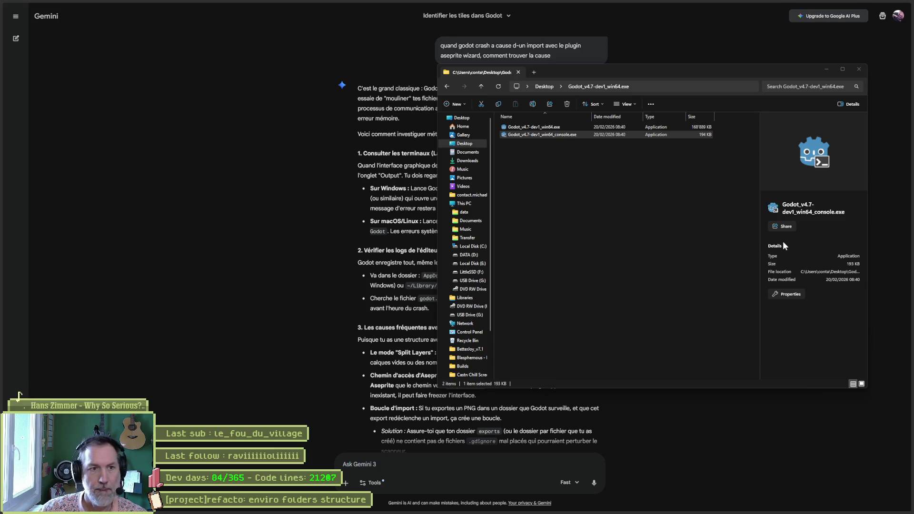
- Play the newest Desktop recording in PotPlayer, paused and maximized on the crash backtrace
{"action": "key", "text": "super+e"}
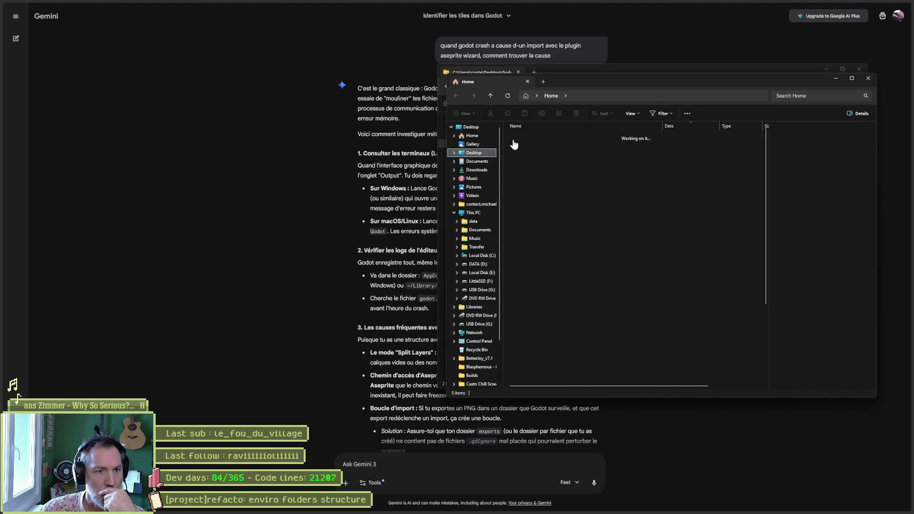
{"action": "double_click", "coordinate": [526, 144]}
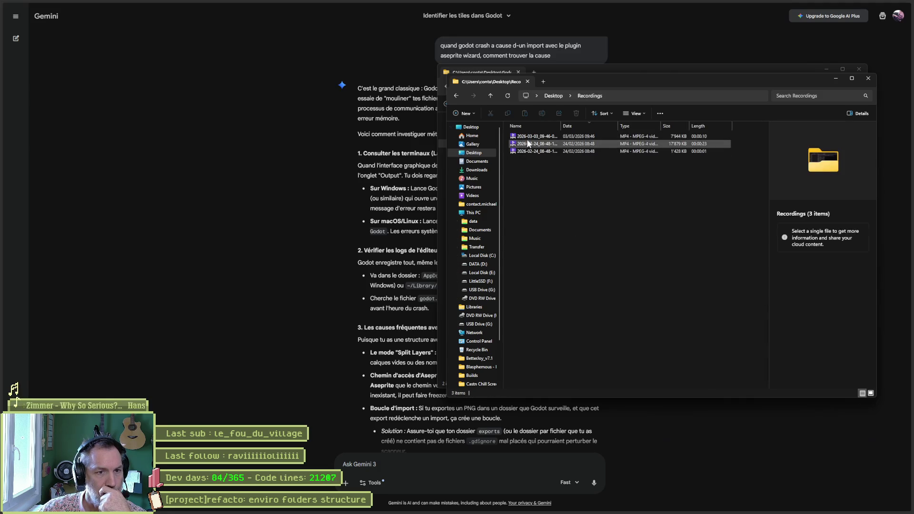
{"action": "double_click", "coordinate": [528, 137]}
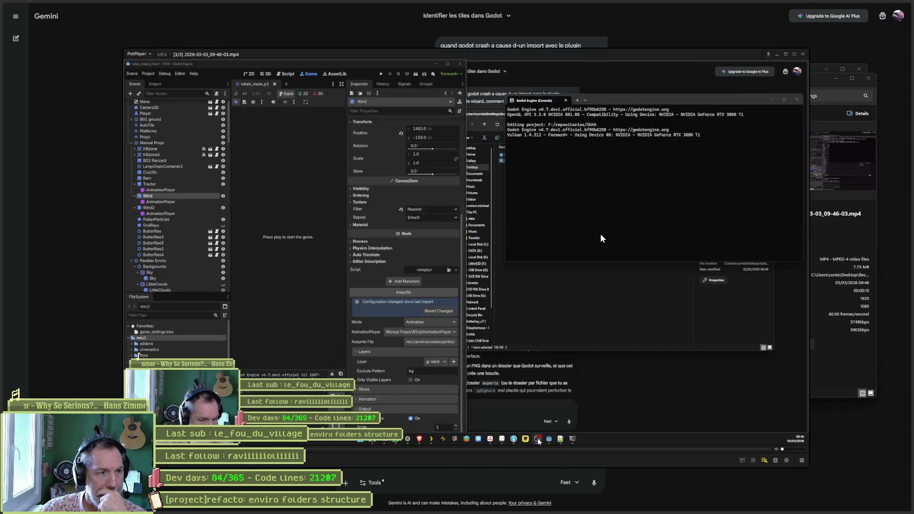
{"action": "left_click", "coordinate": [470, 448]}
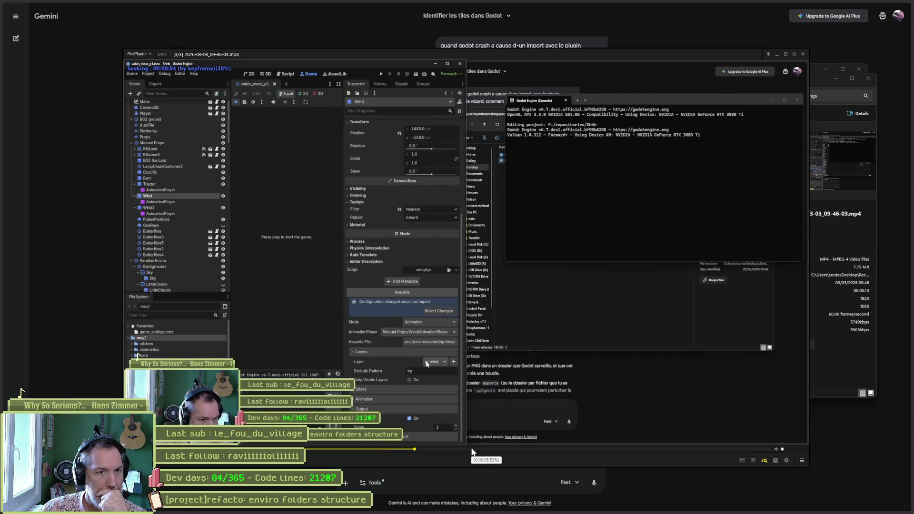
{"action": "left_click", "coordinate": [580, 349]}
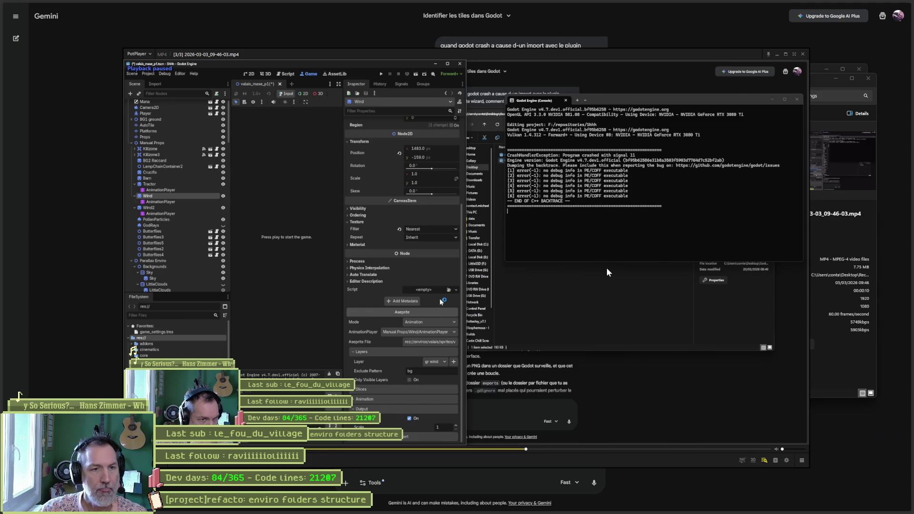
{"action": "left_click", "coordinate": [786, 54]}
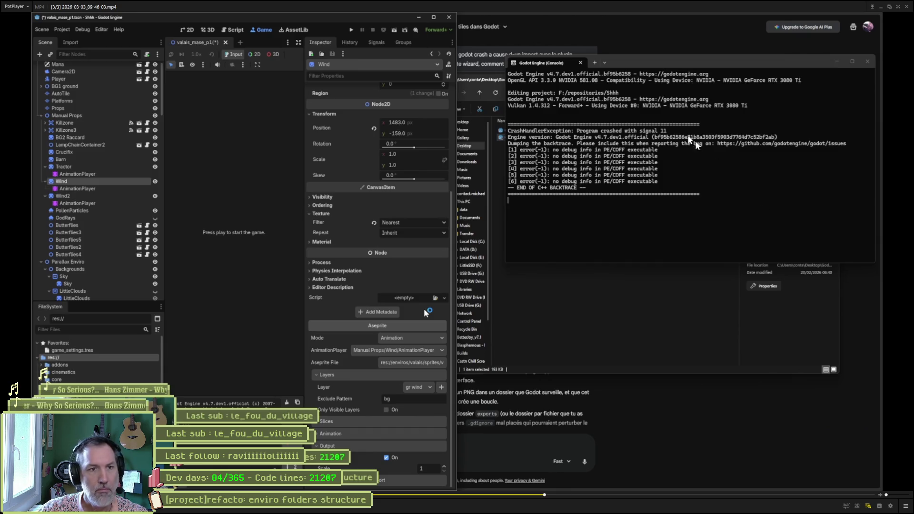
- Screenshot the console's signal 11 backtrace region and return to the Gemini conversation
{"action": "key", "text": "super+shift+s"}
{"action": "mouse_move", "coordinate": [506, 70]}
{"action": "left_mouse_down"}
{"action": "mouse_move", "coordinate": [777, 195]}
{"action": "mouse_move", "coordinate": [850, 205]}
{"action": "left_mouse_up"}
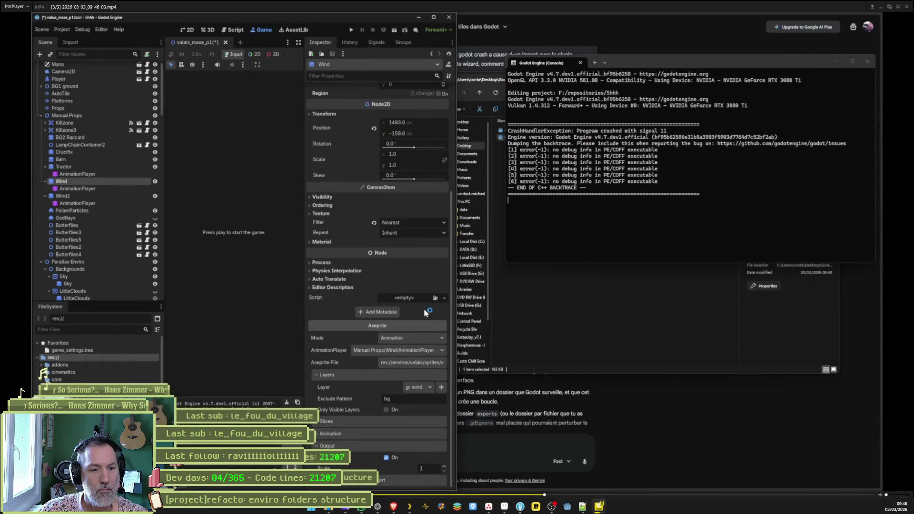
{"action": "left_click", "coordinate": [378, 507]}
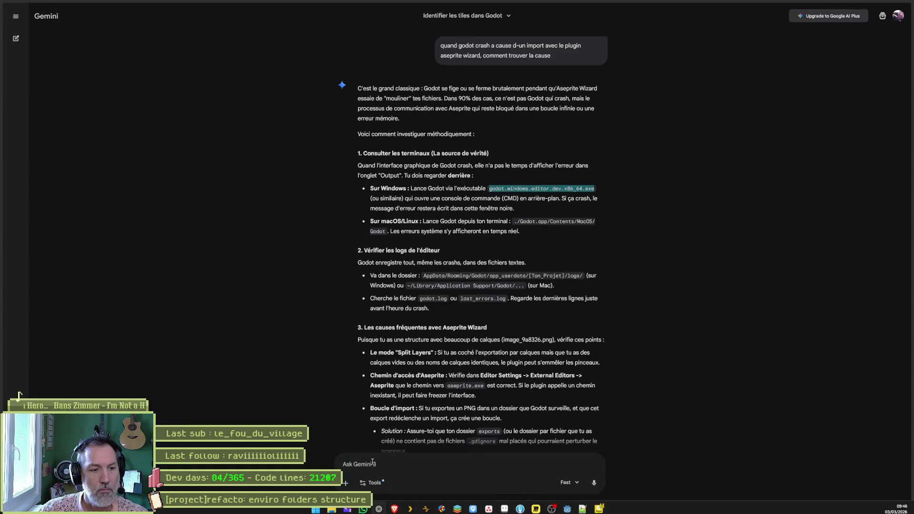
- Send the crash backtrace screenshot to Gemini and read through its Signal 11 diagnosis
{"action": "key", "text": "ctrl+v"}
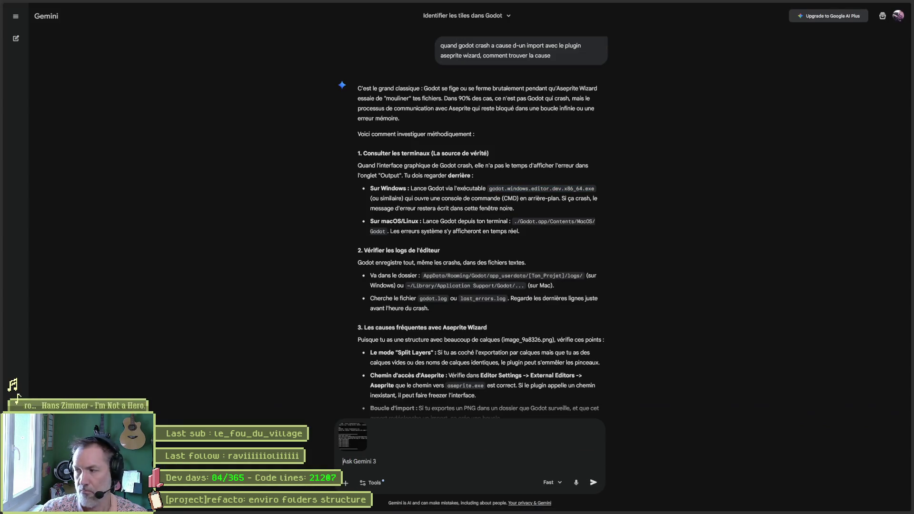
{"action": "key", "text": "Return"}
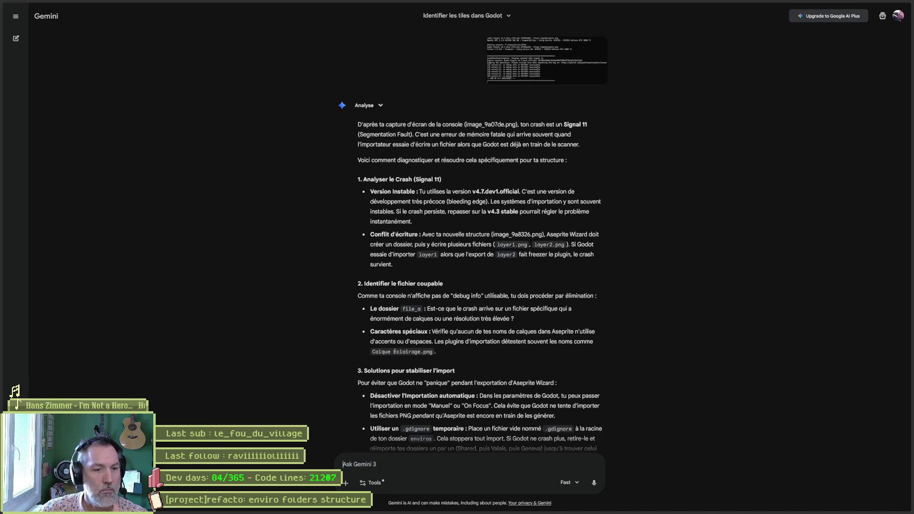
{"action": "scroll", "coordinate": [280, 334], "scroll_direction": "down", "scroll_amount": 2}
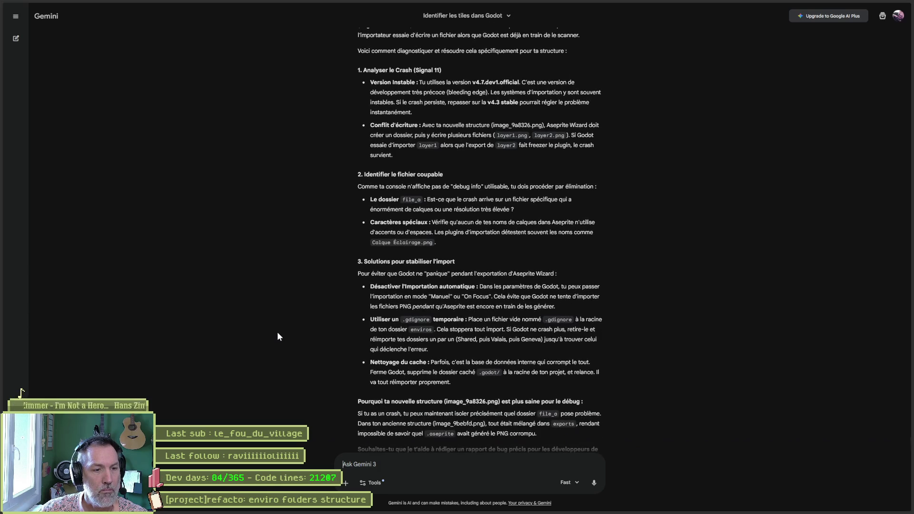
{"action": "scroll", "coordinate": [277, 333], "scroll_direction": "down", "scroll_amount": 2}
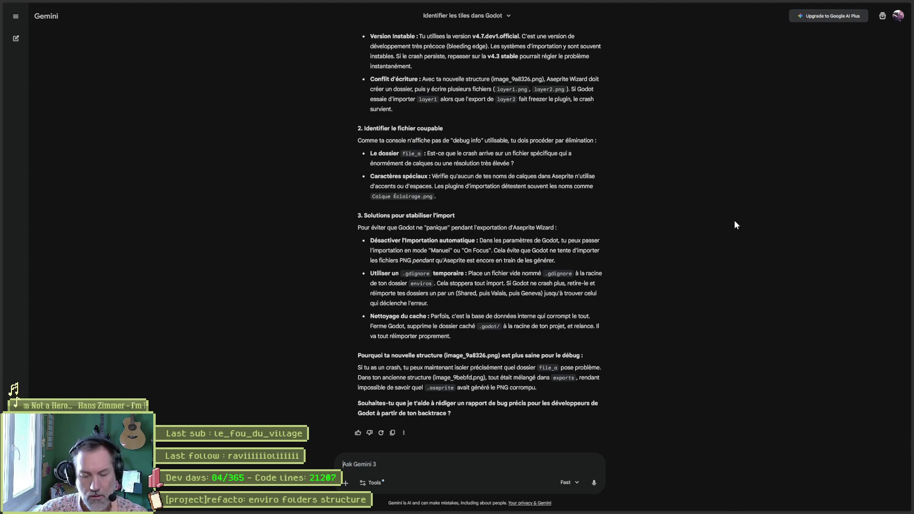
- Search DuckDuckGo for 'aseprite wizard crash godot' and open a result in a background tab
{"action": "key", "text": "ctrl+t"}
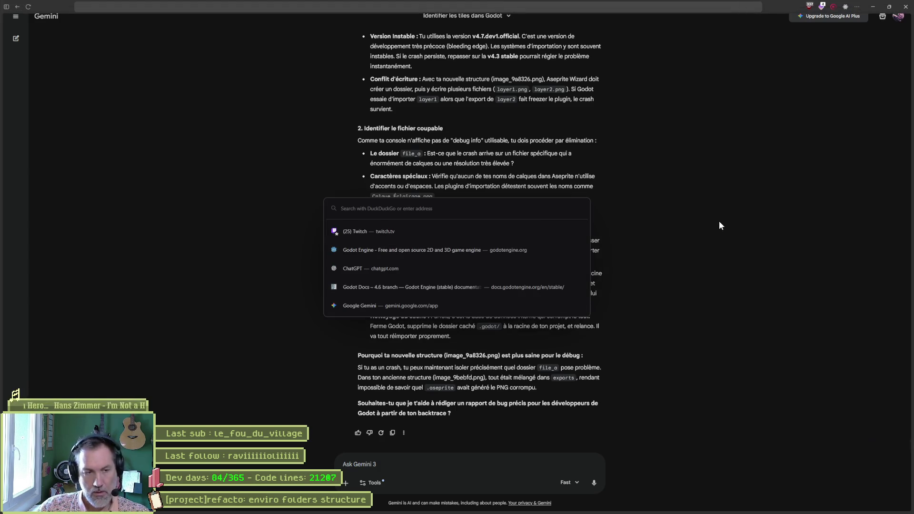
{"action": "type", "text": "aseprite "}
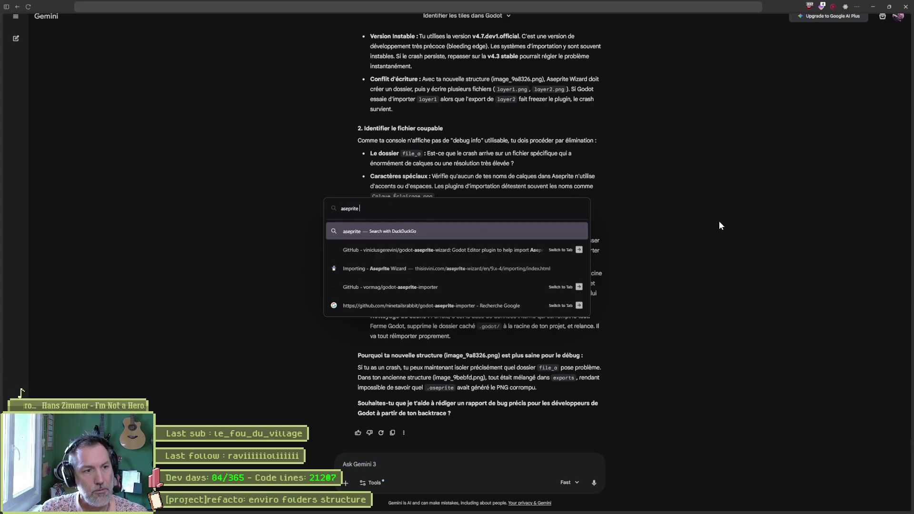
{"action": "type", "text": "wizard c"}
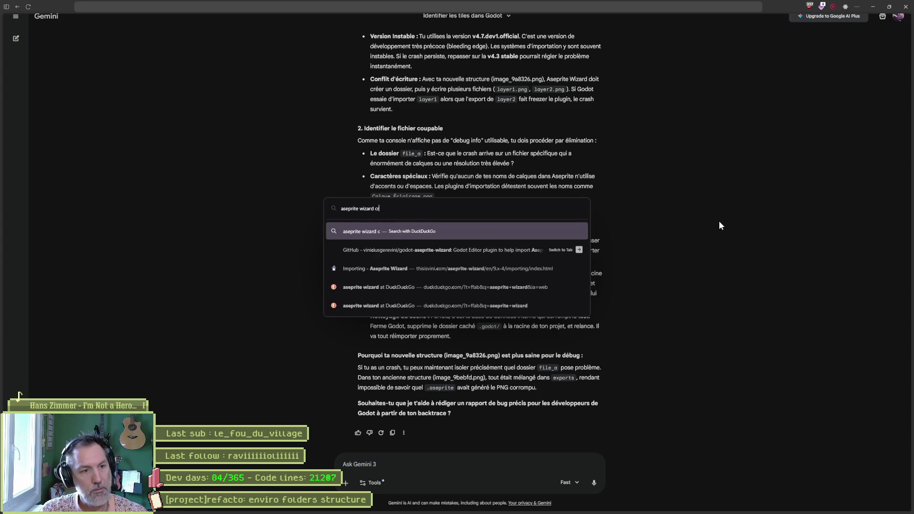
{"action": "type", "text": "rash godot"}
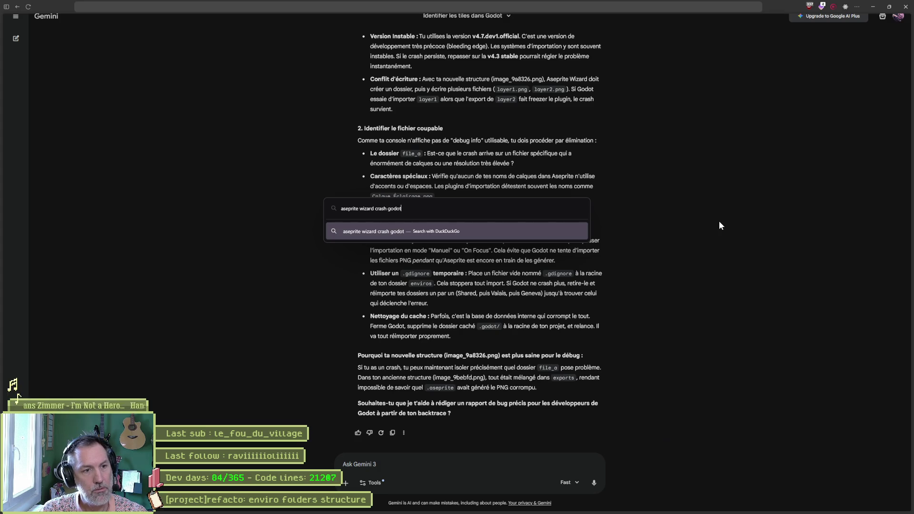
{"action": "key", "text": "Return"}
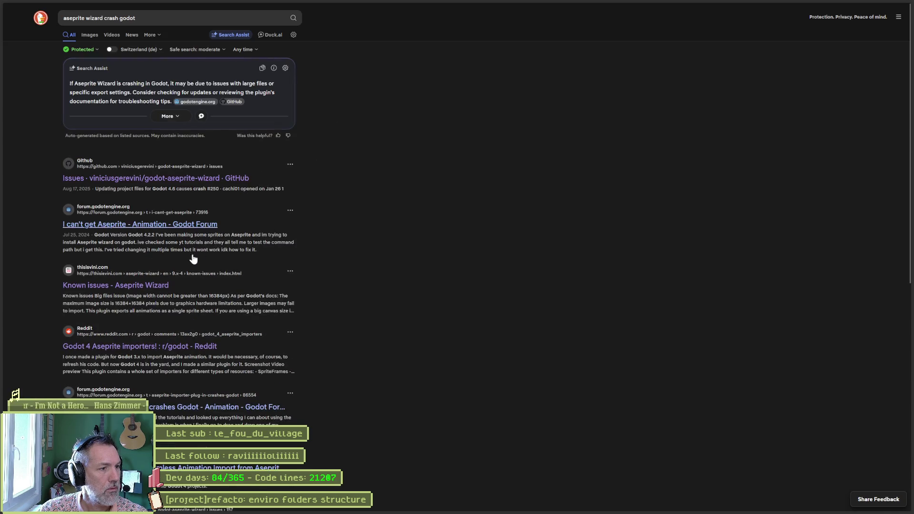
{"action": "middle_click", "coordinate": [160, 286]}
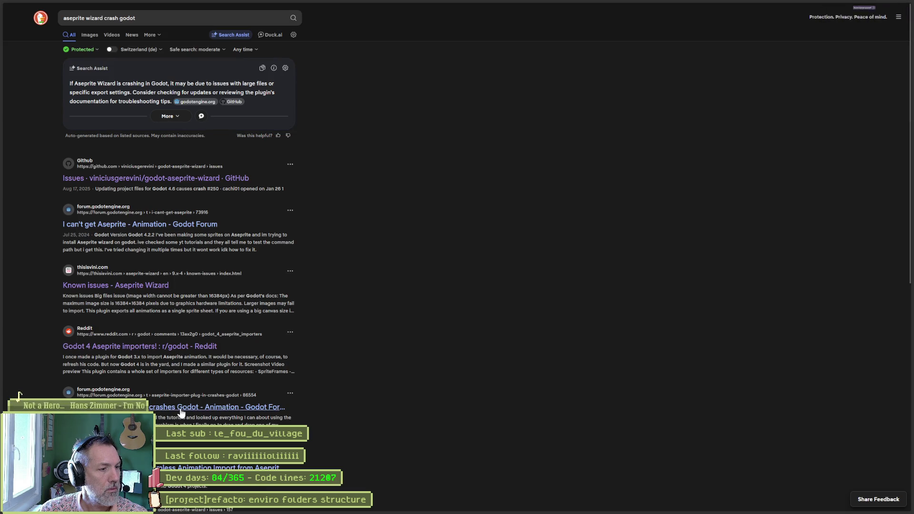
- Read the 'Aseprite importer plug-in crashes Godot' thread, then view the godot-aseprite-wizard GitHub issues
{"action": "left_click", "coordinate": [28, 163]}
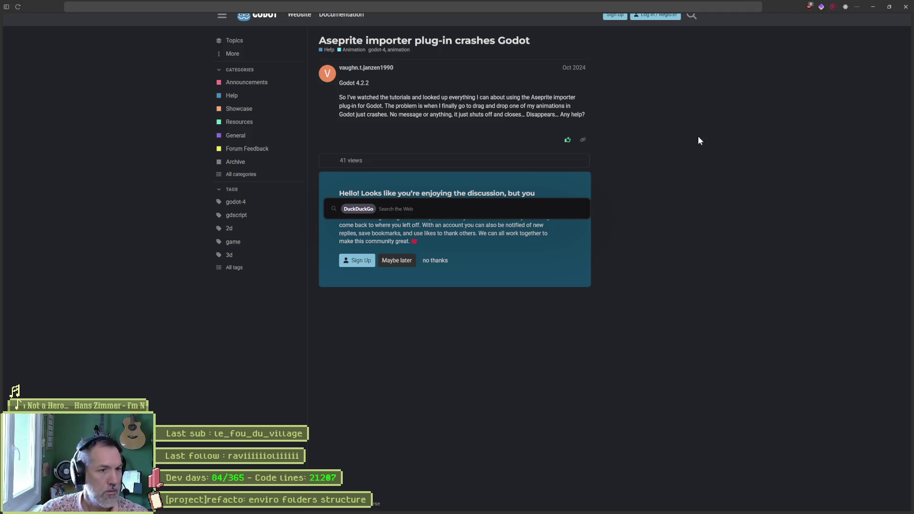
{"action": "key", "text": "alt+Left"}
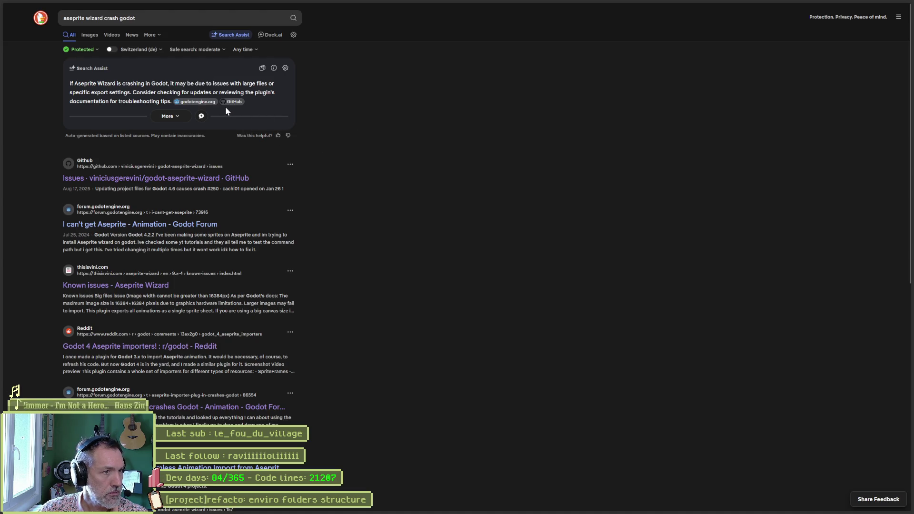
{"action": "key", "text": "ctrl+Tab"}
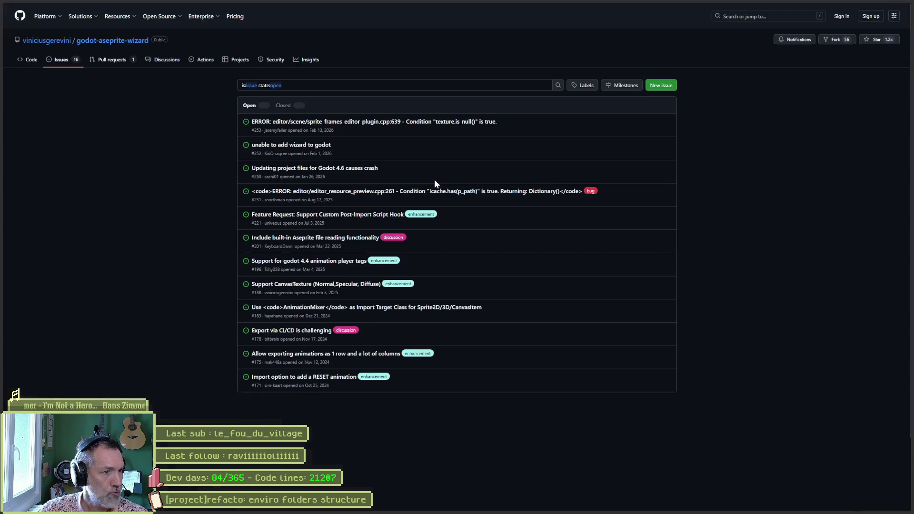
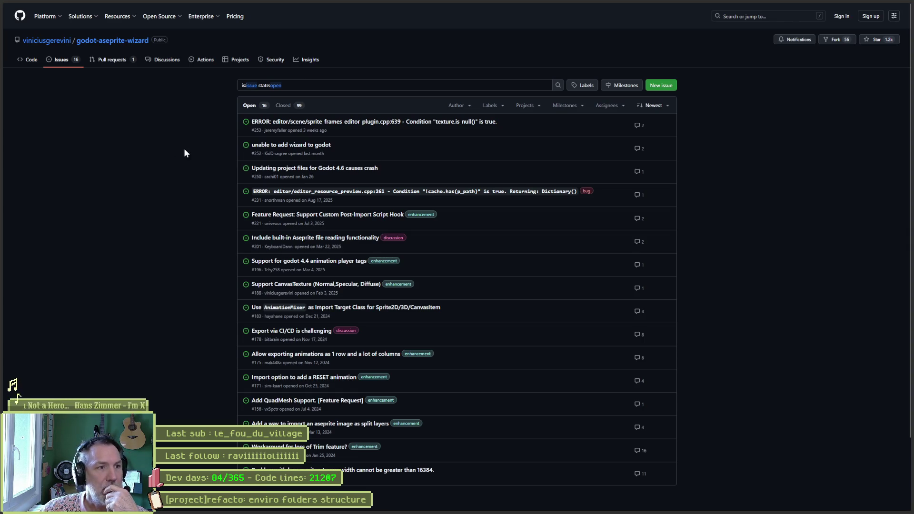
- Start a new issue on godot-aseprite-wizard and dismiss the saved-login dropdown on the sign-in page
{"action": "left_click", "coordinate": [666, 87]}
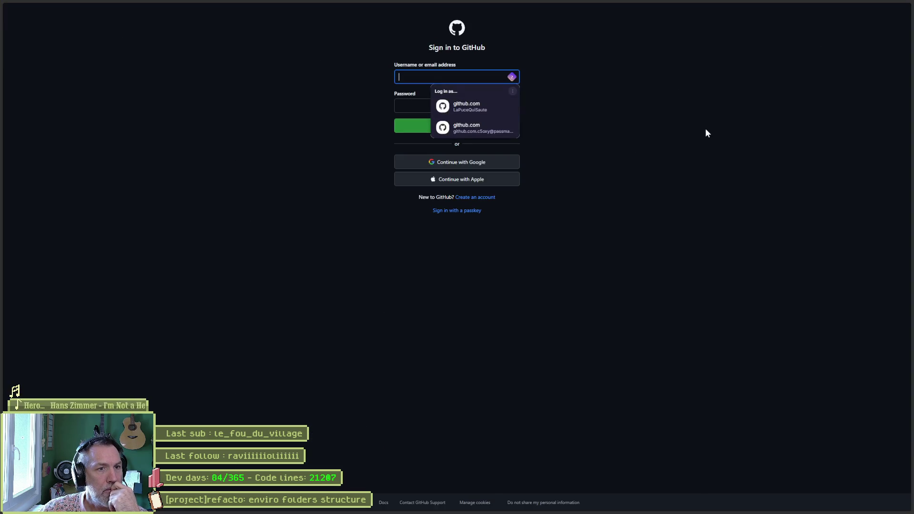
{"action": "left_click", "coordinate": [707, 133]}
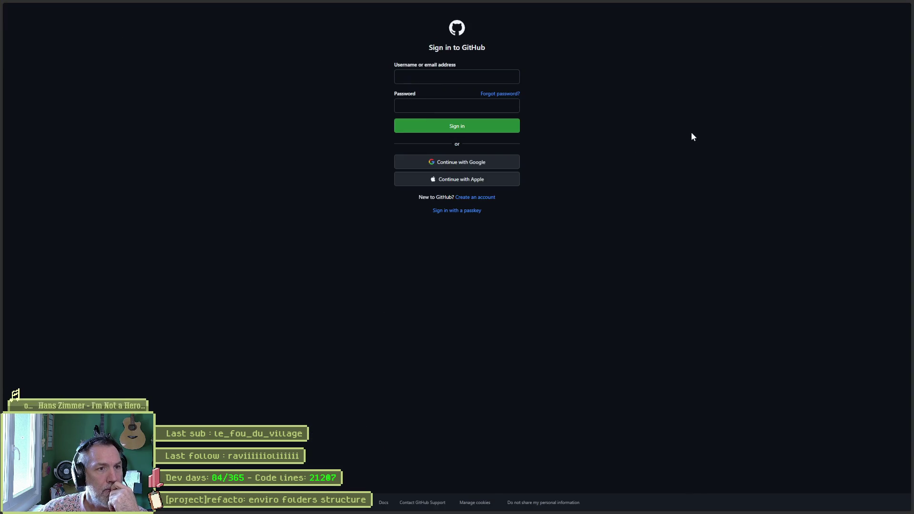
{"action": "mouse_move", "coordinate": [520, 506]}
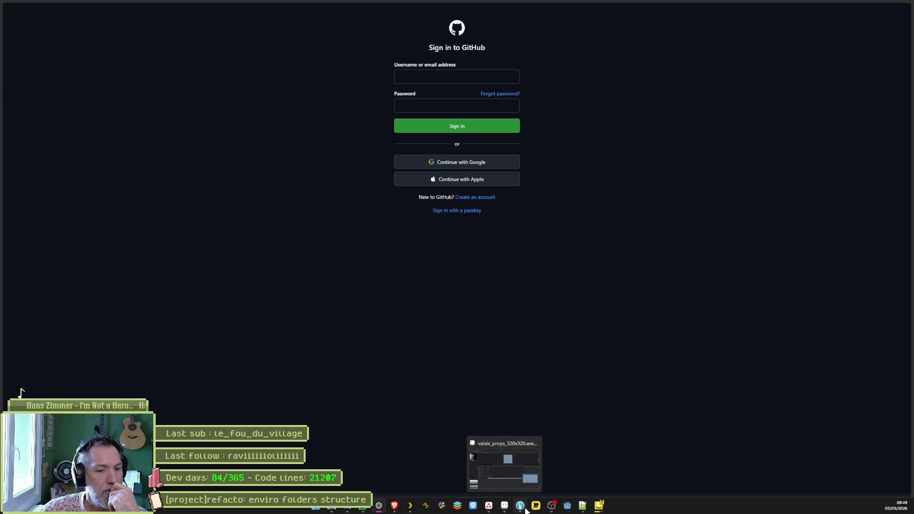
- Launch Godot and open the Shhh project in the editor
{"action": "left_click", "coordinate": [565, 509]}
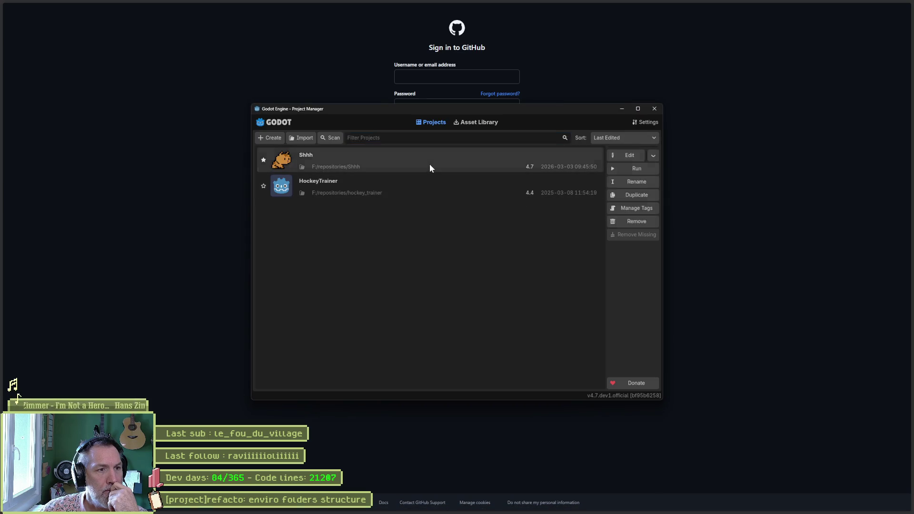
{"action": "double_click", "coordinate": [429, 168]}
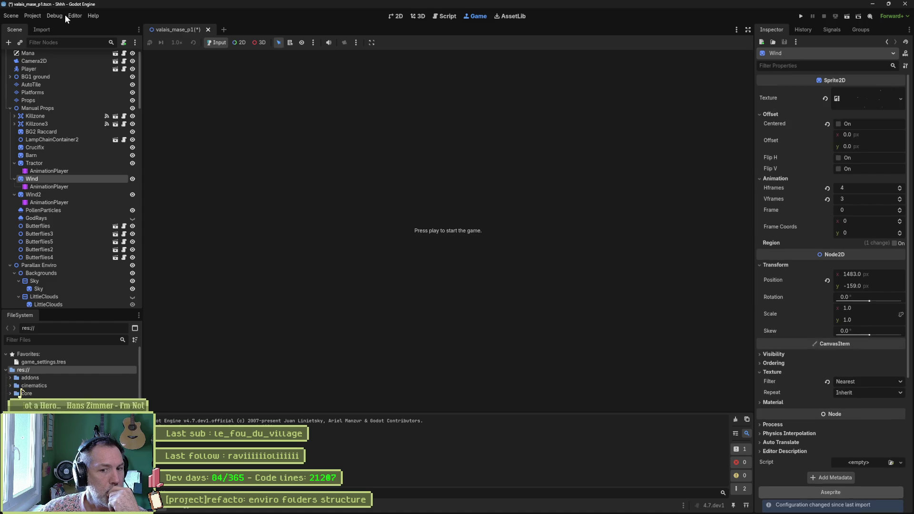
{"action": "scroll", "coordinate": [818, 387], "scroll_direction": "down", "scroll_amount": 5}
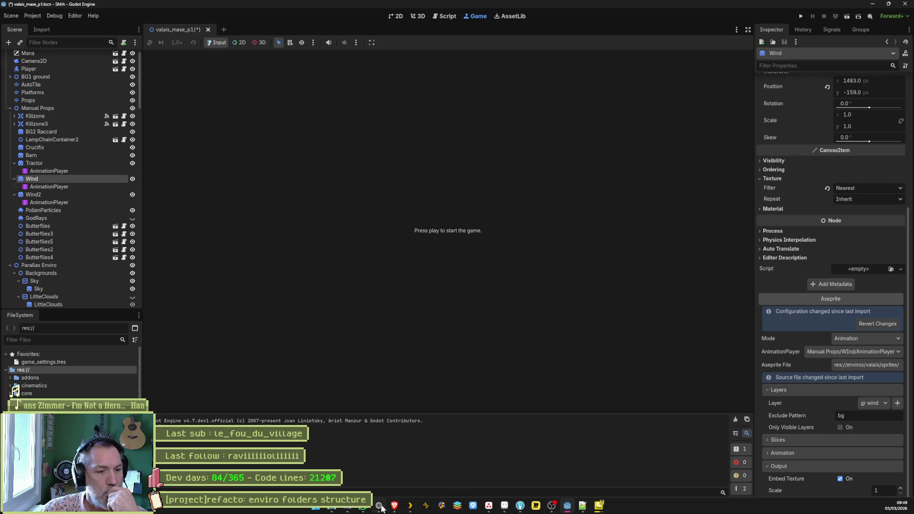
- Link the Wind sprite's Aseprite import to Manual Props/Wind/AnimationPlayer and reimport it
{"action": "mouse_move", "coordinate": [363, 506]}
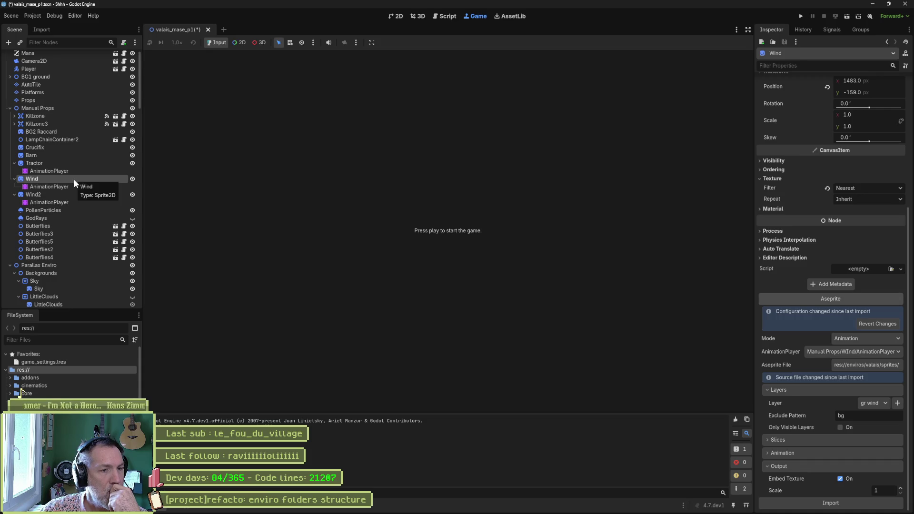
{"action": "left_click", "coordinate": [872, 354]}
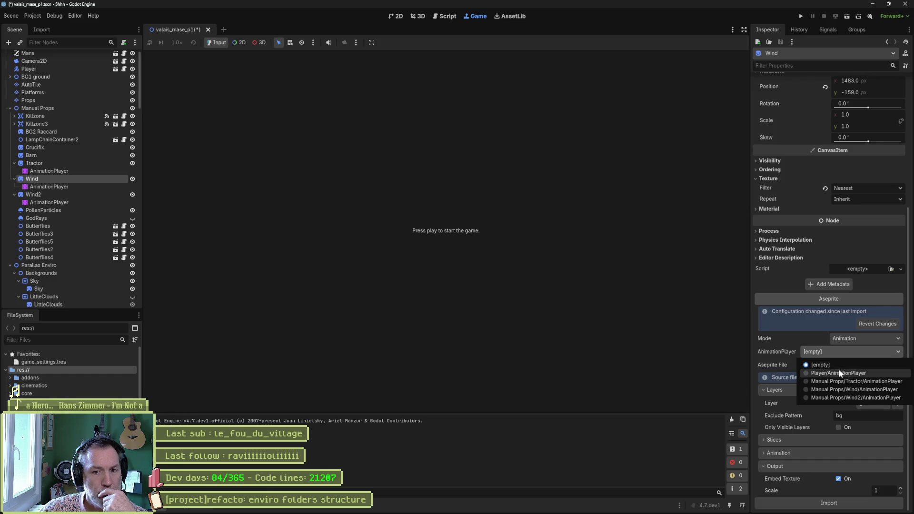
{"action": "left_click", "coordinate": [867, 389]}
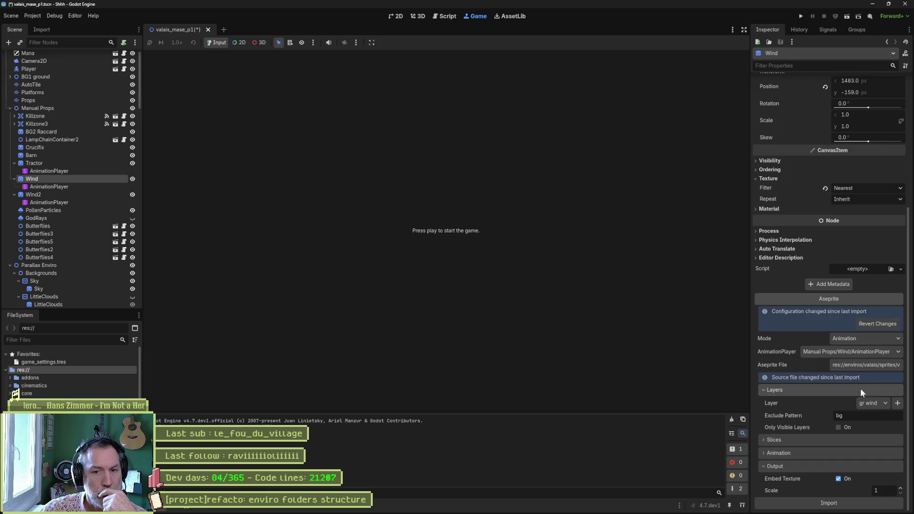
{"action": "left_click", "coordinate": [852, 506]}
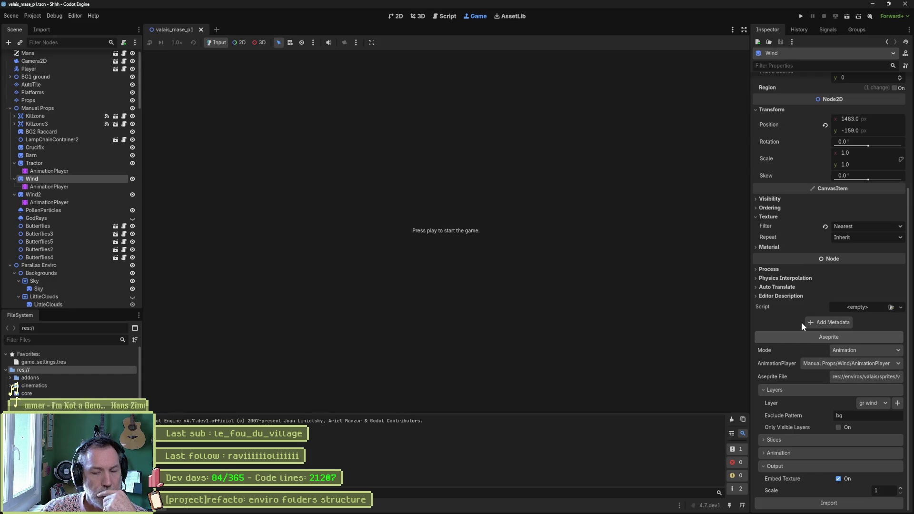
{"action": "left_click", "coordinate": [70, 196]}
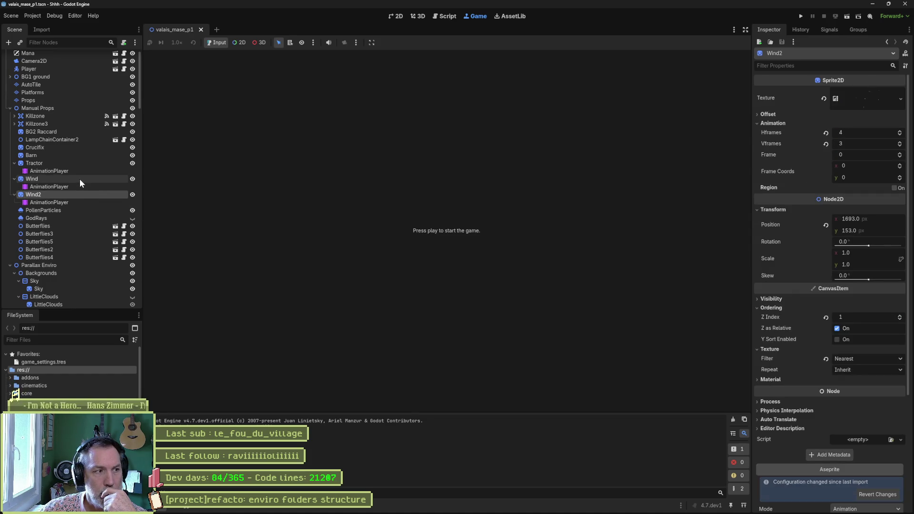
{"action": "left_click", "coordinate": [79, 180]}
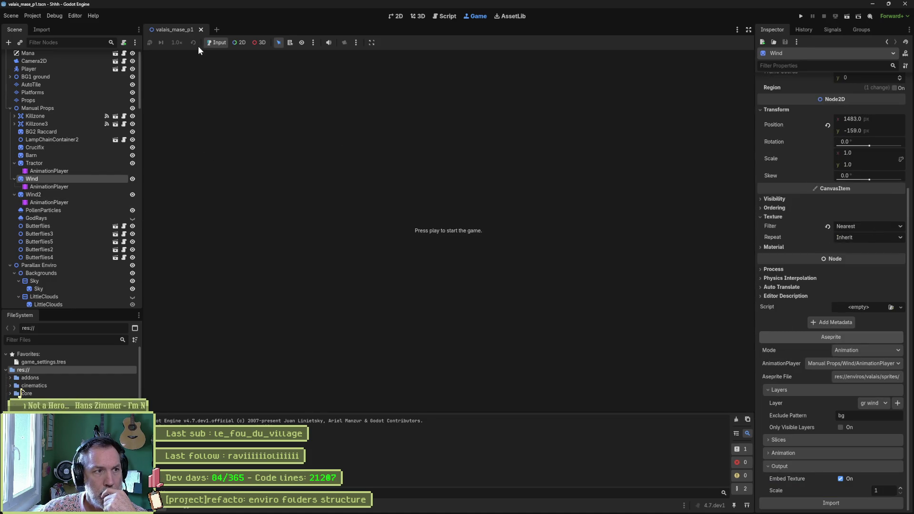
- Switch to the 2D view, then save and test-run the level and stop it
{"action": "left_click", "coordinate": [398, 17]}
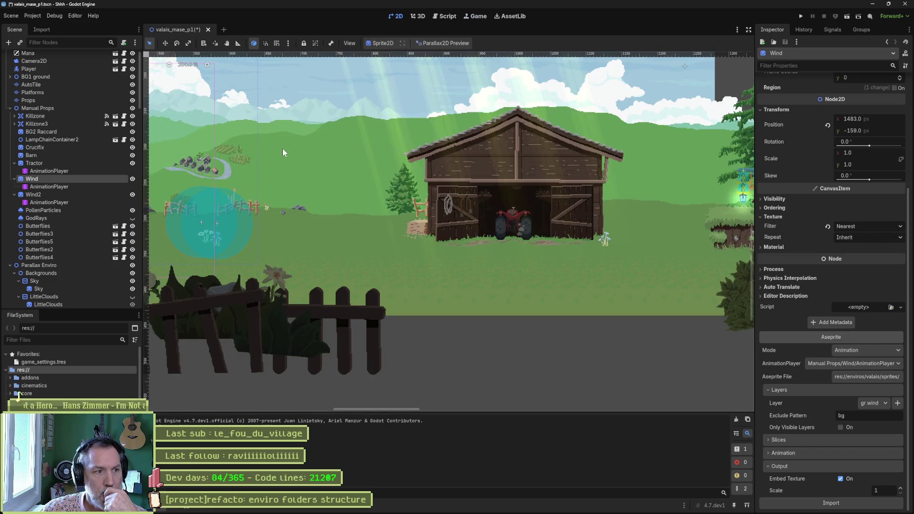
{"action": "scroll", "coordinate": [352, 222], "scroll_direction": "down", "scroll_amount": 6}
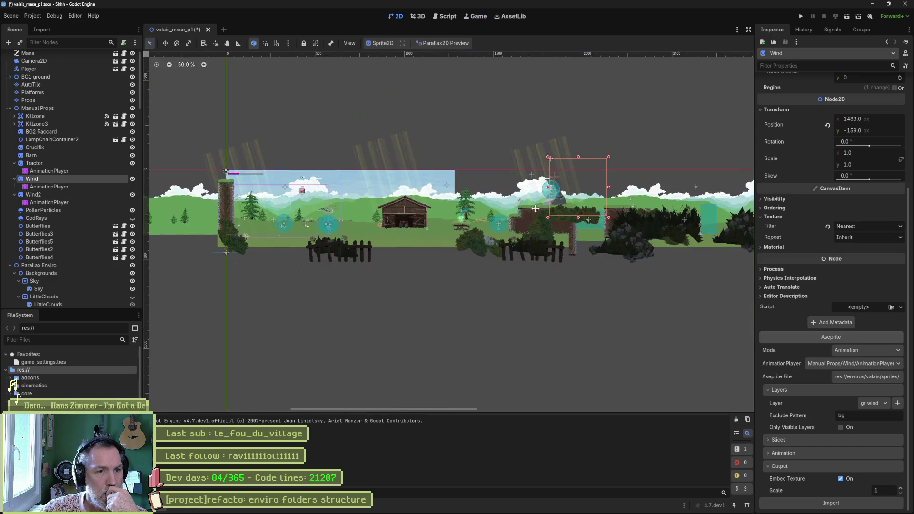
{"action": "scroll", "coordinate": [483, 233], "scroll_direction": "up", "scroll_amount": 6}
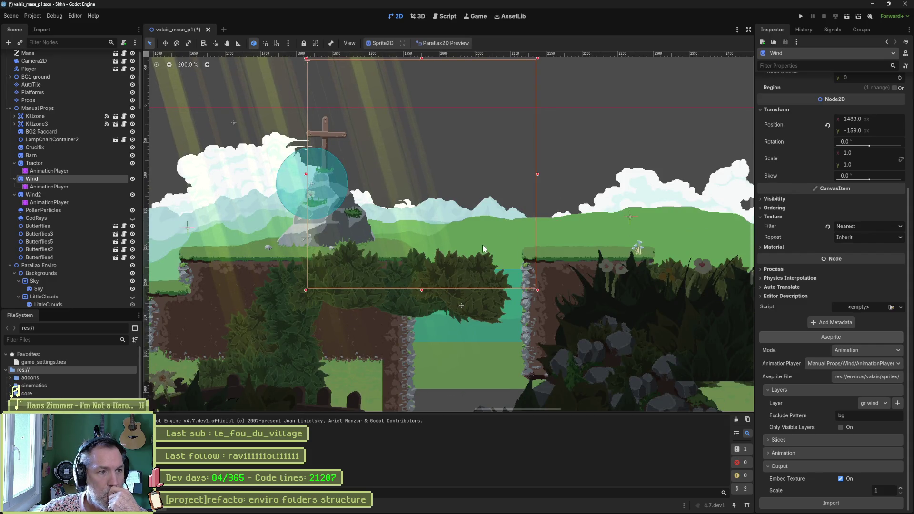
{"action": "key", "text": "F6"}
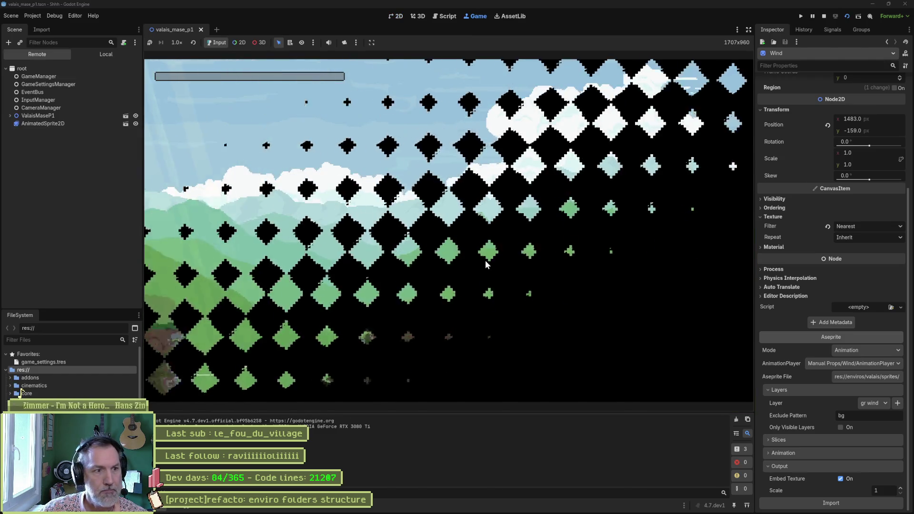
{"action": "key", "text": "F8"}
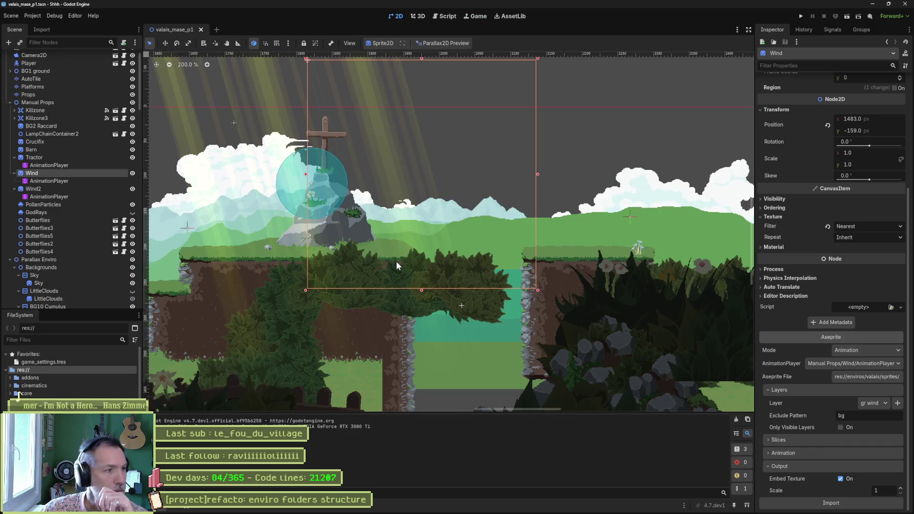
- Reimport the Wind2 sprite from its Aseprite file and collapse the Tractor, Wind and Wind2 nodes
{"action": "left_click", "coordinate": [71, 190]}
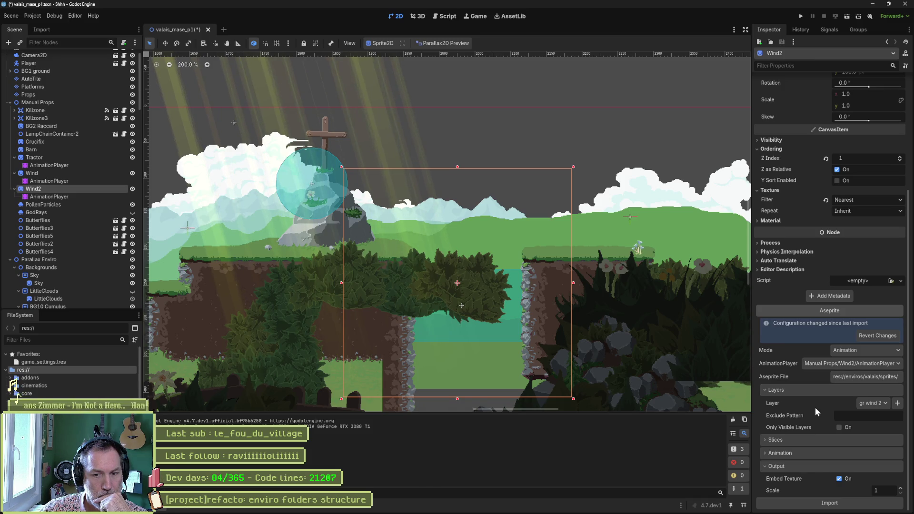
{"action": "left_click", "coordinate": [819, 504]}
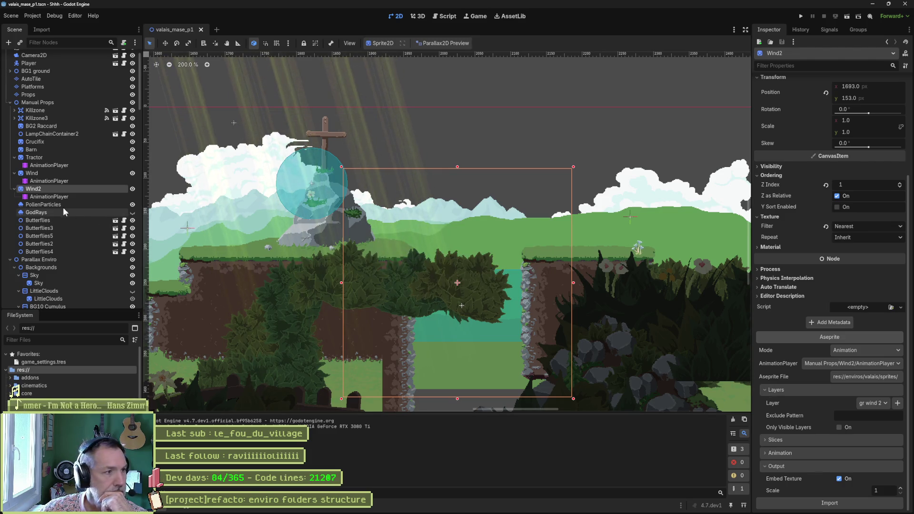
{"action": "left_click", "coordinate": [14, 173]}
{"action": "left_click", "coordinate": [14, 157]}
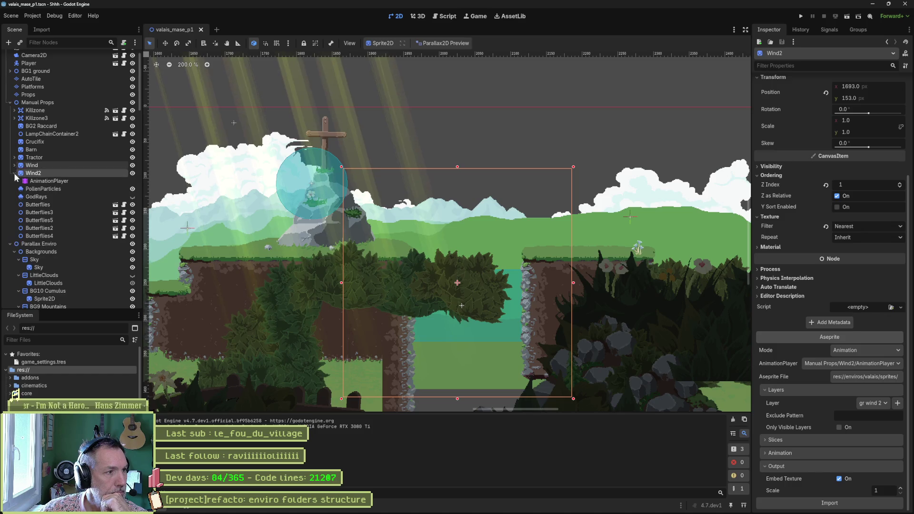
{"action": "left_click", "coordinate": [14, 173]}
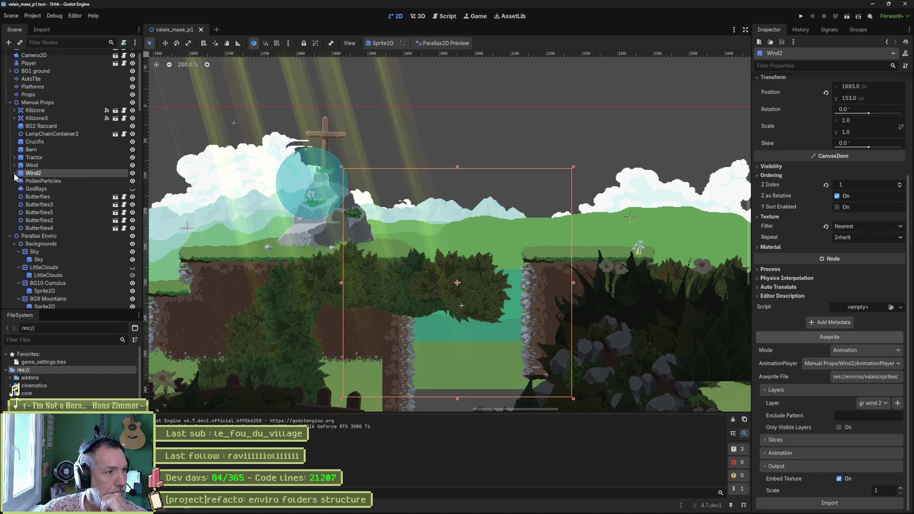
- Open the chained_lantern_container scene from LampChainContainer2 in the Scene dock
{"action": "left_click", "coordinate": [65, 196]}
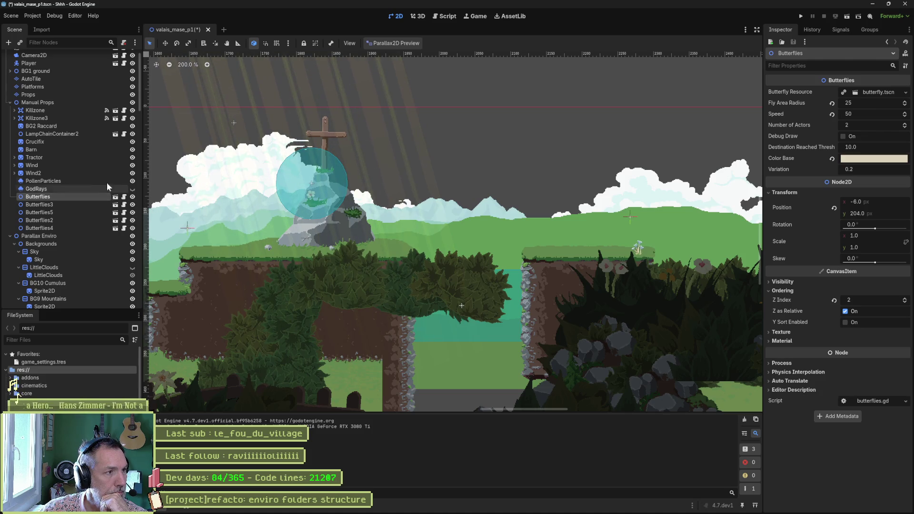
{"action": "scroll", "coordinate": [83, 156], "scroll_direction": "up", "scroll_amount": 2}
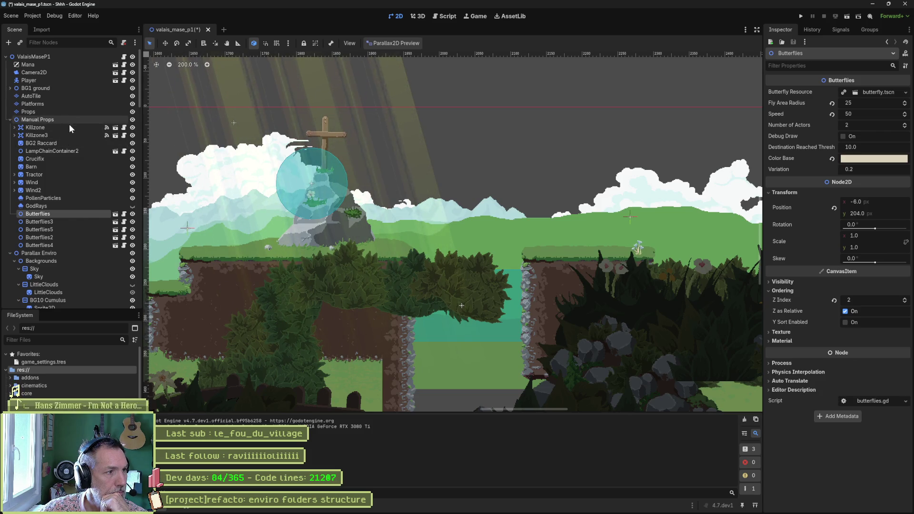
{"action": "left_click", "coordinate": [115, 151]}
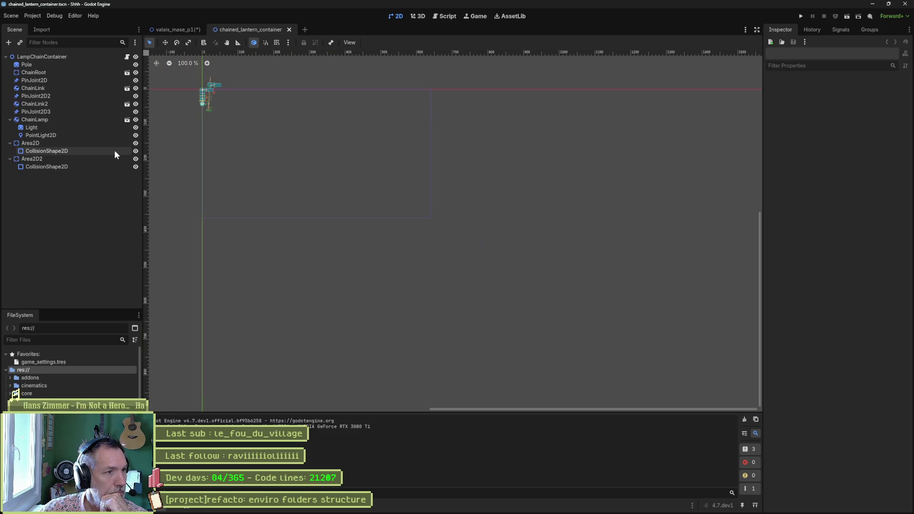
- Inspect the Pole and ChainLamp nodes and the chained_lantern scene's sprite, then close that scene
{"action": "left_click", "coordinate": [67, 65]}
{"action": "scroll", "coordinate": [812, 306], "scroll_direction": "down", "scroll_amount": 1}
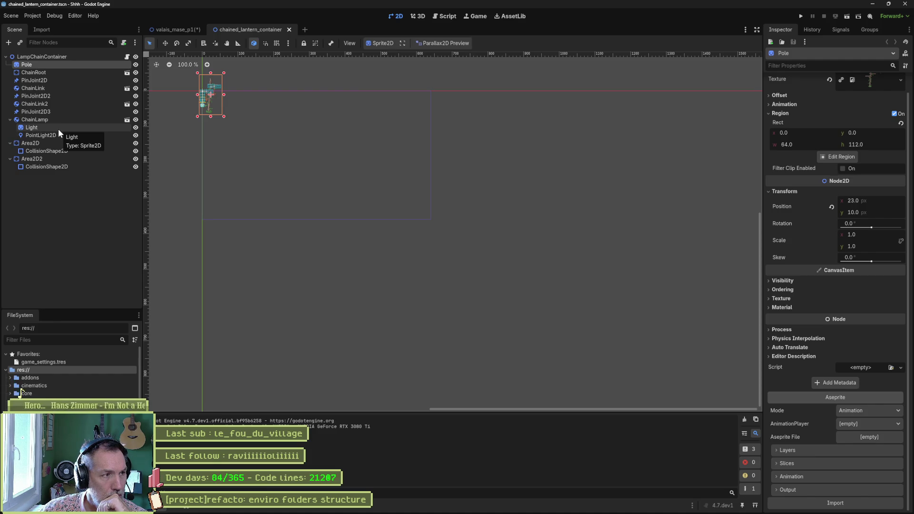
{"action": "scroll", "coordinate": [164, 93], "scroll_direction": "up", "scroll_amount": 8}
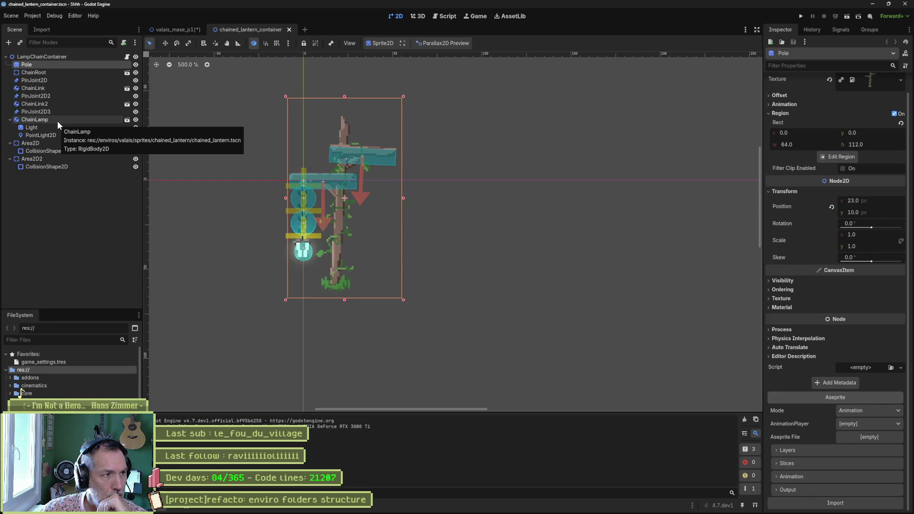
{"action": "left_click", "coordinate": [57, 121]}
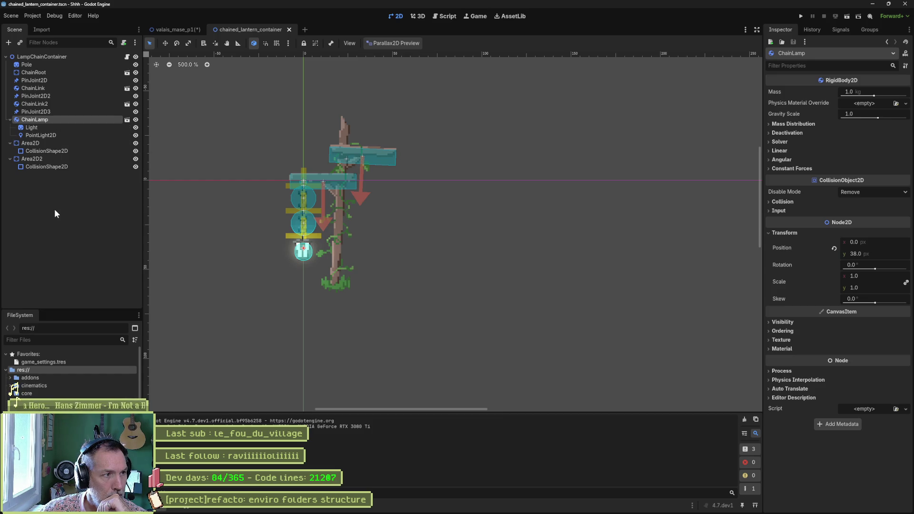
{"action": "left_click", "coordinate": [127, 120]}
{"action": "left_click", "coordinate": [81, 68]}
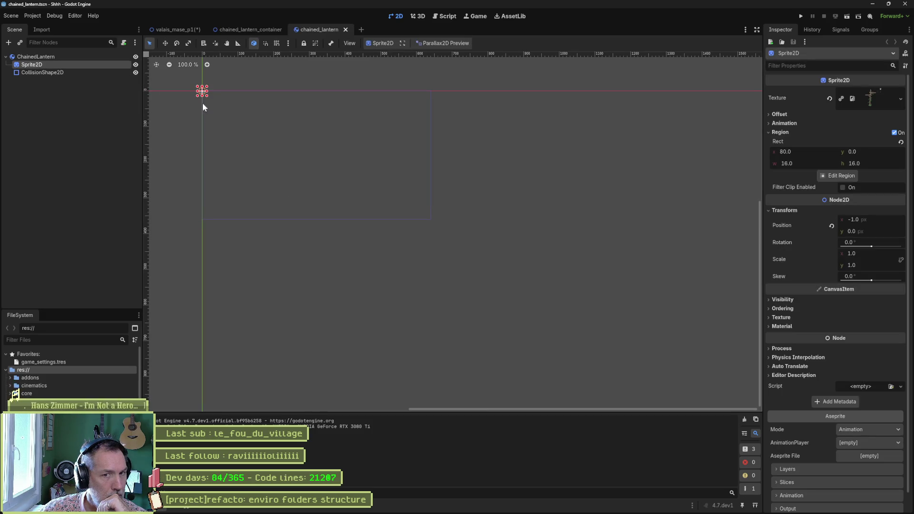
{"action": "scroll", "coordinate": [844, 371], "scroll_direction": "down", "scroll_amount": 1}
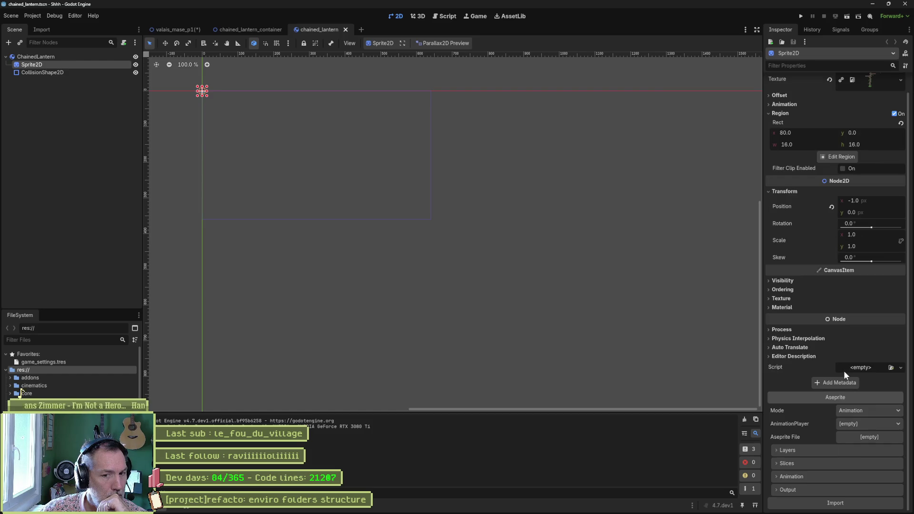
{"action": "left_click", "coordinate": [346, 30]}
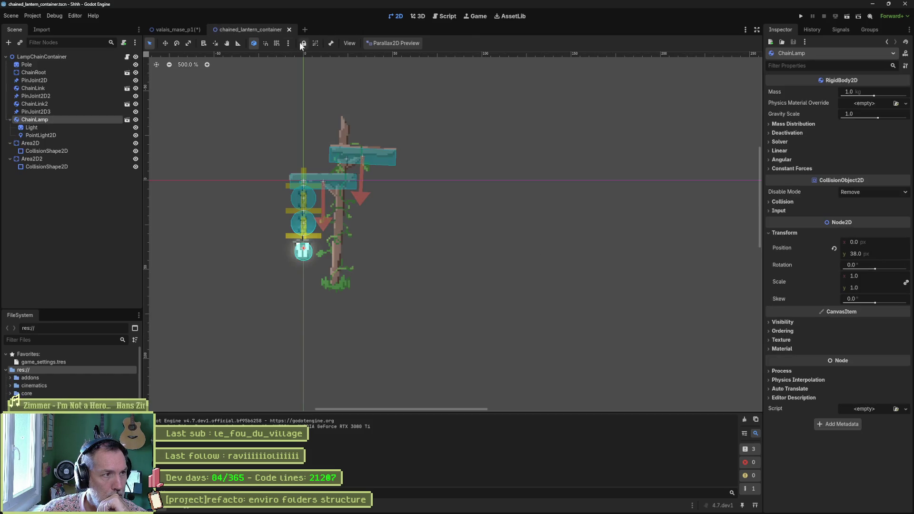
- Inspect the ChainLink scene's sprite, then close chain_link and chained_lantern_container
{"action": "left_click", "coordinate": [128, 88]}
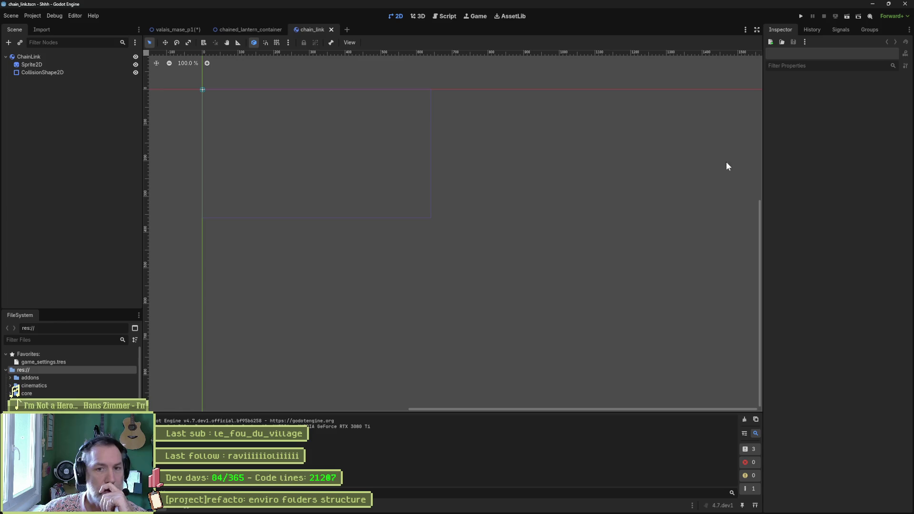
{"action": "left_click", "coordinate": [31, 65]}
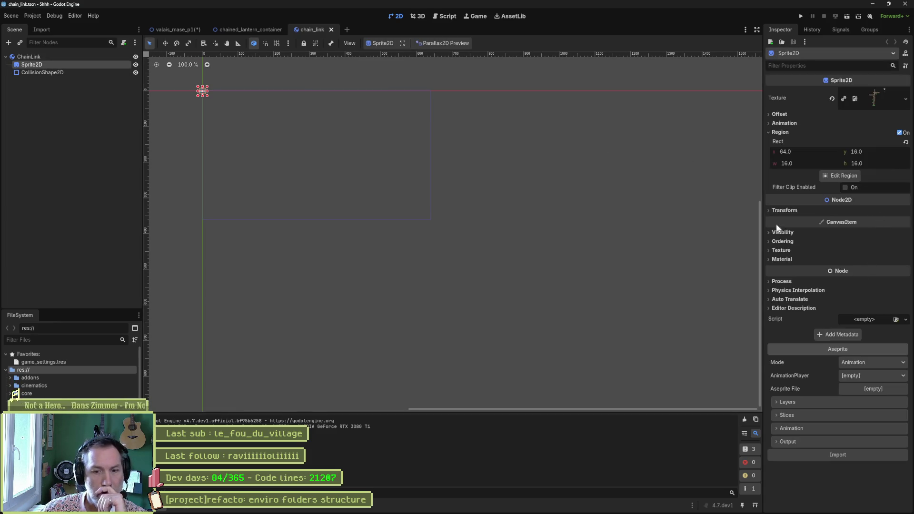
{"action": "left_click", "coordinate": [331, 29]}
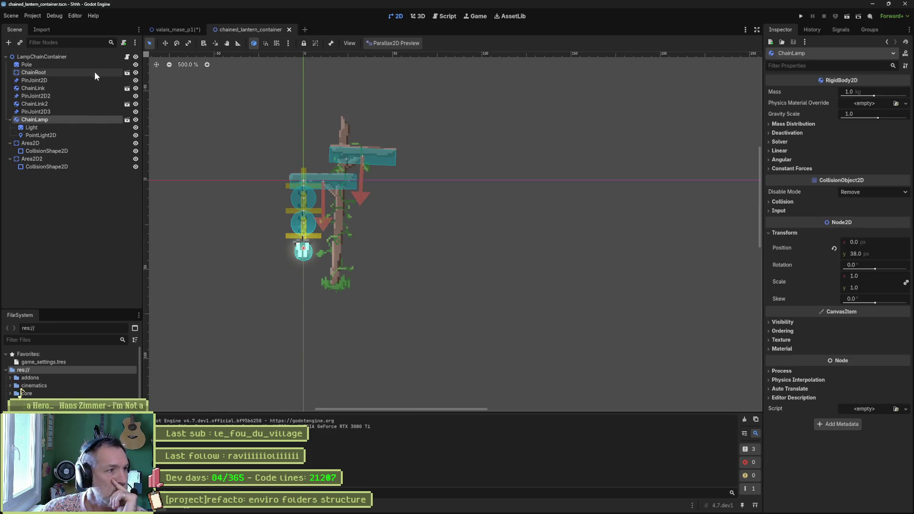
{"action": "middle_click", "coordinate": [250, 29]}
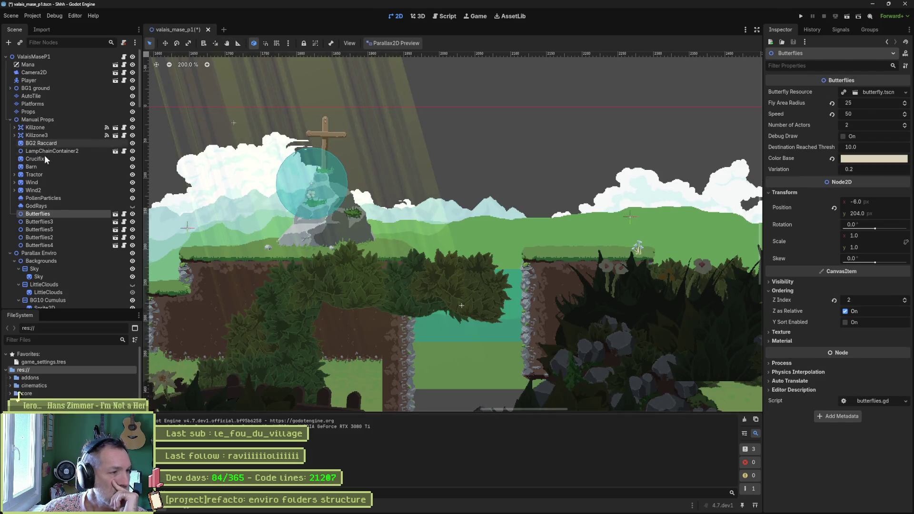
- Look over the butterflies scene and its referenced butterfly scene, then close both to return to valais_mase_p1
{"action": "left_click", "coordinate": [115, 214]}
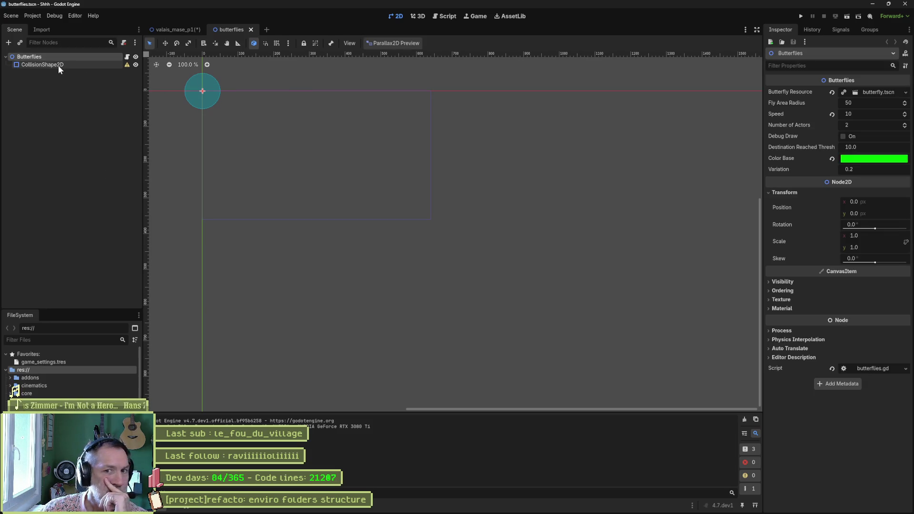
{"action": "left_click", "coordinate": [876, 92]}
{"action": "left_click", "coordinate": [841, 105]}
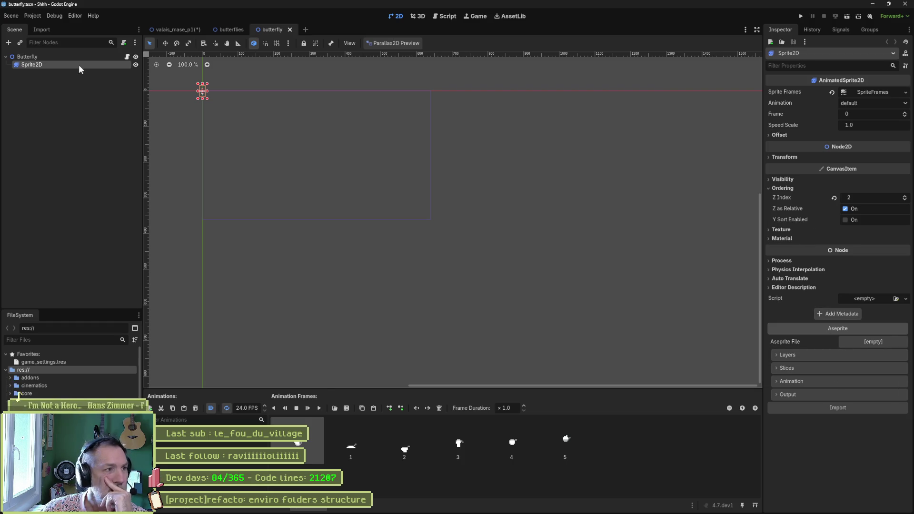
{"action": "middle_click", "coordinate": [272, 29]}
{"action": "middle_click", "coordinate": [233, 27]}
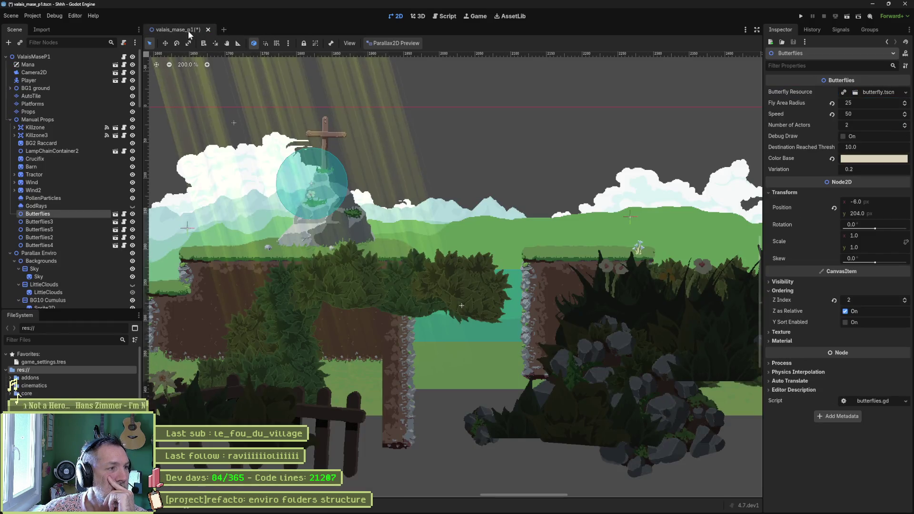
{"action": "scroll", "coordinate": [56, 227], "scroll_direction": "down", "scroll_amount": 3}
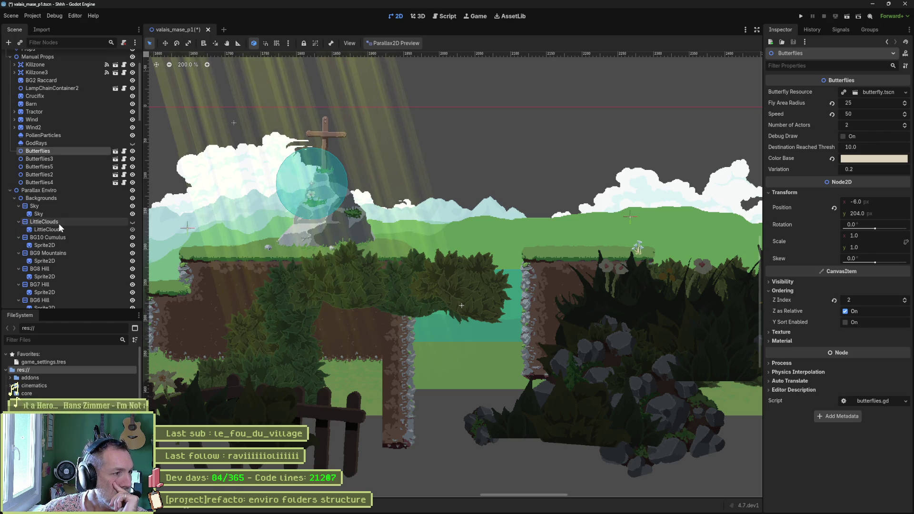
{"action": "left_click", "coordinate": [81, 214]}
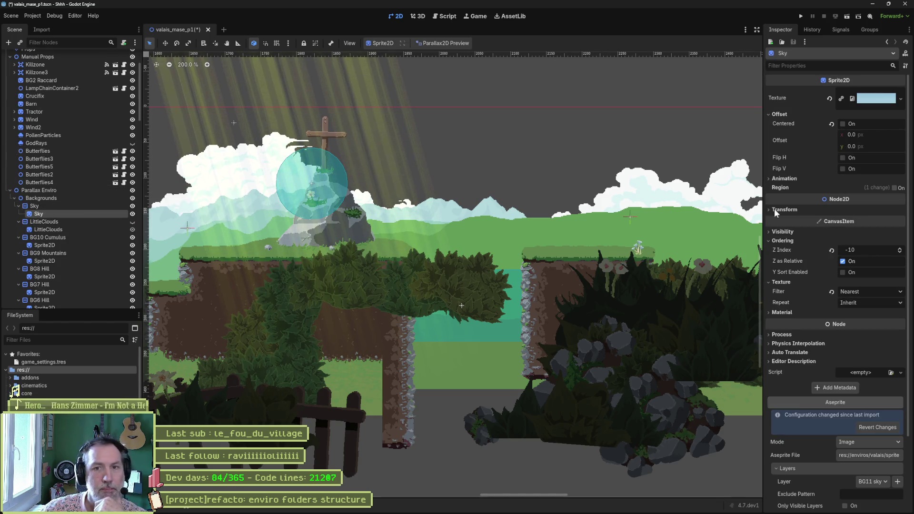
- Set Sky's Aseprite output folder to res://enviros/valais/sprites/valais_hills_panoramas and reimport it
{"action": "scroll", "coordinate": [825, 211], "scroll_direction": "down", "scroll_amount": 3}
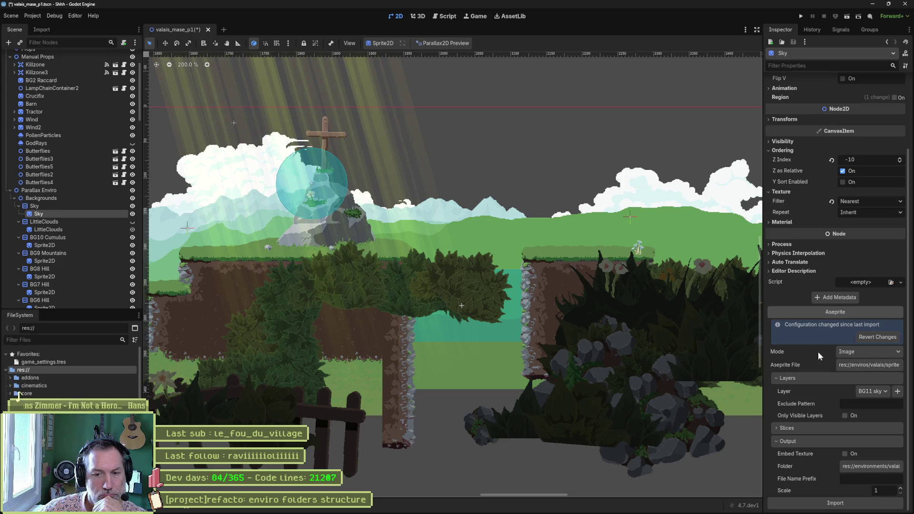
{"action": "left_click", "coordinate": [857, 468]}
{"action": "double_click", "coordinate": [451, 99]}
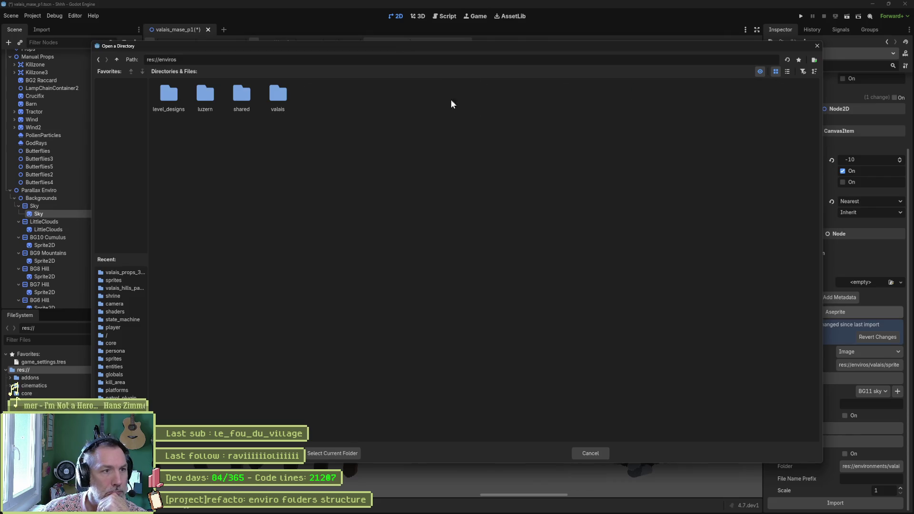
{"action": "double_click", "coordinate": [286, 101]}
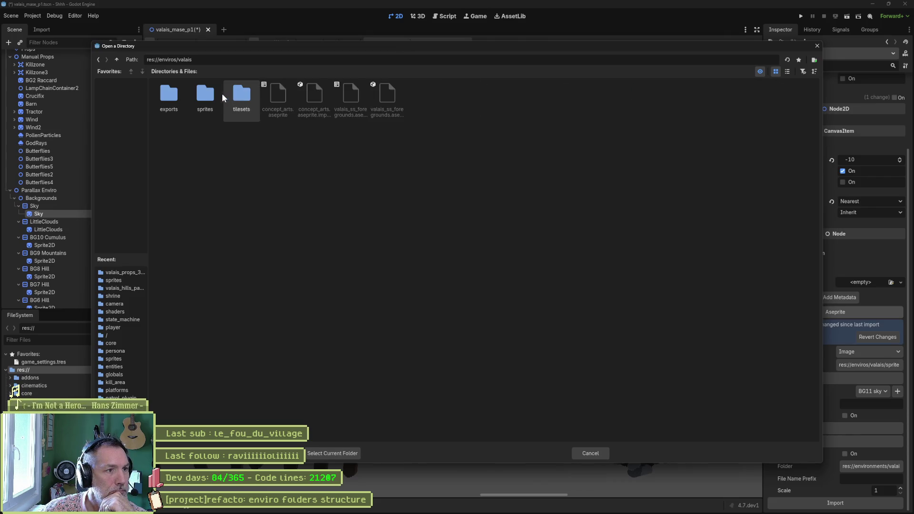
{"action": "double_click", "coordinate": [206, 96]}
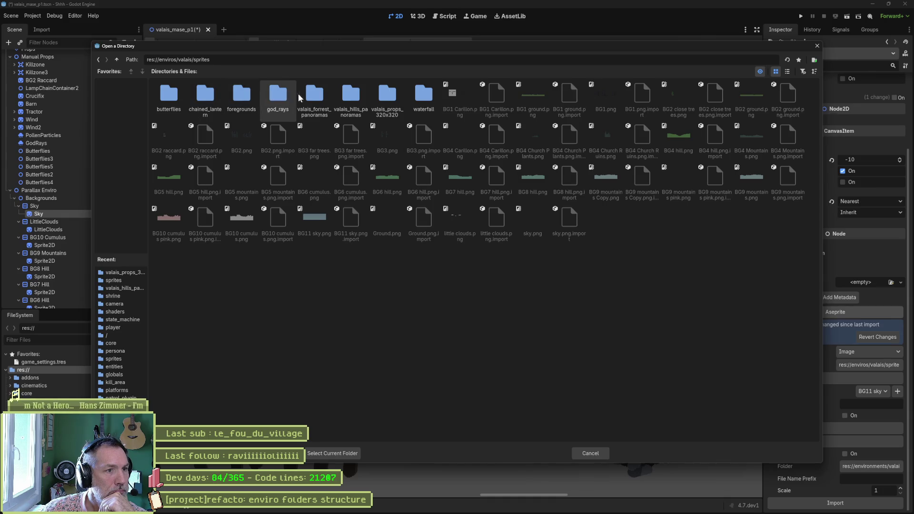
{"action": "double_click", "coordinate": [350, 96]}
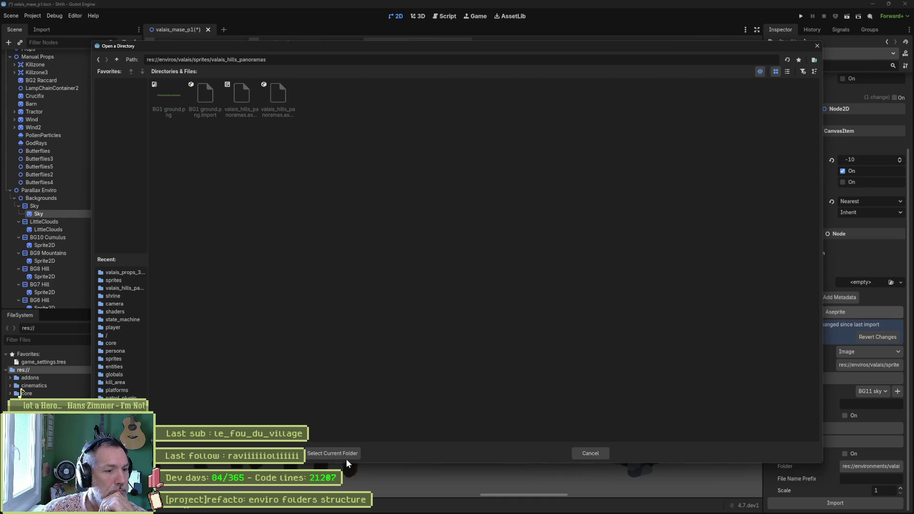
{"action": "left_click", "coordinate": [348, 455]}
{"action": "left_click", "coordinate": [845, 505]}
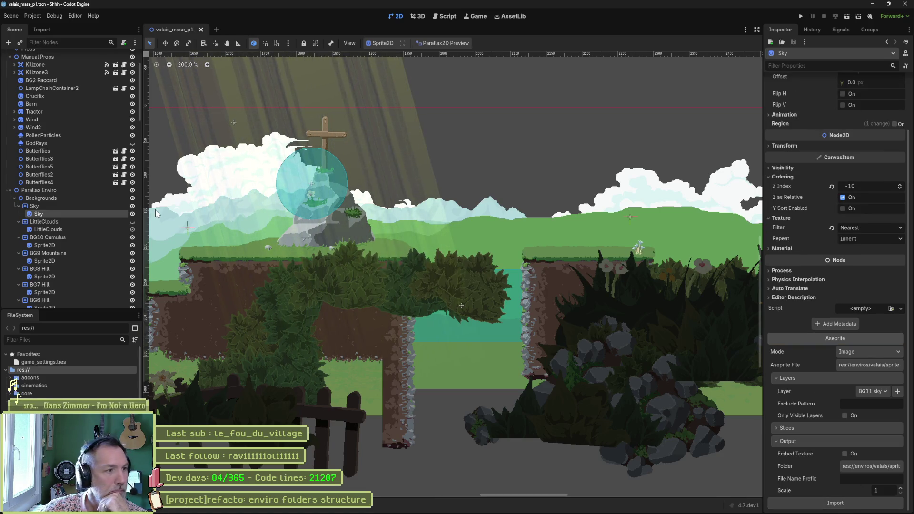
{"action": "mouse_move", "coordinate": [374, 216]}
{"action": "left_mouse_down"}
{"action": "mouse_move", "coordinate": [669, 215]}
{"action": "mouse_move", "coordinate": [228, 219]}
{"action": "mouse_move", "coordinate": [736, 222]}
{"action": "left_mouse_up"}
{"action": "left_click", "coordinate": [57, 229]}
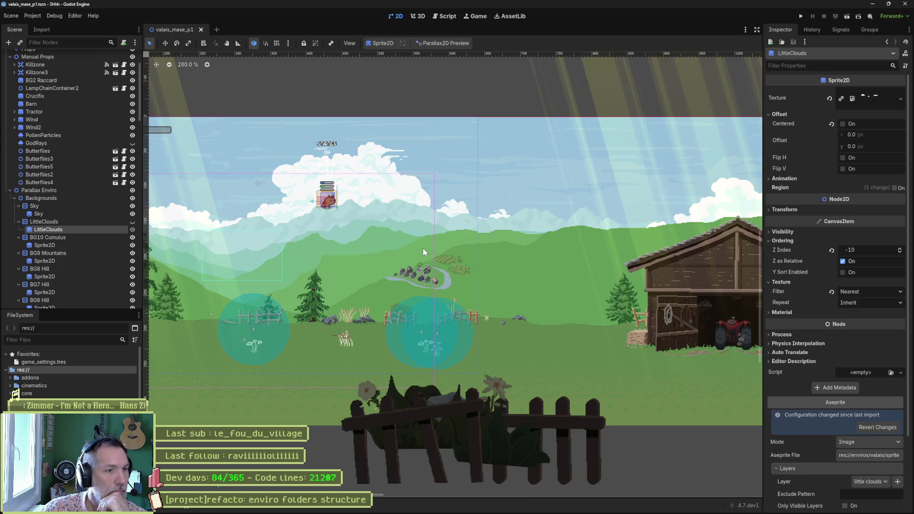
- Set LittleClouds' Aseprite output folder to enviros/valais/sprites/valais_hills_panoramas and reimport it
{"action": "scroll", "coordinate": [857, 376], "scroll_direction": "down", "scroll_amount": 3}
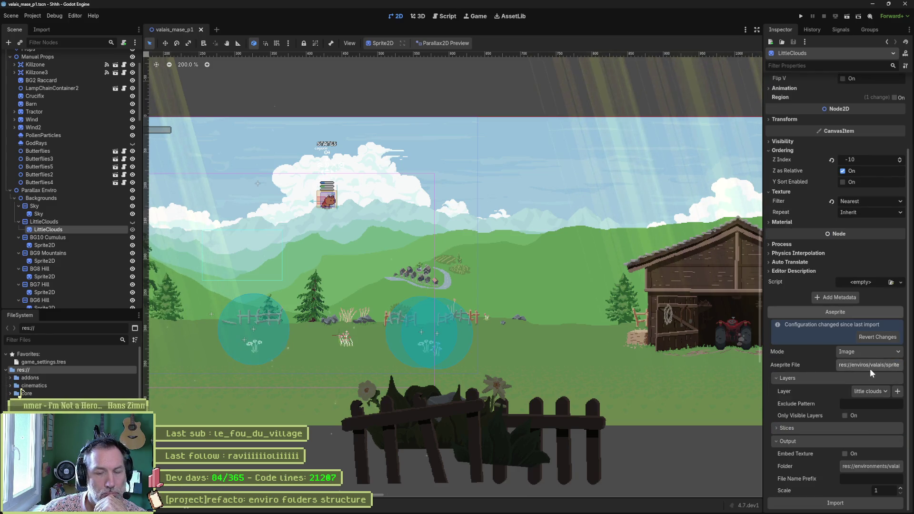
{"action": "left_click", "coordinate": [873, 468]}
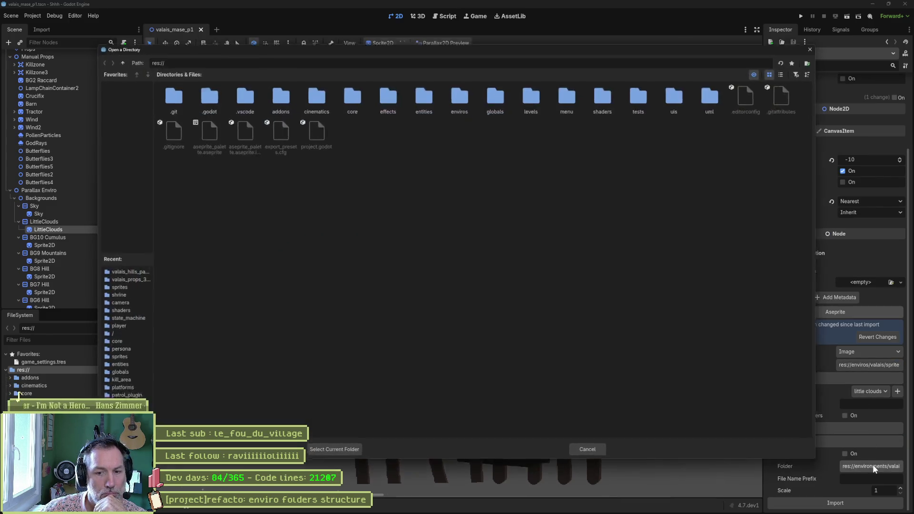
{"action": "double_click", "coordinate": [467, 101]}
{"action": "double_click", "coordinate": [292, 99]}
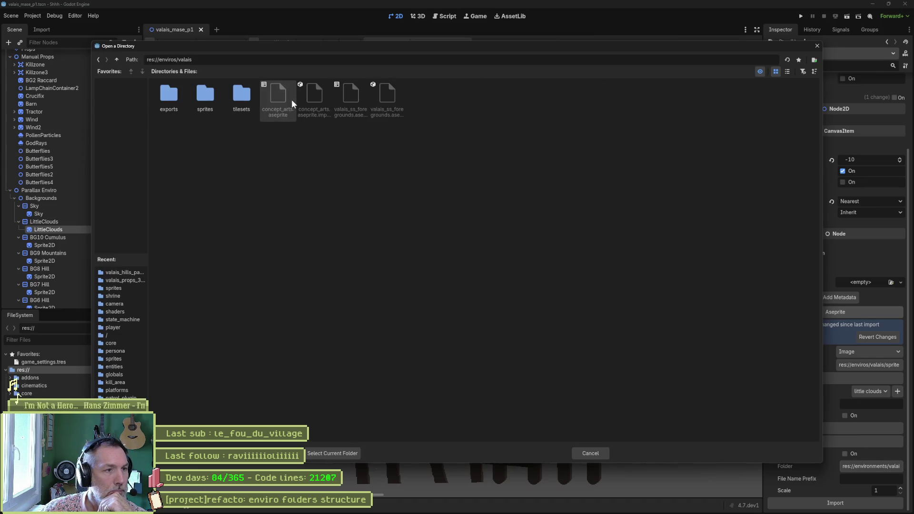
{"action": "double_click", "coordinate": [210, 95]}
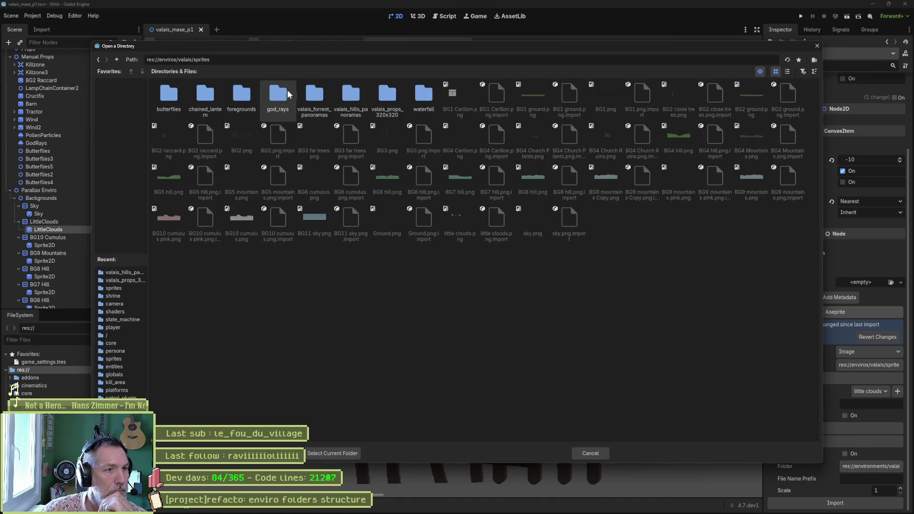
{"action": "double_click", "coordinate": [351, 98]}
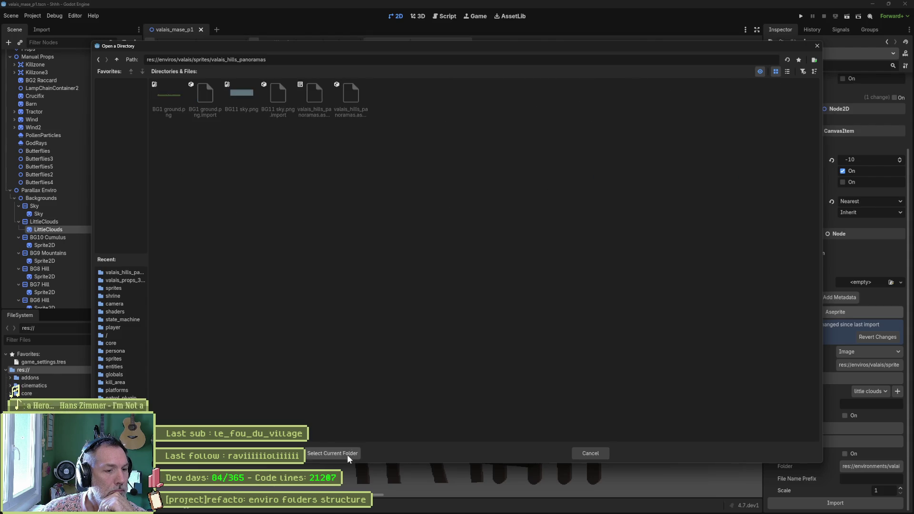
{"action": "left_click", "coordinate": [347, 454]}
{"action": "left_click", "coordinate": [852, 504]}
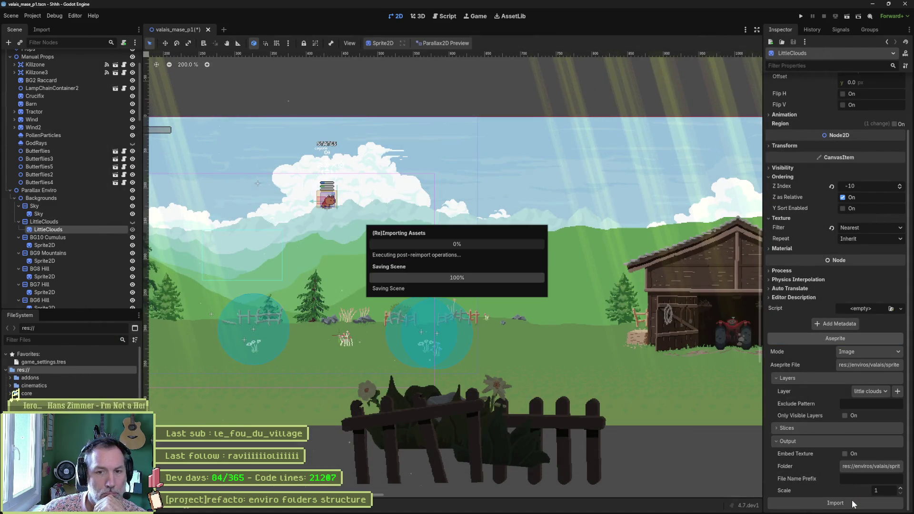
- Point the BG10 Cumulus sprite's output folder to valais_hills_panoramas as well
{"action": "left_click", "coordinate": [44, 245]}
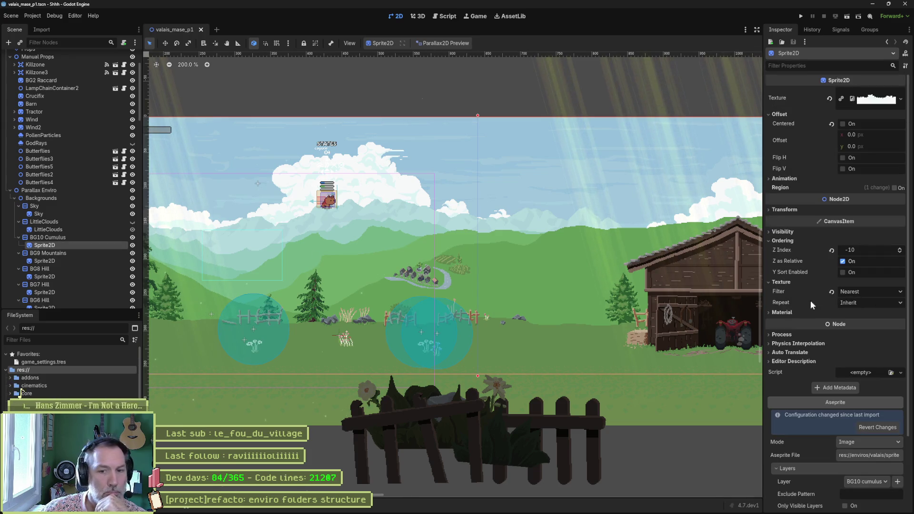
{"action": "scroll", "coordinate": [810, 301], "scroll_direction": "down", "scroll_amount": 3}
{"action": "left_click", "coordinate": [862, 468]}
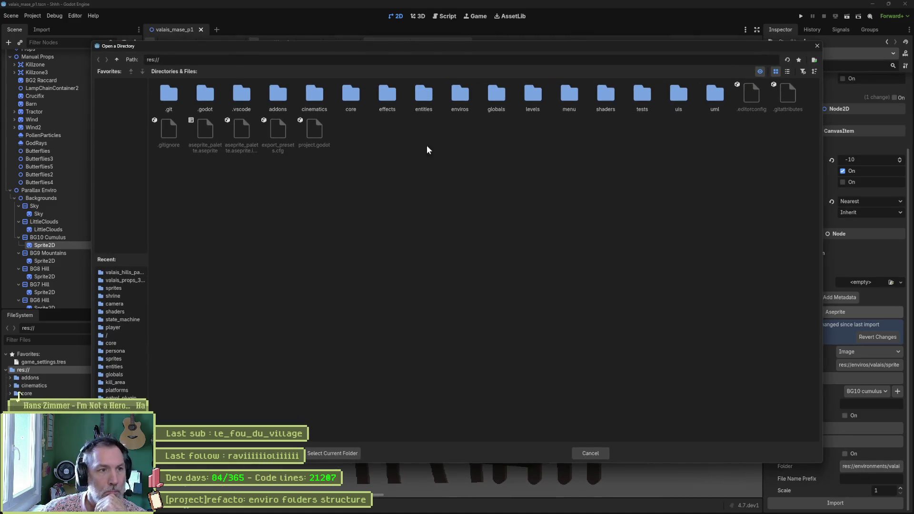
{"action": "double_click", "coordinate": [466, 92]}
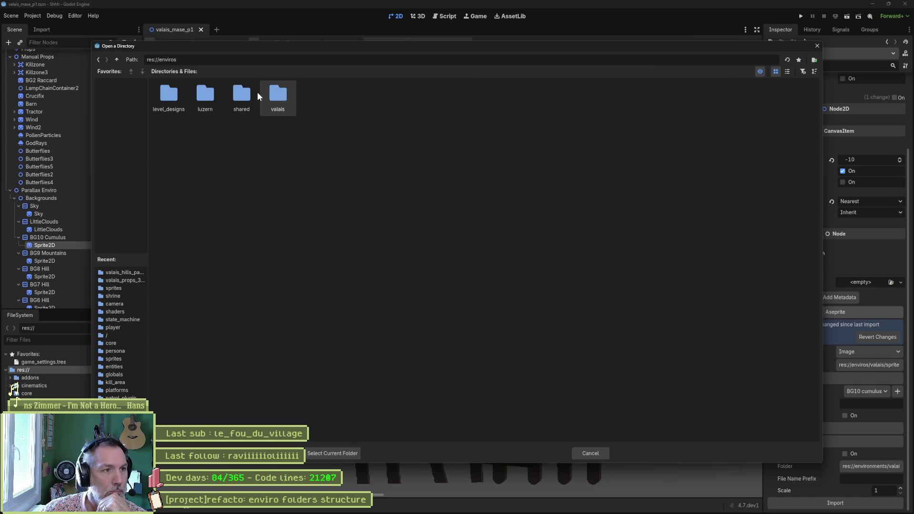
{"action": "double_click", "coordinate": [284, 97]}
{"action": "double_click", "coordinate": [205, 95]}
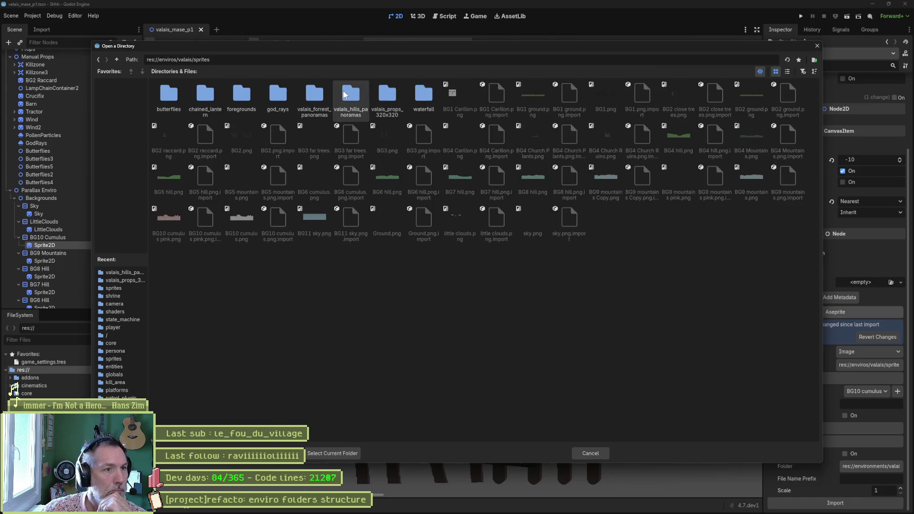
{"action": "double_click", "coordinate": [350, 96]}
{"action": "left_click", "coordinate": [341, 453]}
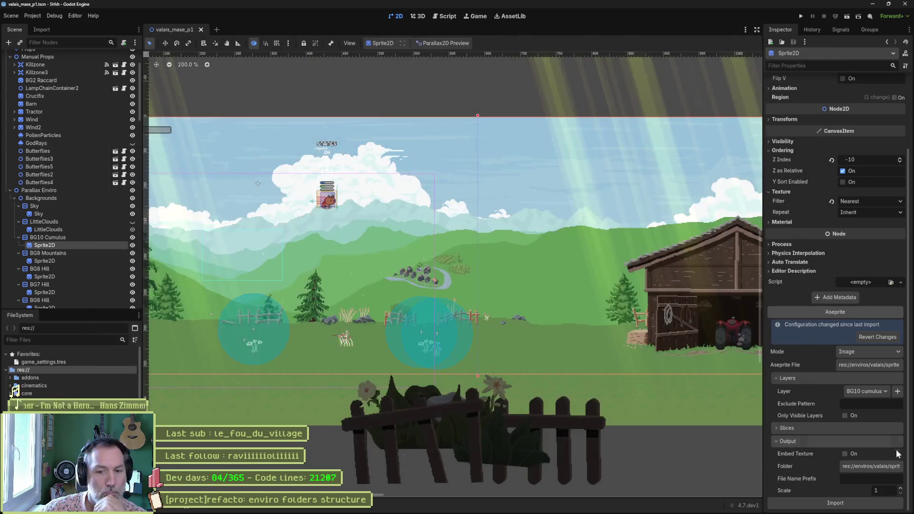
{"action": "left_click", "coordinate": [47, 261]}
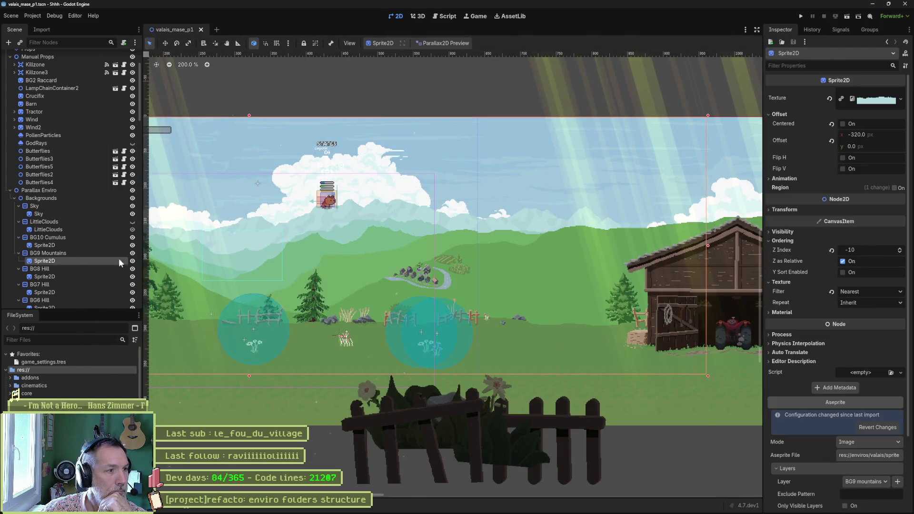
- Set BG9 Mountains' Aseprite output folder to enviros/valais/sprites/valais_hills_panoramas
{"action": "left_click", "coordinate": [876, 465]}
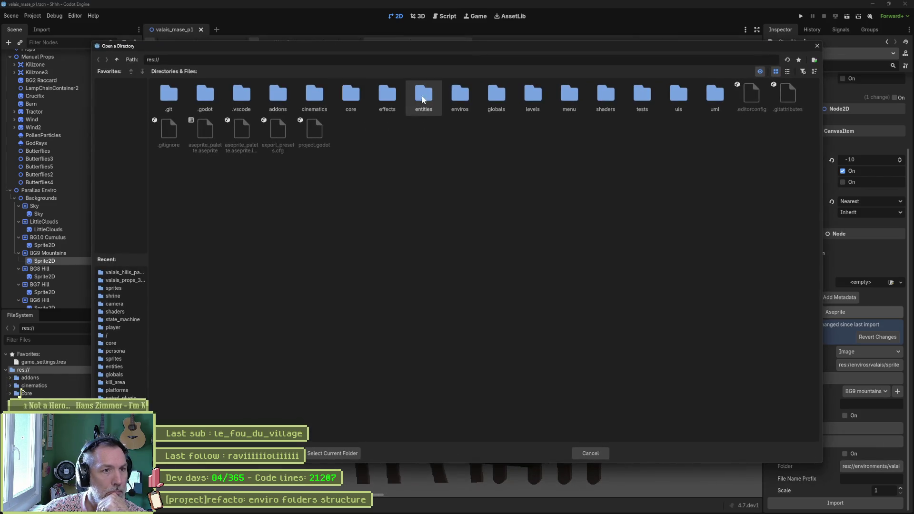
{"action": "left_click", "coordinate": [465, 96]}
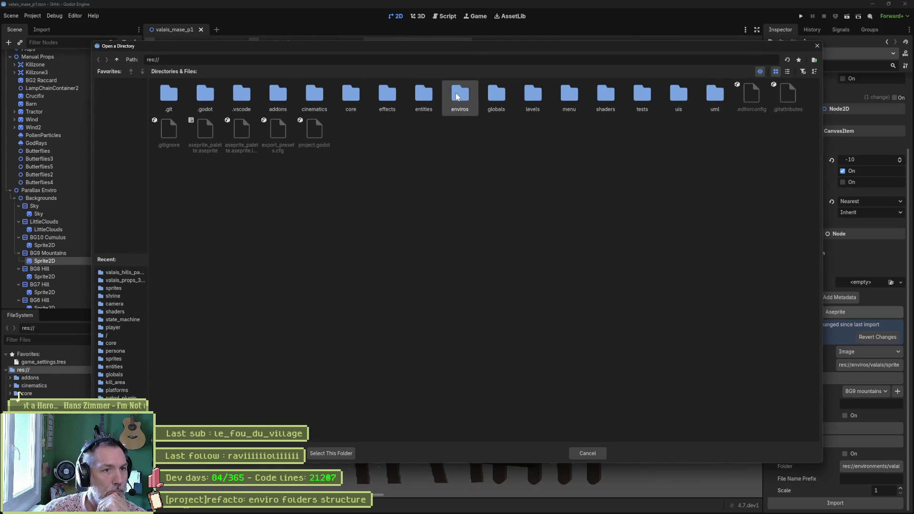
{"action": "double_click", "coordinate": [456, 93]}
{"action": "double_click", "coordinate": [285, 96]}
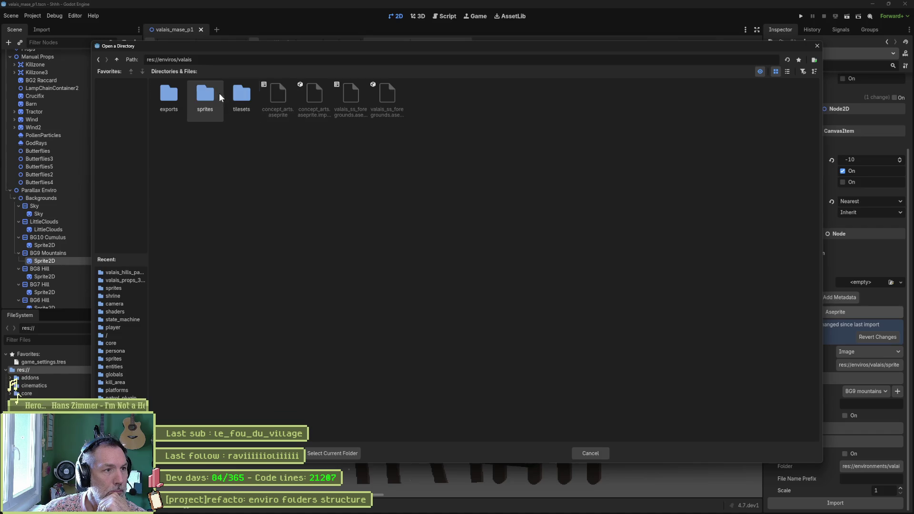
{"action": "double_click", "coordinate": [219, 93]}
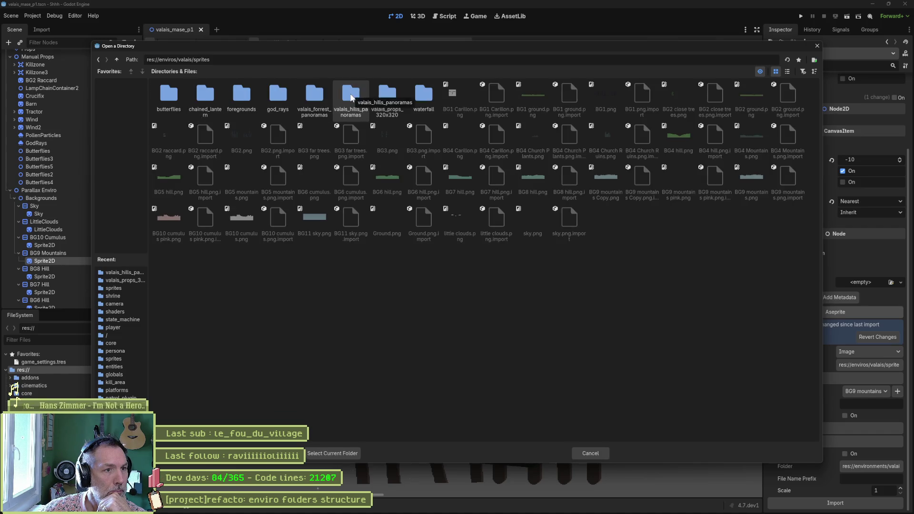
{"action": "double_click", "coordinate": [351, 97]}
{"action": "left_click", "coordinate": [340, 454]}
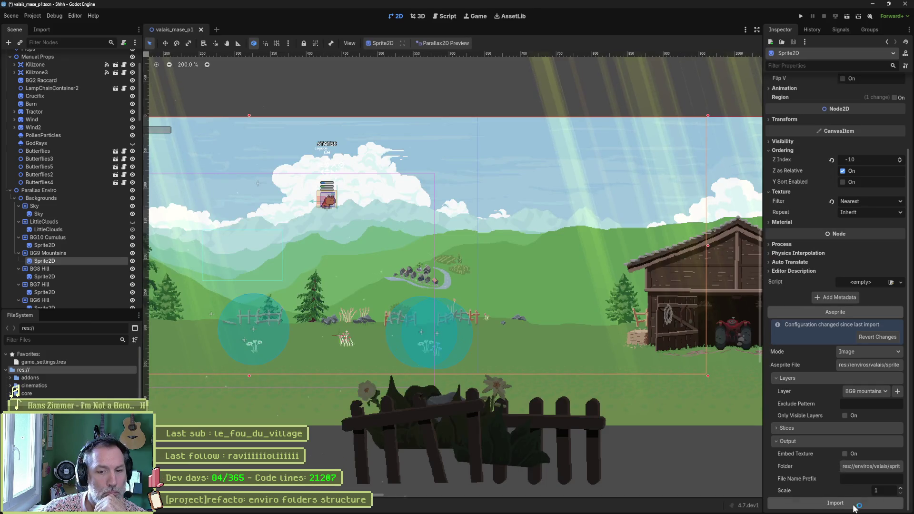
- Set BG8 Hill's Aseprite output folder to valais_hills_panoramas too
{"action": "left_click", "coordinate": [50, 276]}
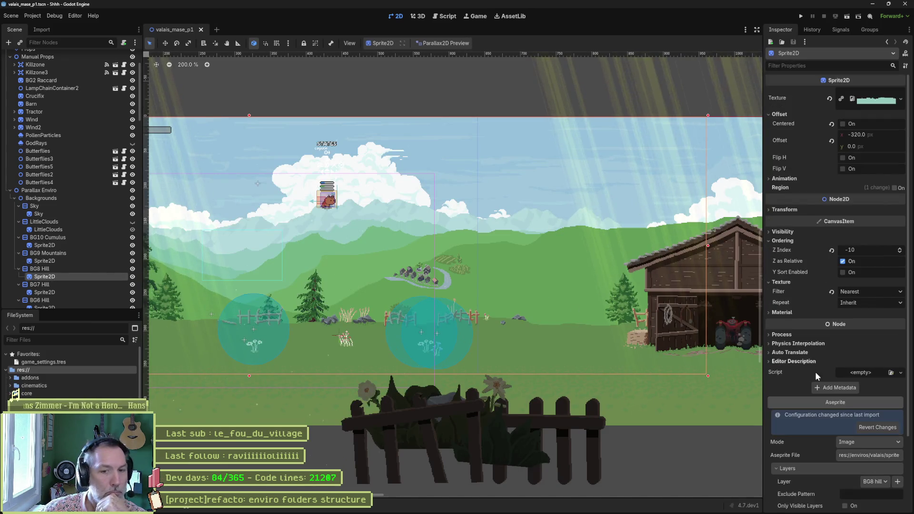
{"action": "left_click", "coordinate": [862, 467]}
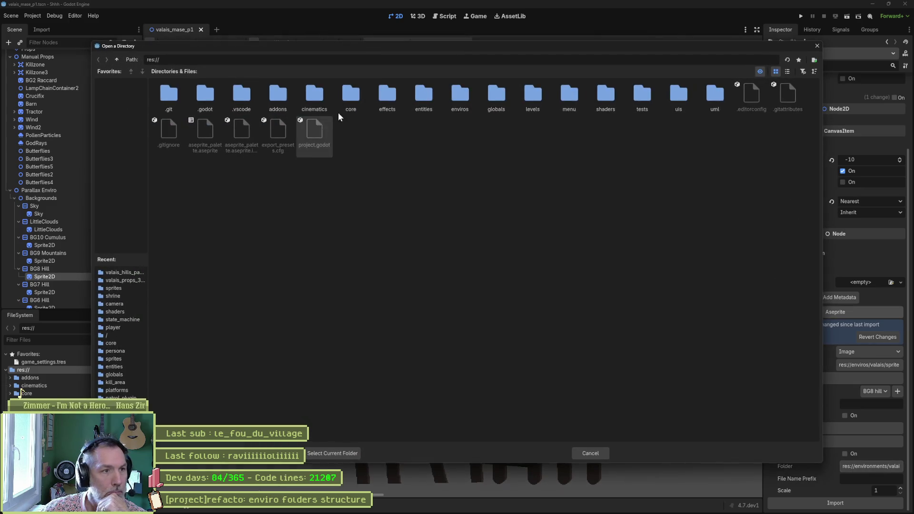
{"action": "double_click", "coordinate": [459, 99]}
{"action": "double_click", "coordinate": [286, 95]}
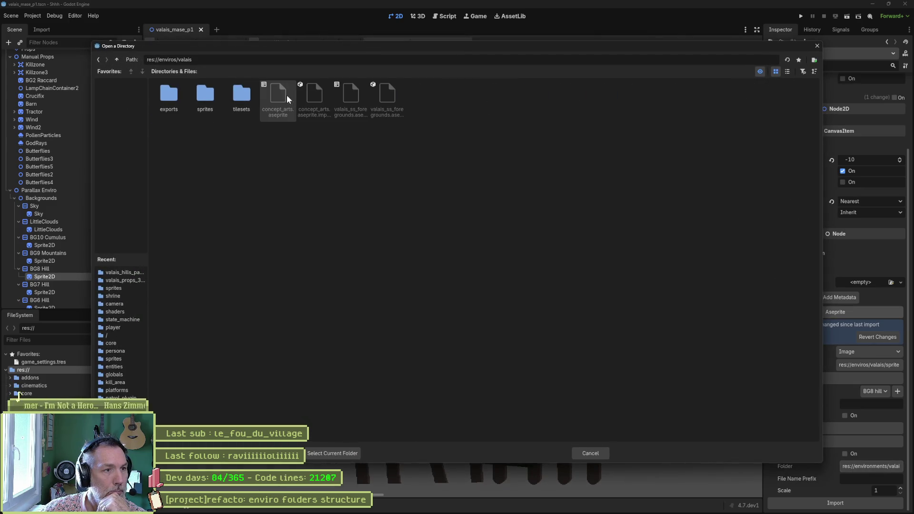
{"action": "double_click", "coordinate": [204, 97]}
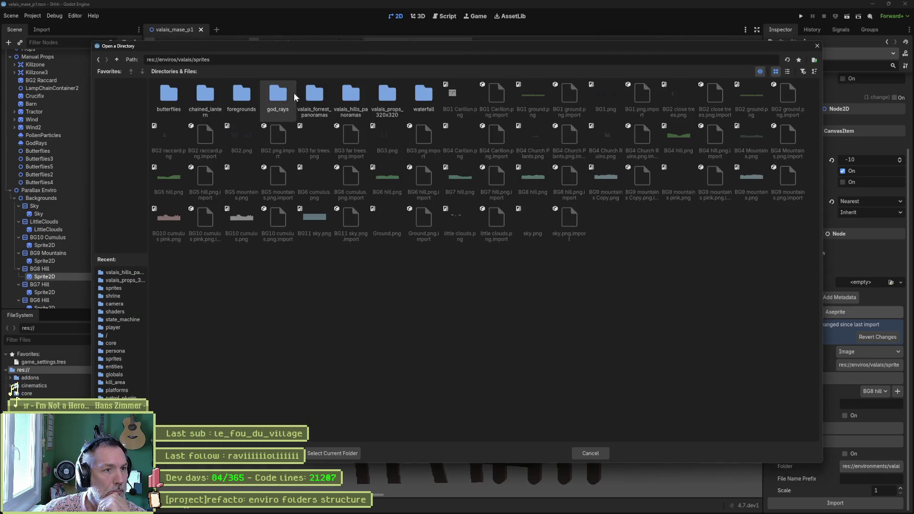
{"action": "double_click", "coordinate": [351, 95]}
{"action": "left_click", "coordinate": [334, 450]}
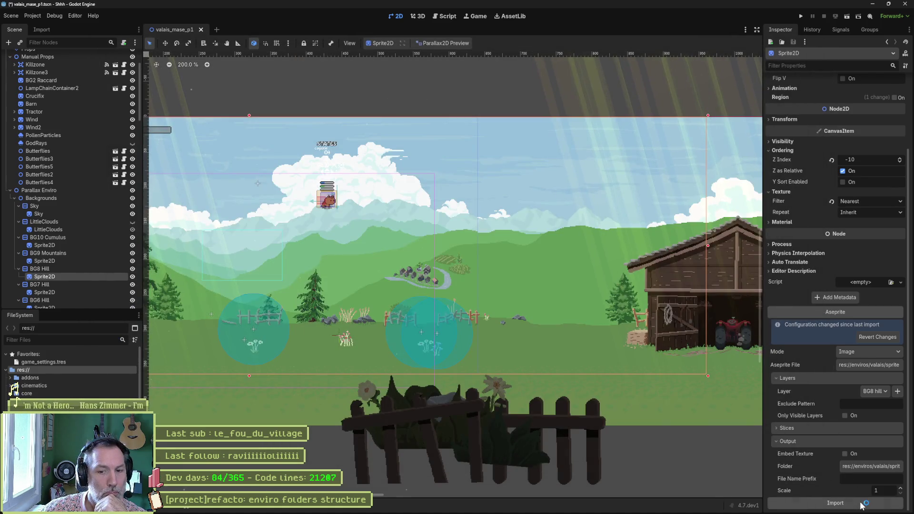
{"action": "left_click", "coordinate": [44, 292]}
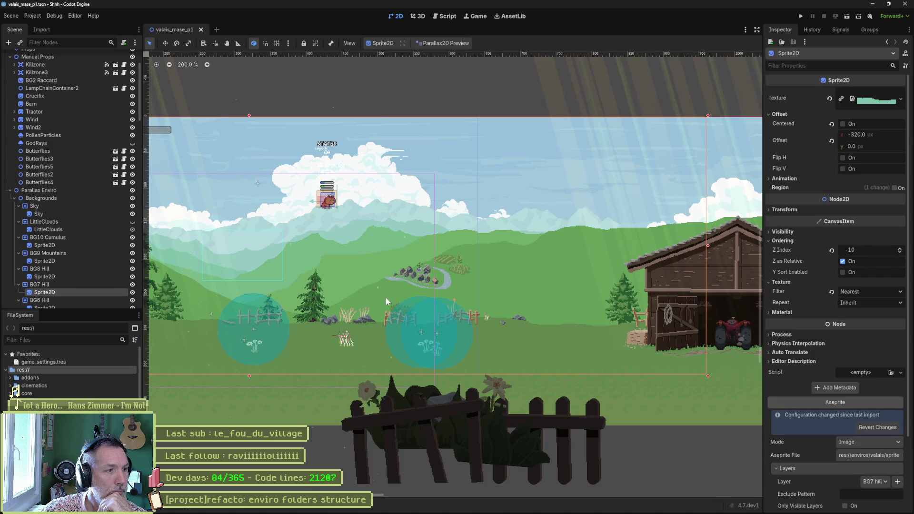
- Set BG7 Hill's Aseprite output folder to valais_hills_panoramas and reimport it
{"action": "left_click", "coordinate": [866, 464]}
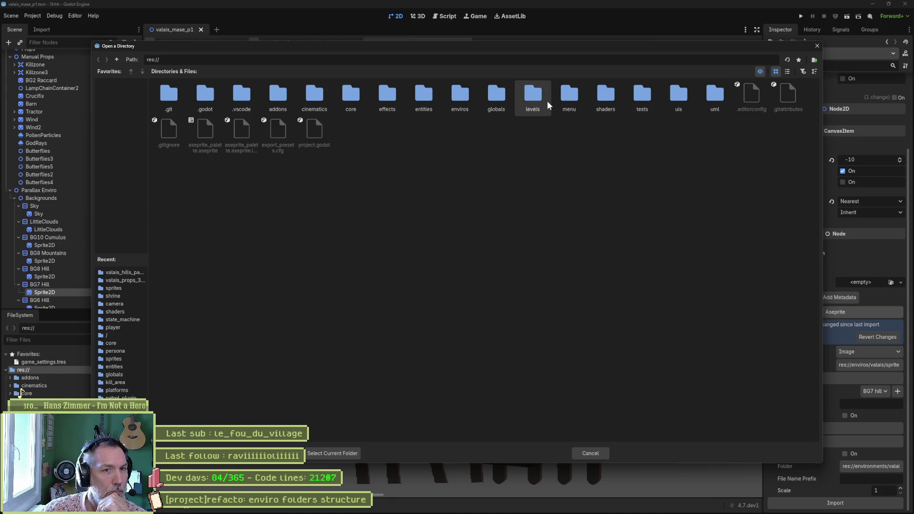
{"action": "double_click", "coordinate": [460, 95]}
{"action": "double_click", "coordinate": [286, 95]}
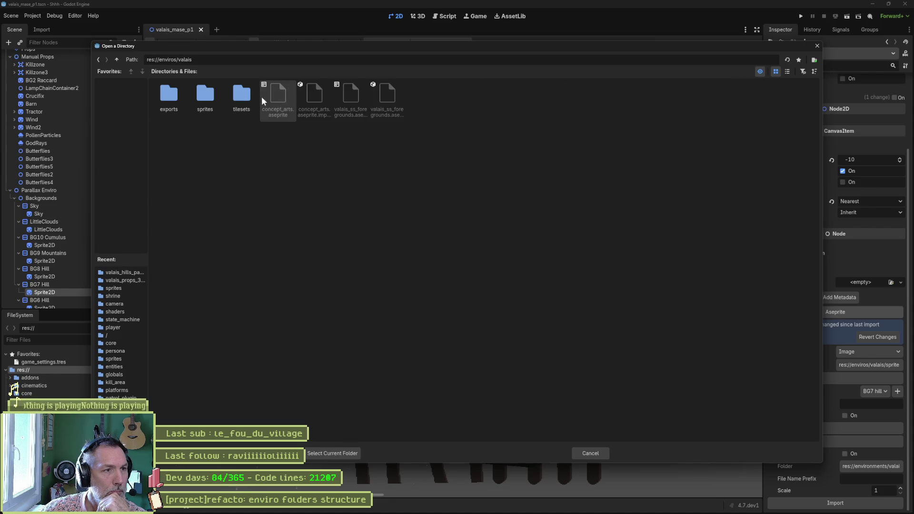
{"action": "double_click", "coordinate": [216, 94]}
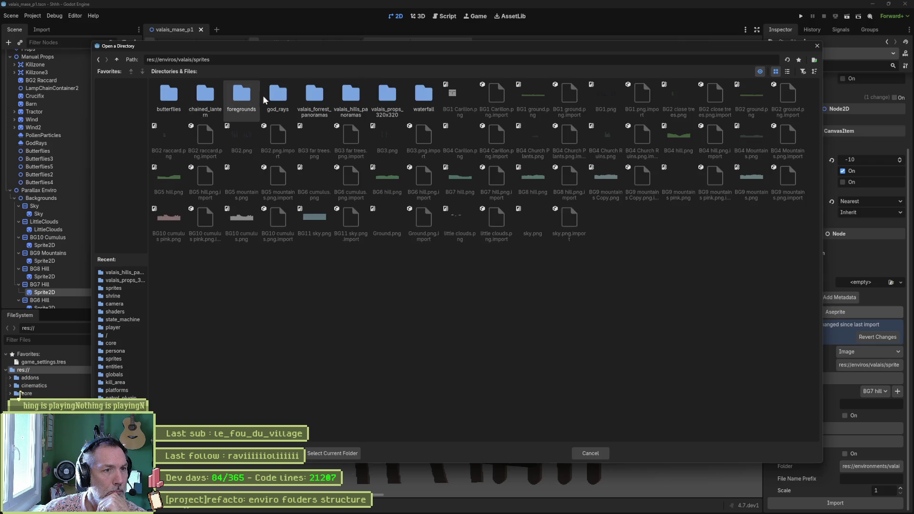
{"action": "double_click", "coordinate": [351, 96]}
{"action": "left_click", "coordinate": [350, 454]}
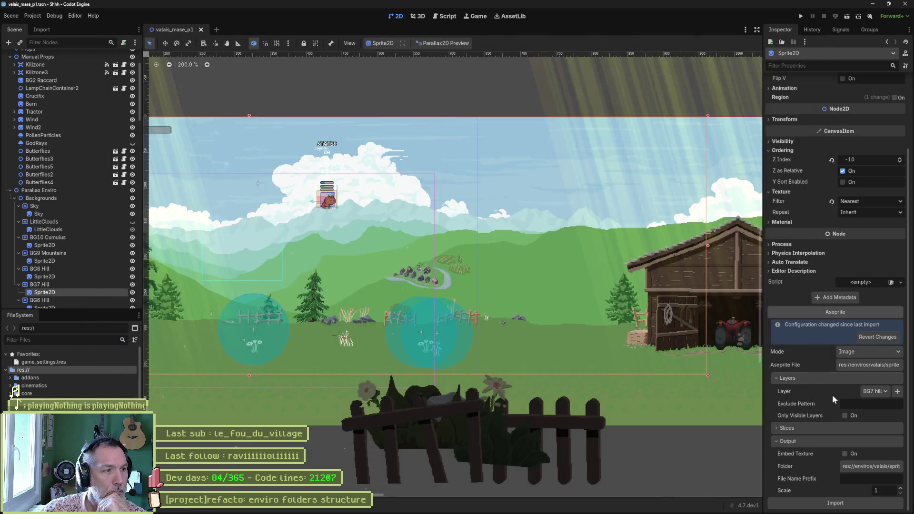
{"action": "left_click", "coordinate": [857, 505]}
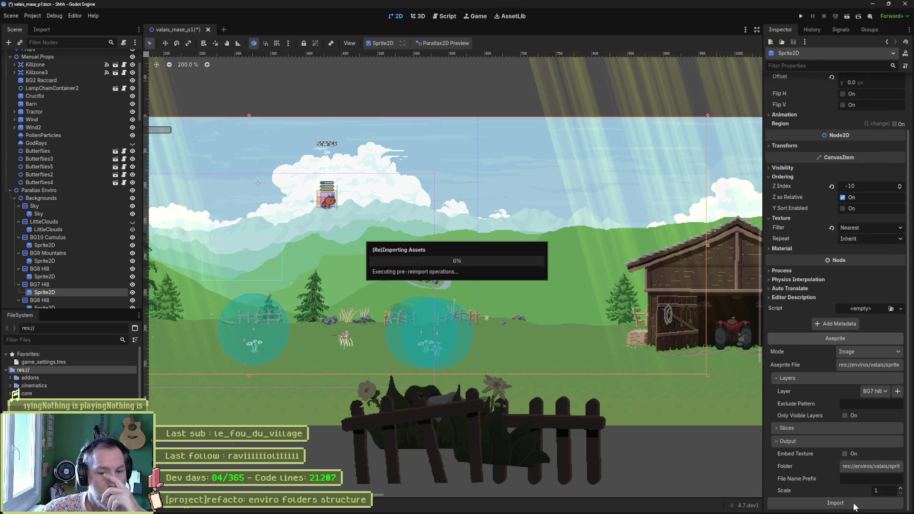
- Set BG6 Hill's Aseprite output folder to valais_hills_panoramas and reimport it
{"action": "scroll", "coordinate": [101, 262], "scroll_direction": "down", "scroll_amount": 5}
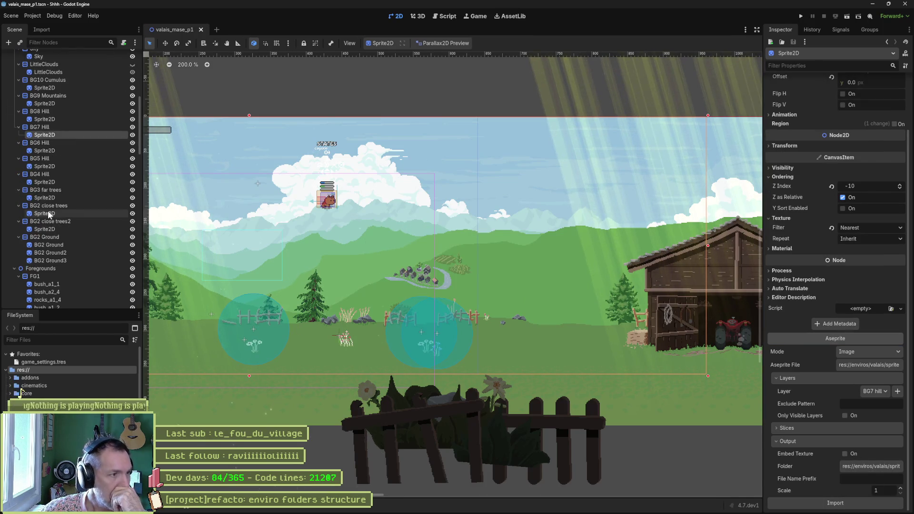
{"action": "left_click", "coordinate": [52, 152]}
{"action": "scroll", "coordinate": [874, 439], "scroll_direction": "down", "scroll_amount": 3}
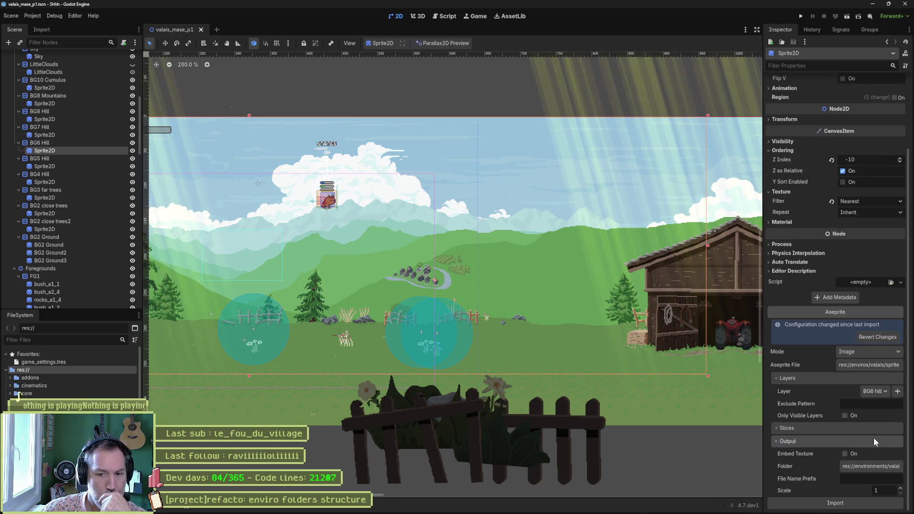
{"action": "left_click", "coordinate": [852, 467]}
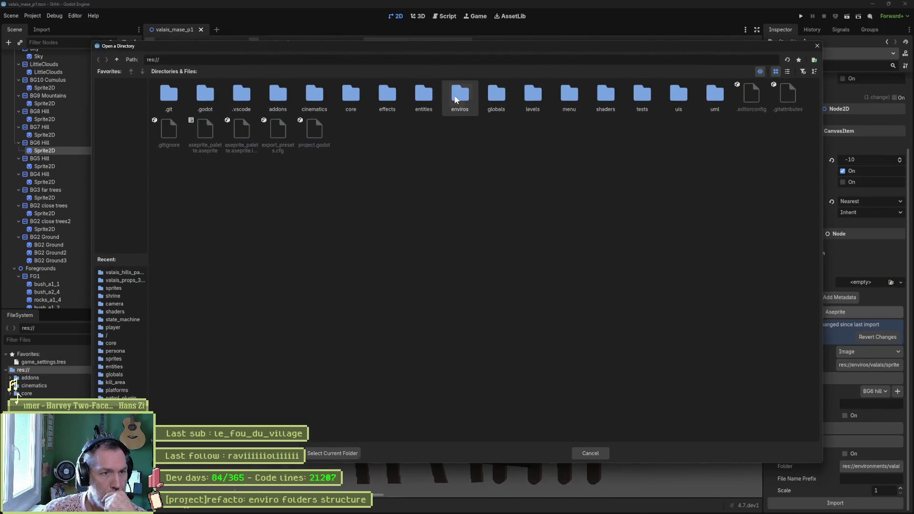
{"action": "double_click", "coordinate": [460, 97]}
{"action": "double_click", "coordinate": [276, 97]}
{"action": "double_click", "coordinate": [205, 95]}
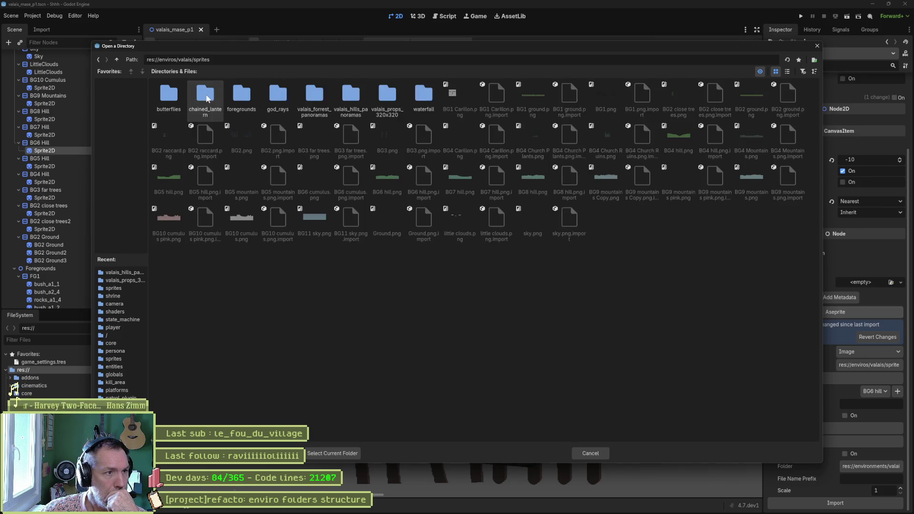
{"action": "left_click", "coordinate": [353, 98]}
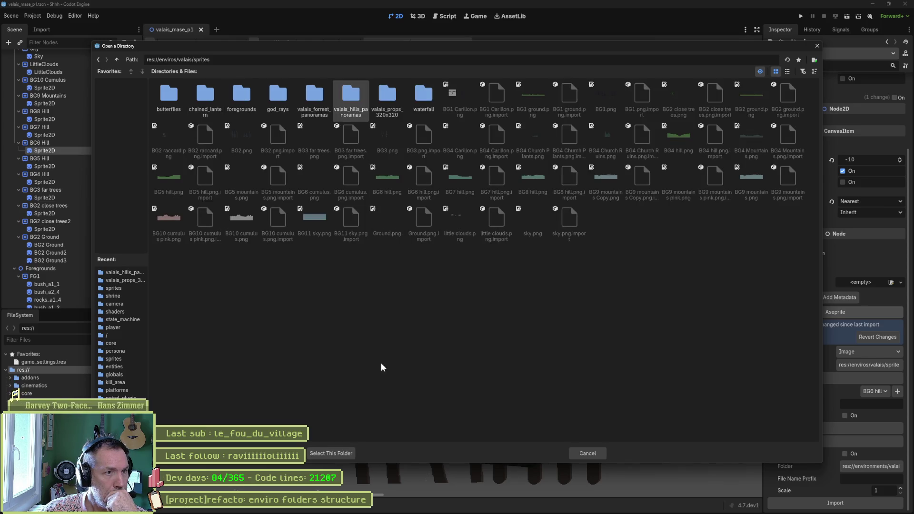
{"action": "left_click", "coordinate": [332, 454]}
{"action": "left_click", "coordinate": [848, 504]}
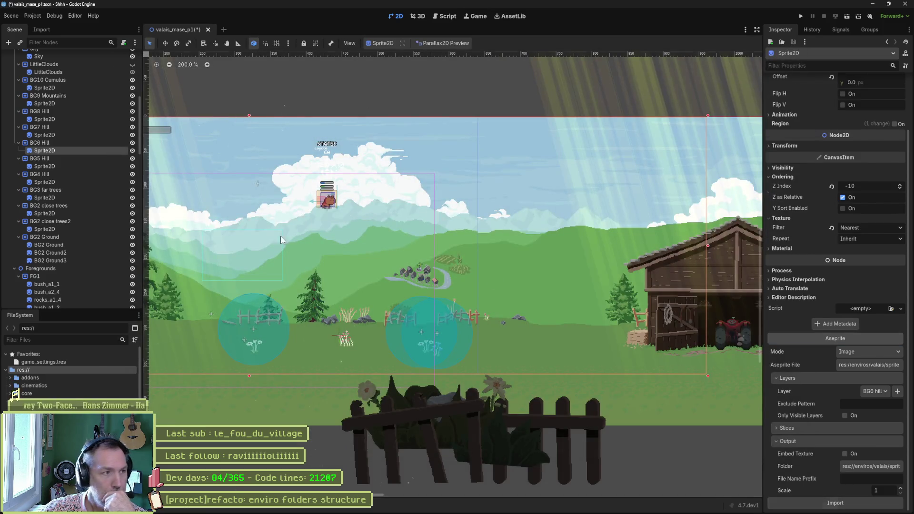
- Repoint the next background sprite, BG3 far trees, to valais_hills_panoramas and reimport it
{"action": "left_click", "coordinate": [59, 167]}
{"action": "scroll", "coordinate": [827, 390], "scroll_direction": "down", "scroll_amount": 1}
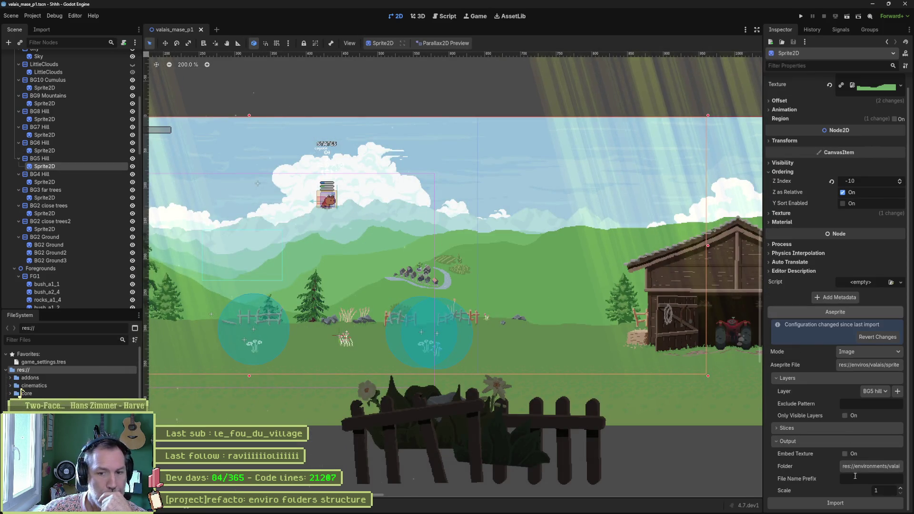
{"action": "left_click", "coordinate": [870, 467]}
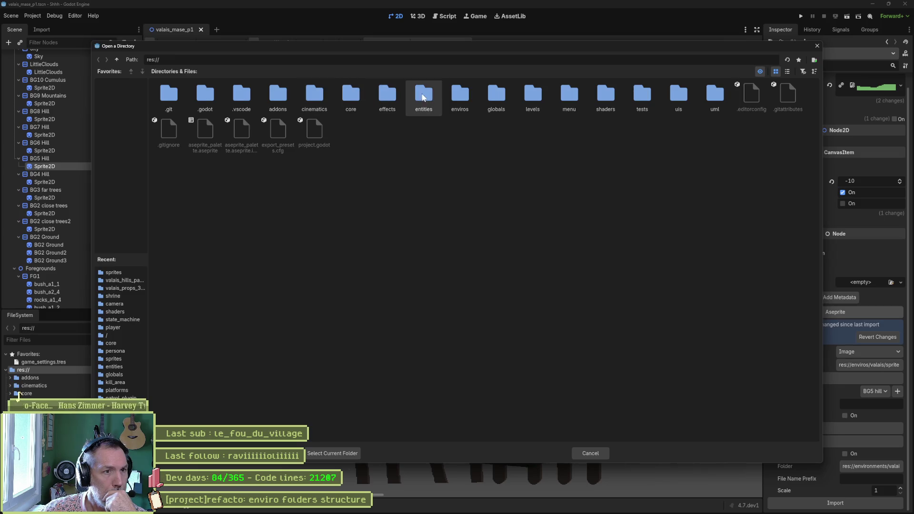
{"action": "double_click", "coordinate": [453, 94]}
{"action": "double_click", "coordinate": [269, 101]}
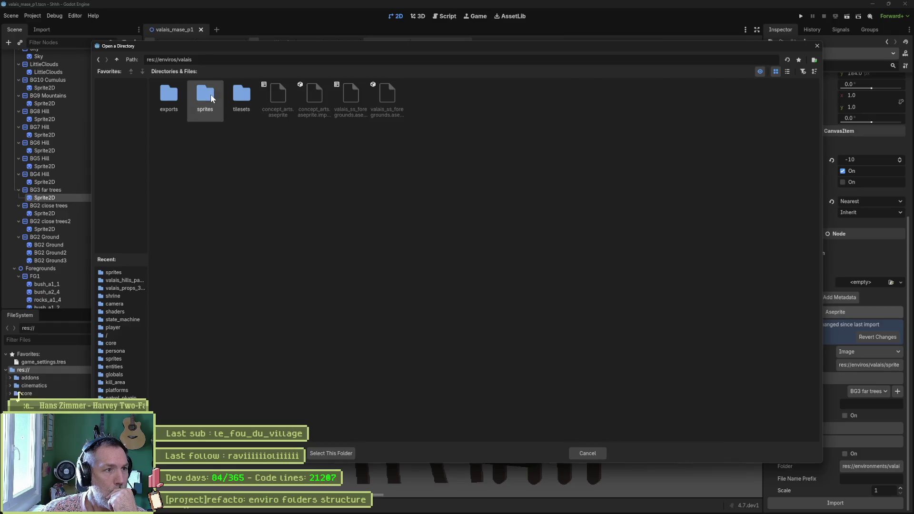
{"action": "double_click", "coordinate": [205, 95]}
{"action": "double_click", "coordinate": [353, 93]}
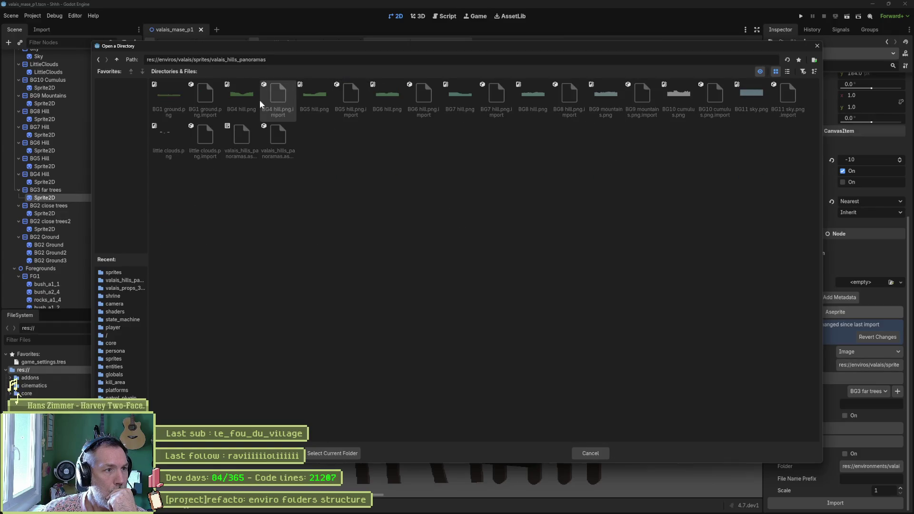
{"action": "left_click", "coordinate": [353, 453]}
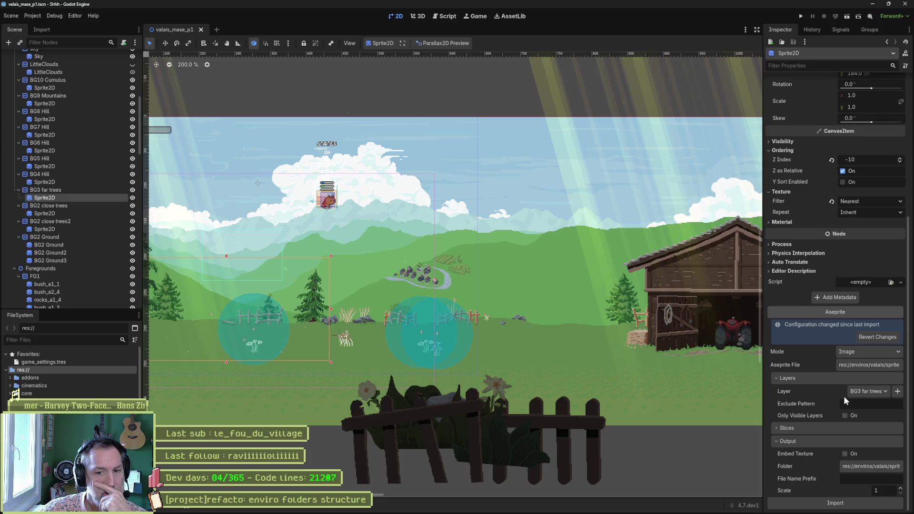
{"action": "left_click", "coordinate": [860, 497]}
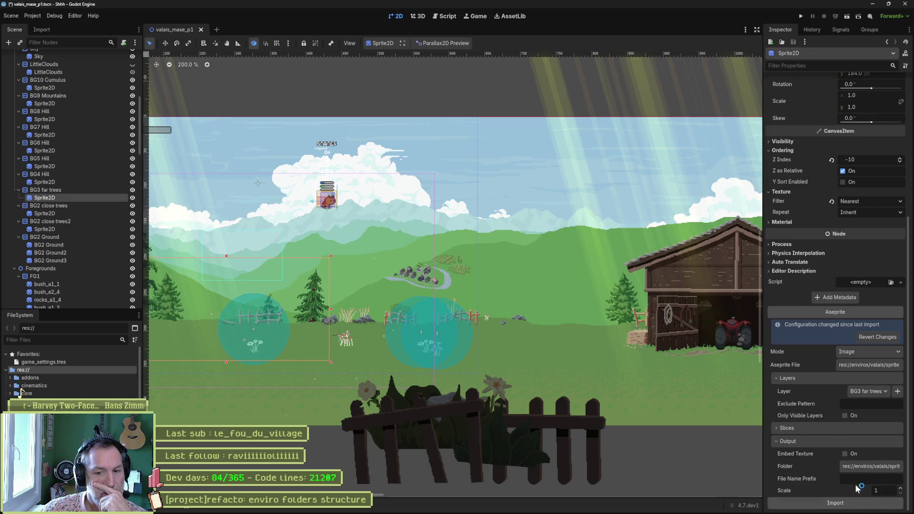
- Inspect the BG3 far trees sprite's texture region: 288×144 starting at 432, 192
{"action": "scroll", "coordinate": [489, 328], "scroll_direction": "left", "scroll_amount": 5}
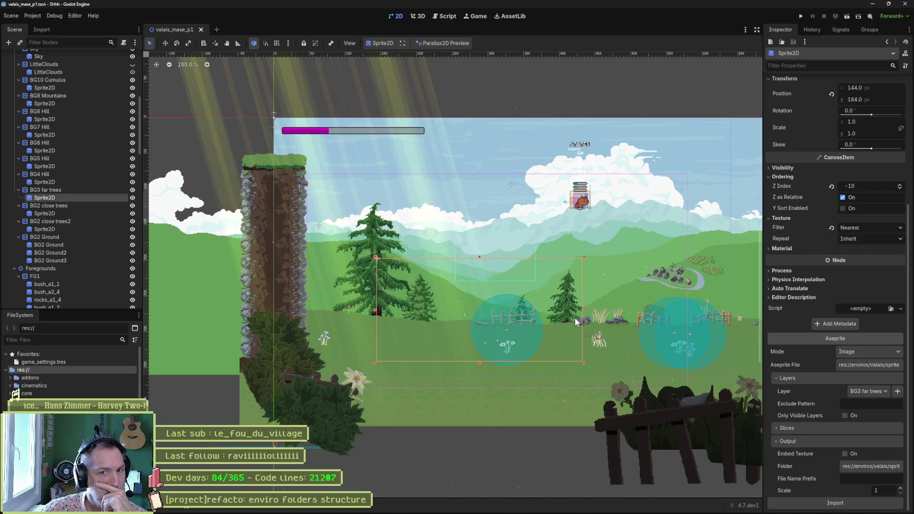
{"action": "scroll", "coordinate": [812, 268], "scroll_direction": "up", "scroll_amount": 5}
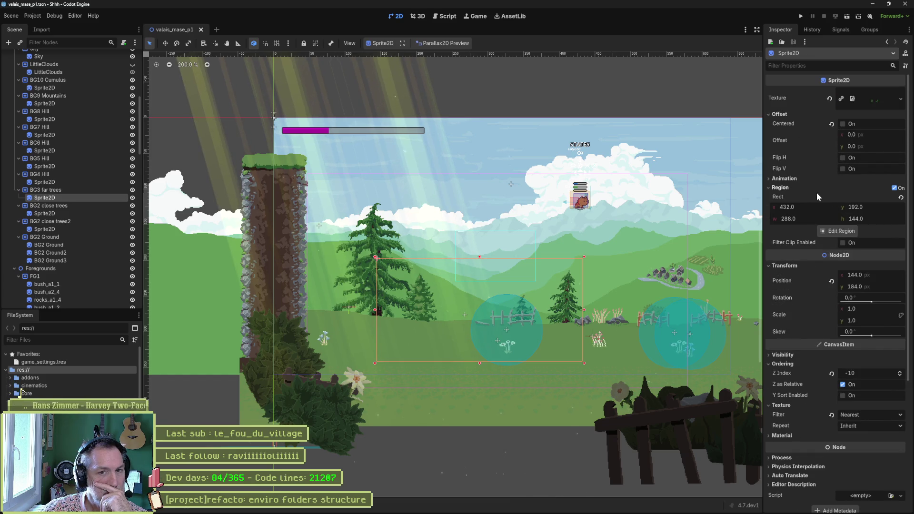
{"action": "left_click", "coordinate": [834, 231]}
{"action": "scroll", "coordinate": [498, 255], "scroll_direction": "down", "scroll_amount": 1}
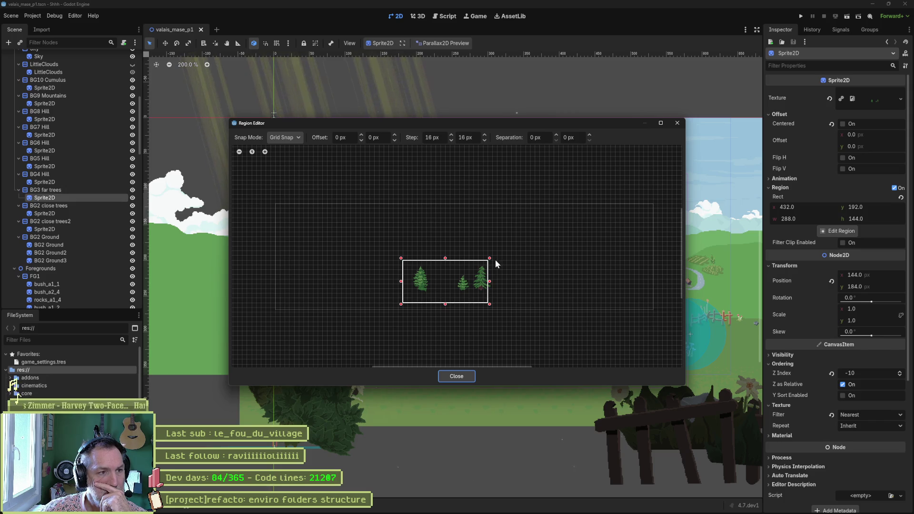
{"action": "left_click", "coordinate": [677, 123]}
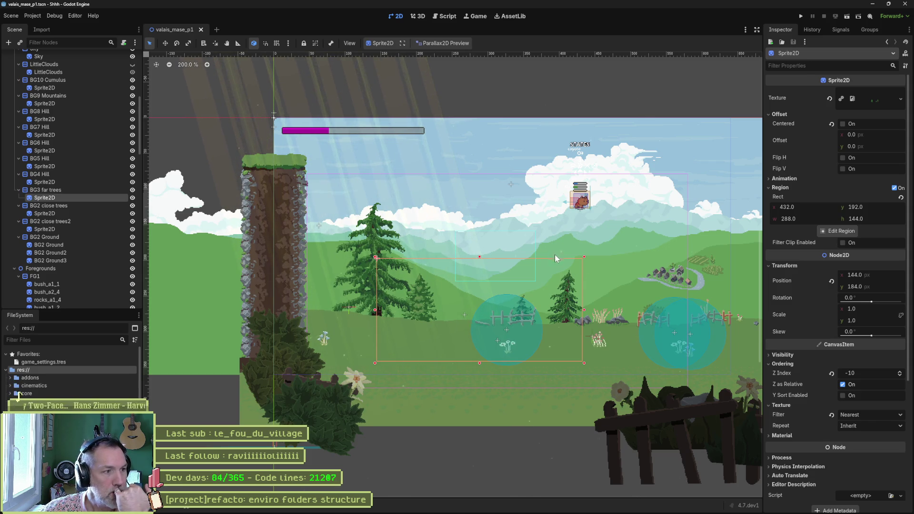
- Set the BG2 close trees sprite's Aseprite output folder to res://enviros/valais/sprites/valais_hills_panoramas
{"action": "left_click", "coordinate": [74, 214]}
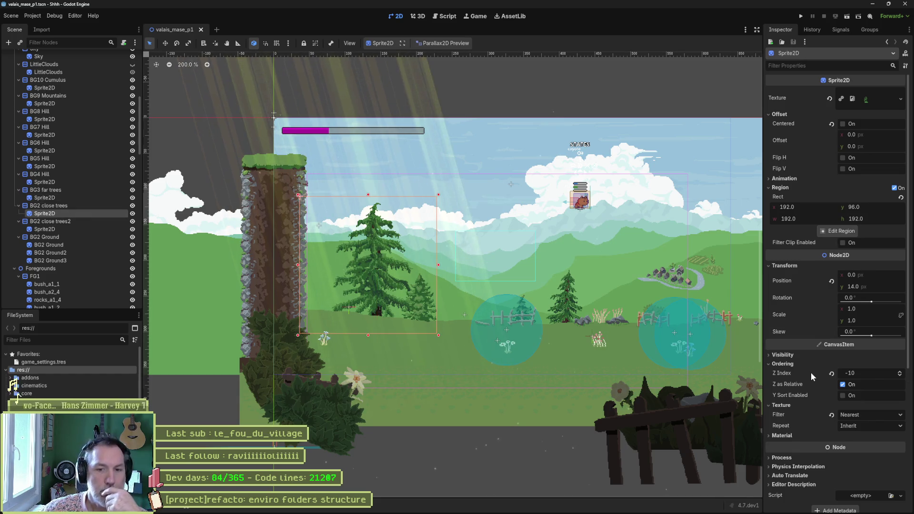
{"action": "scroll", "coordinate": [811, 373], "scroll_direction": "down", "scroll_amount": 5}
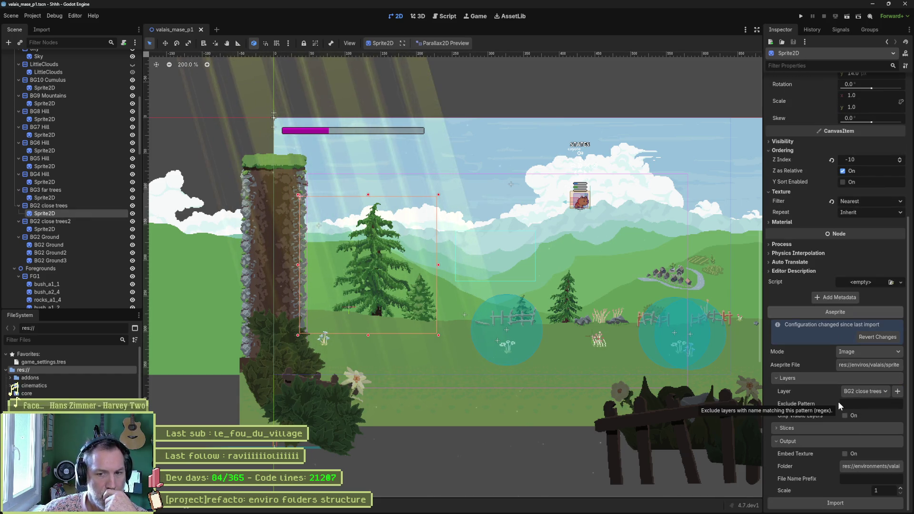
{"action": "left_click", "coordinate": [862, 464]}
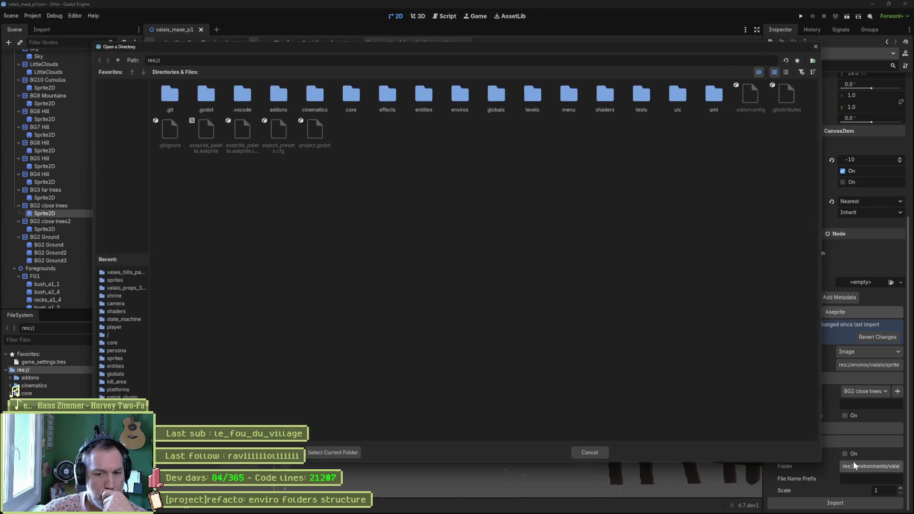
{"action": "double_click", "coordinate": [452, 98]}
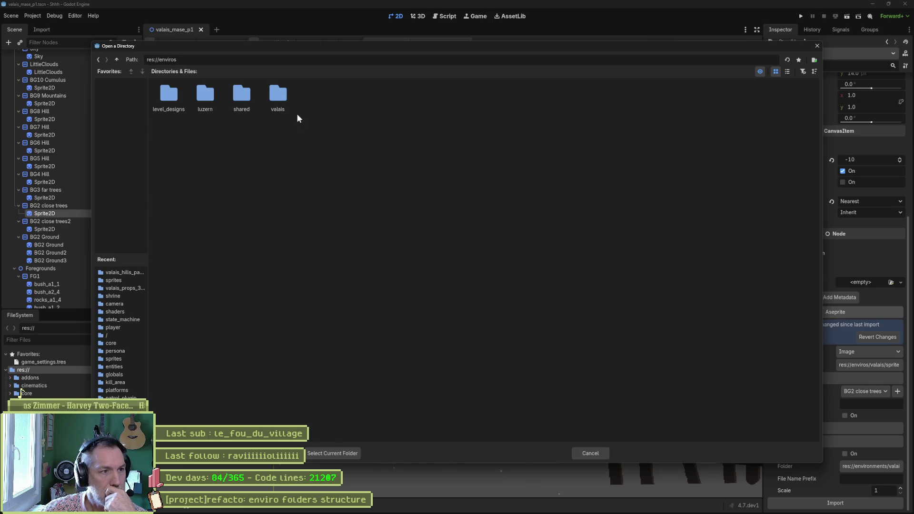
{"action": "double_click", "coordinate": [273, 101]}
{"action": "double_click", "coordinate": [206, 101]}
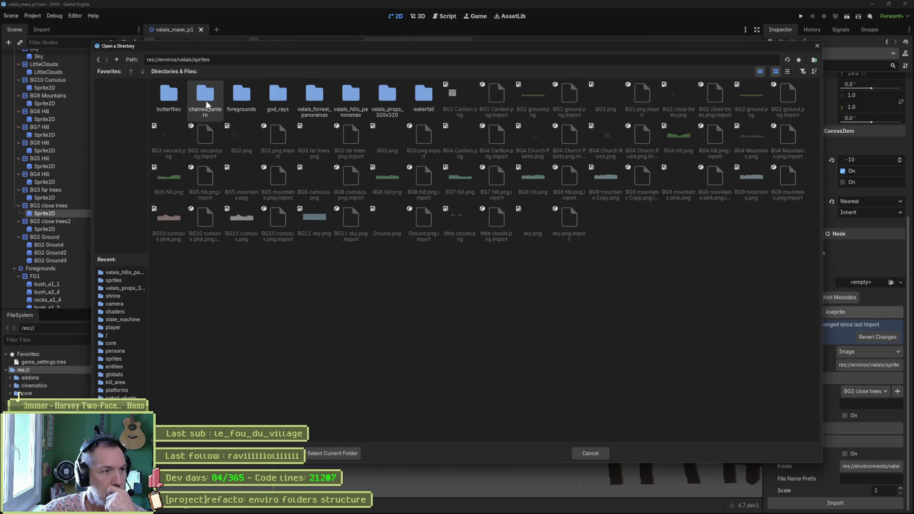
{"action": "left_click", "coordinate": [365, 101]}
{"action": "left_click", "coordinate": [339, 453]}
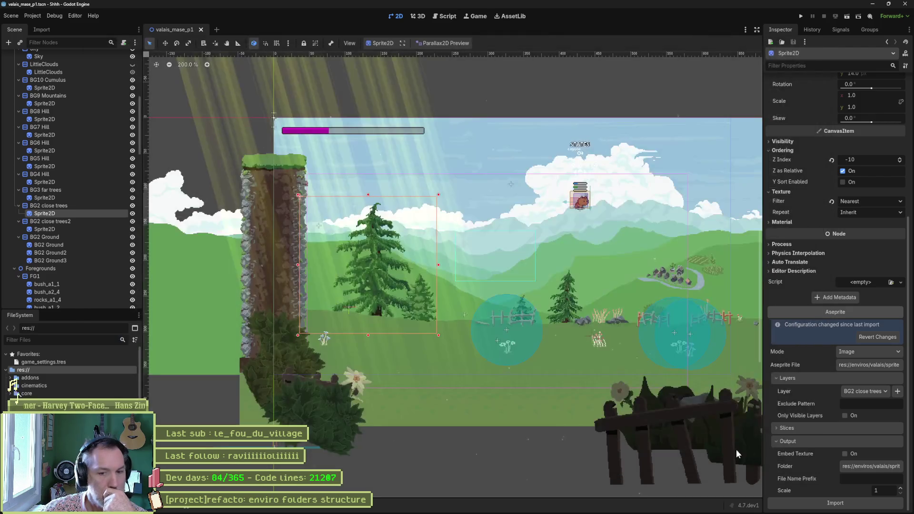
- Set the BG2 close trees2 sprite's output folder to valais_hills_panoramas and reimport it
{"action": "left_click", "coordinate": [60, 230]}
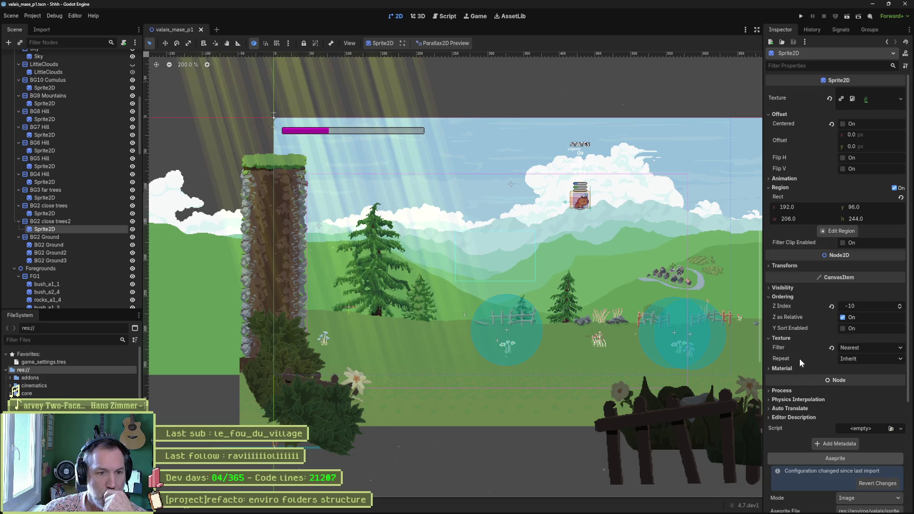
{"action": "scroll", "coordinate": [670, 309], "scroll_direction": "down", "scroll_amount": 6}
{"action": "scroll", "coordinate": [721, 304], "scroll_direction": "up", "scroll_amount": 6}
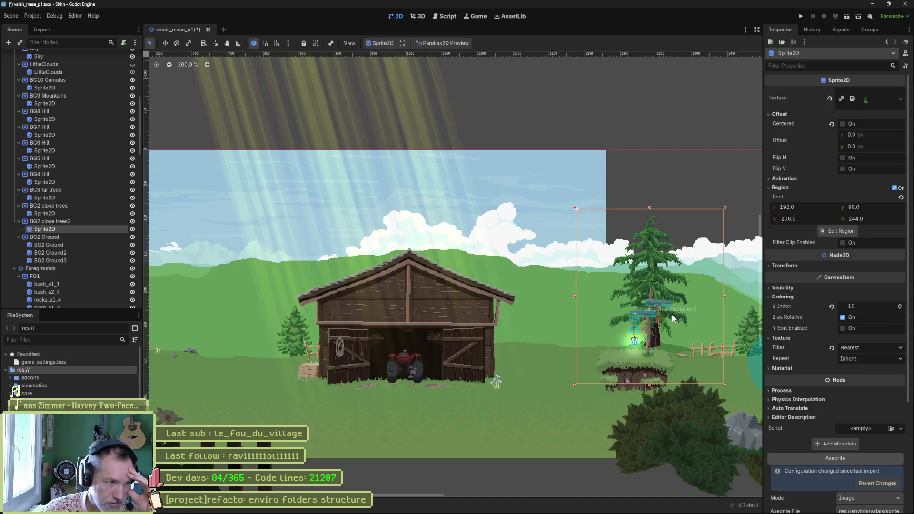
{"action": "scroll", "coordinate": [806, 411], "scroll_direction": "down", "scroll_amount": 3}
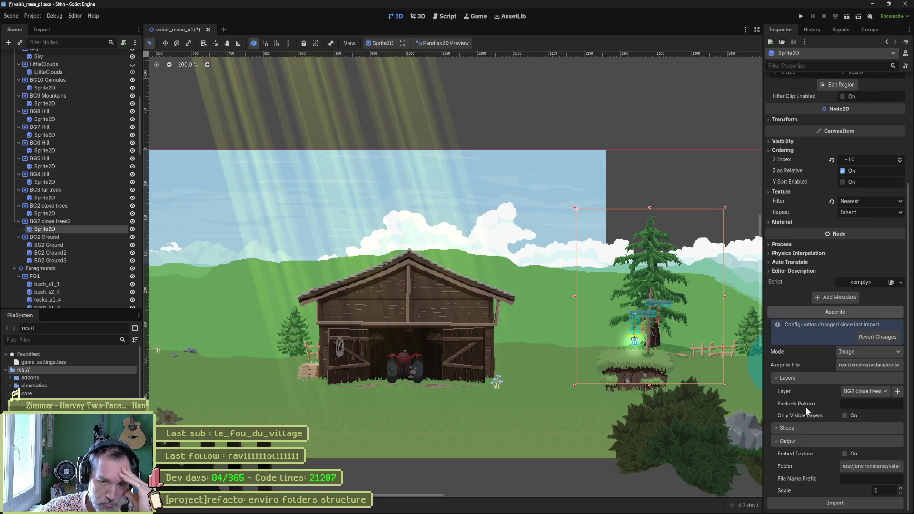
{"action": "left_click", "coordinate": [861, 464]}
{"action": "double_click", "coordinate": [461, 94]}
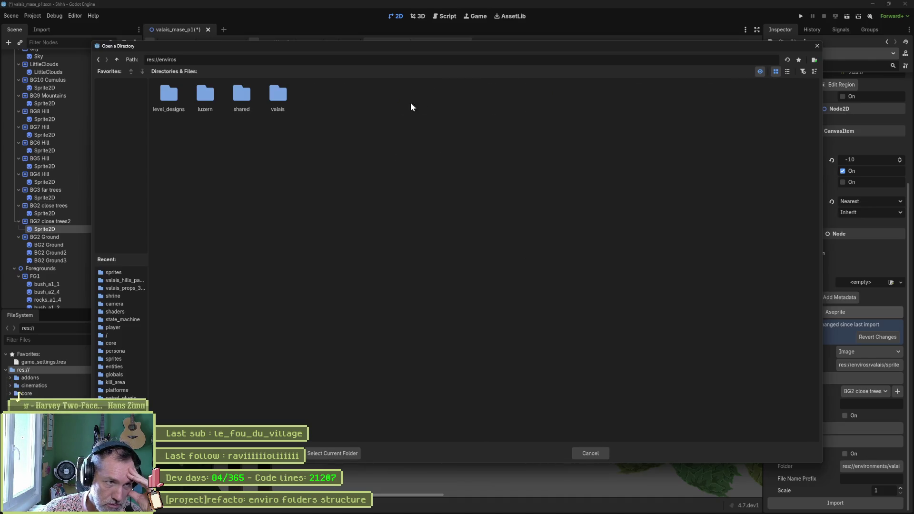
{"action": "double_click", "coordinate": [278, 93]}
{"action": "double_click", "coordinate": [206, 94]}
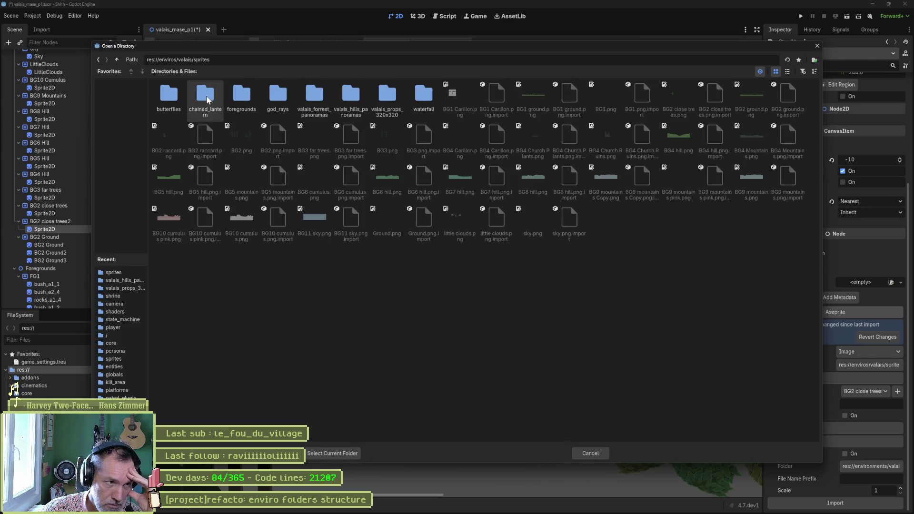
{"action": "left_click", "coordinate": [351, 95]}
{"action": "left_click", "coordinate": [331, 454]}
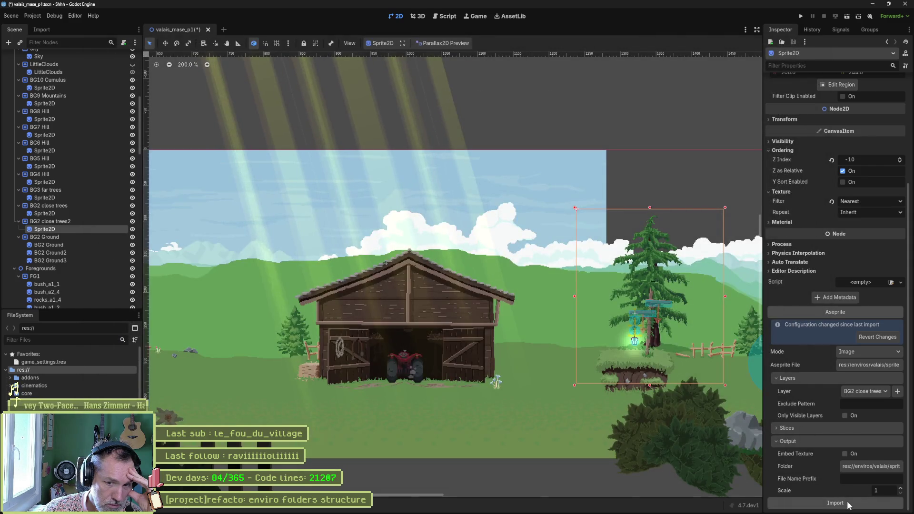
{"action": "left_click", "coordinate": [841, 498]}
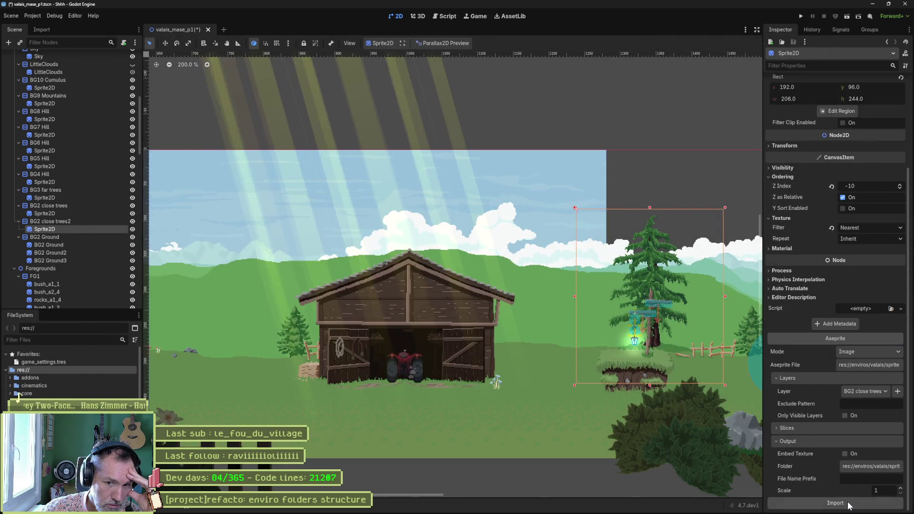
- Point BG2 Ground's Aseprite output folder to valais_hills_panoramas and reimport it
{"action": "left_click", "coordinate": [67, 245]}
{"action": "scroll", "coordinate": [833, 404], "scroll_direction": "down", "scroll_amount": 3}
{"action": "left_click", "coordinate": [871, 467]}
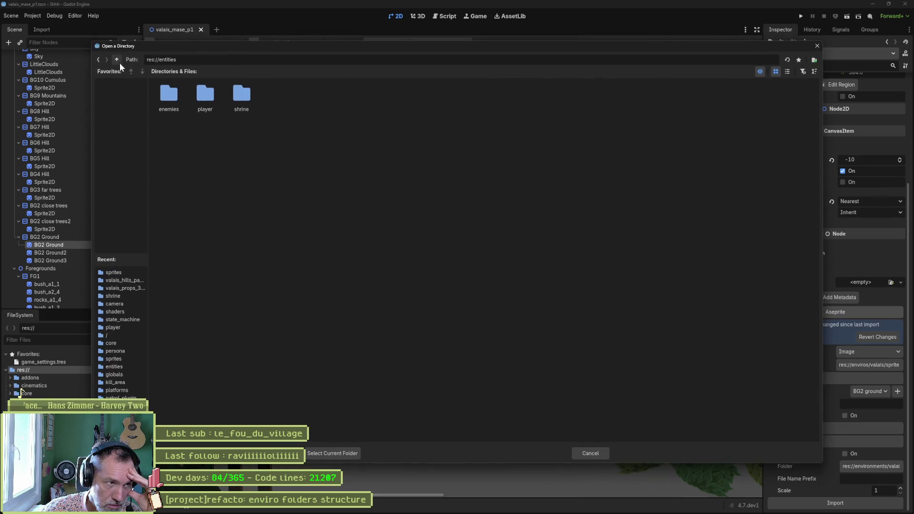
{"action": "left_click", "coordinate": [116, 59]}
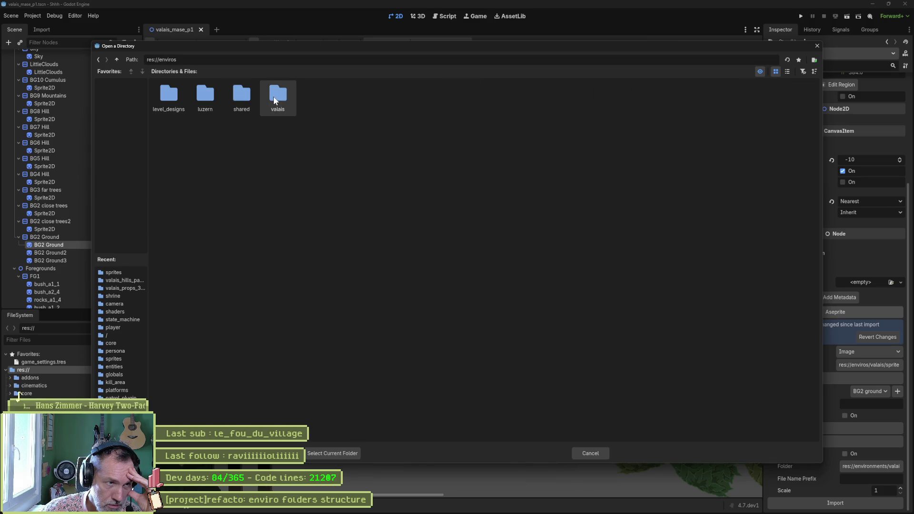
{"action": "double_click", "coordinate": [273, 96]}
{"action": "double_click", "coordinate": [252, 100]}
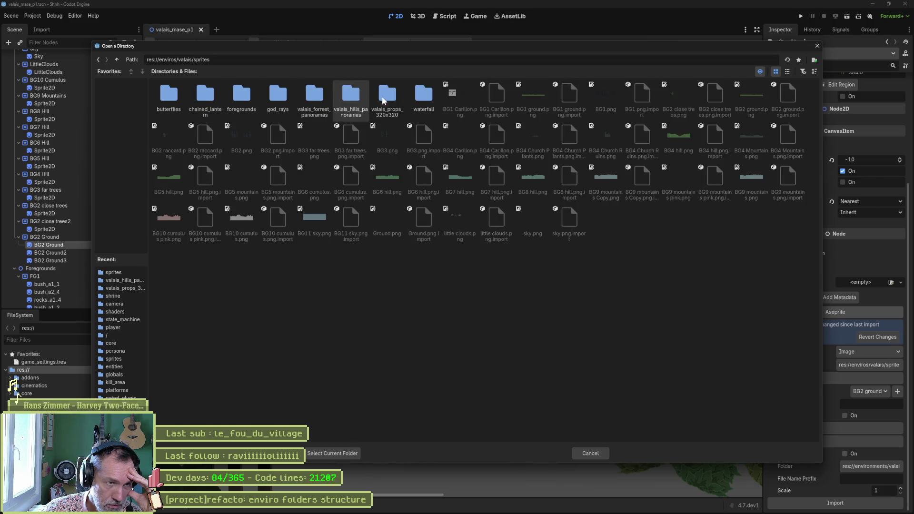
{"action": "left_click", "coordinate": [351, 98]}
{"action": "left_click", "coordinate": [328, 454]}
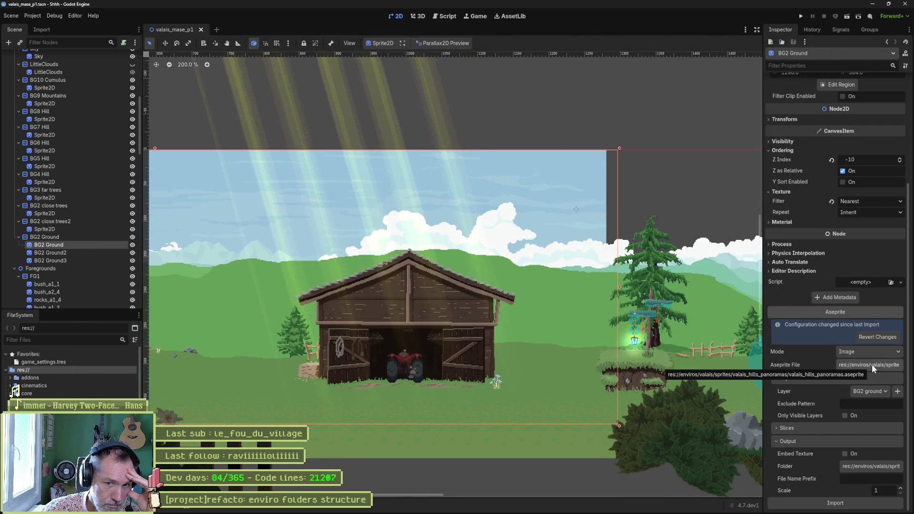
{"action": "left_click", "coordinate": [836, 503]}
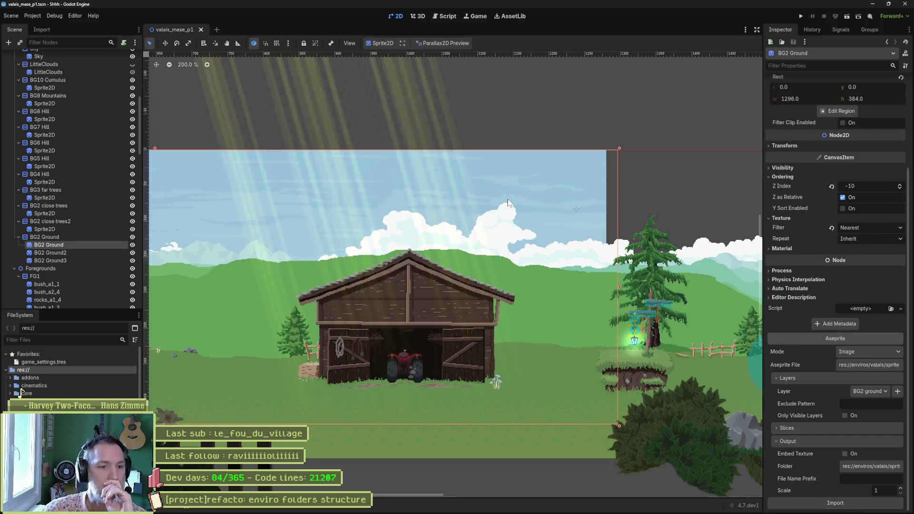
- Point BG2 Ground2's output folder to valais_hills_panoramas and reimport it
{"action": "left_click", "coordinate": [65, 253]}
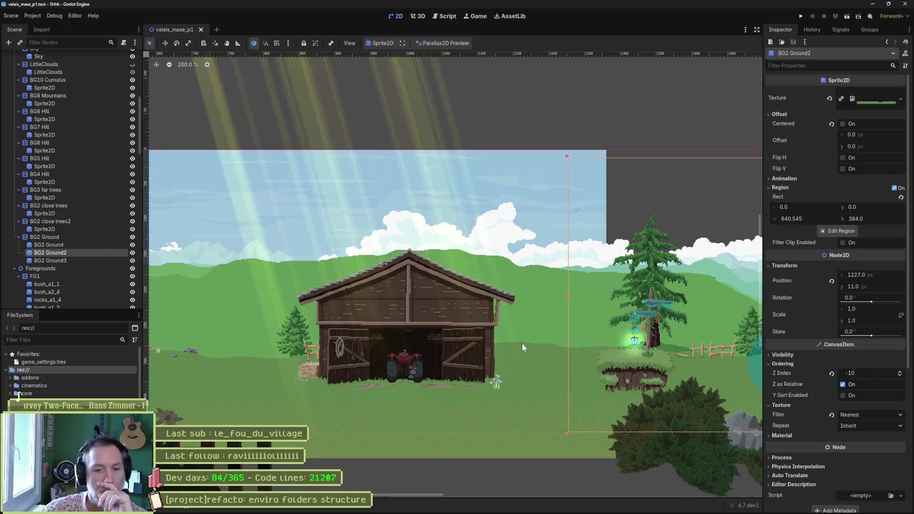
{"action": "scroll", "coordinate": [836, 424], "scroll_direction": "down", "scroll_amount": 5}
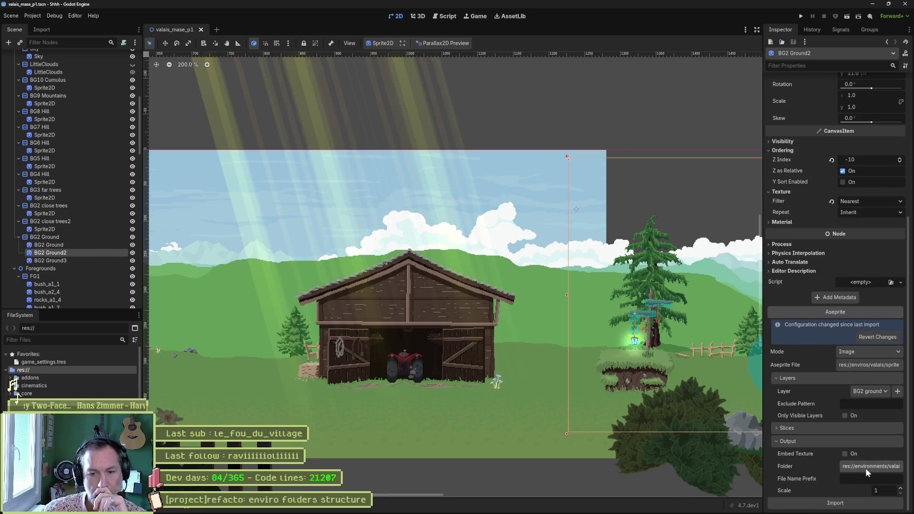
{"action": "left_click", "coordinate": [866, 466]}
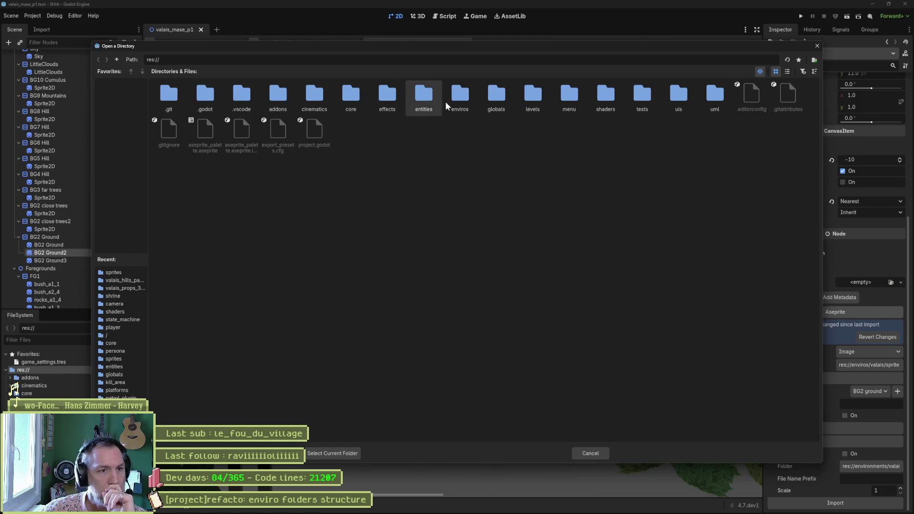
{"action": "double_click", "coordinate": [465, 97]}
{"action": "double_click", "coordinate": [277, 95]}
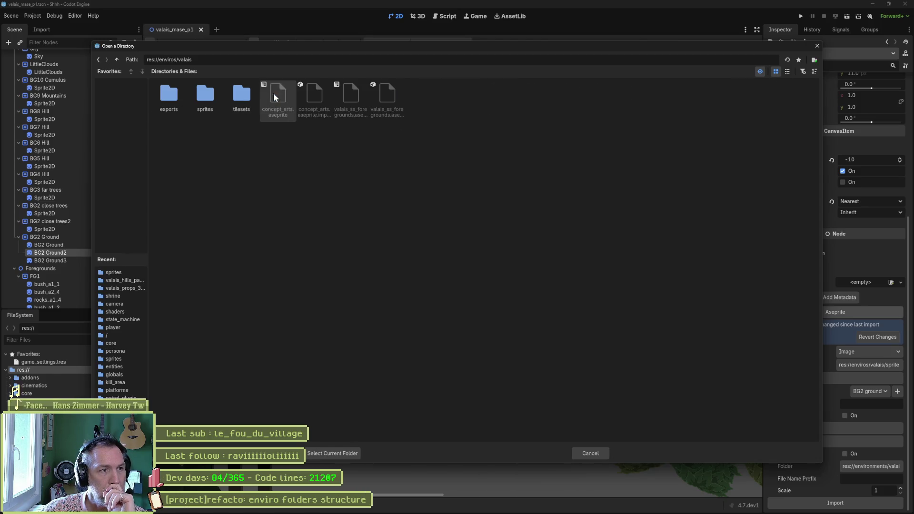
{"action": "double_click", "coordinate": [205, 95]}
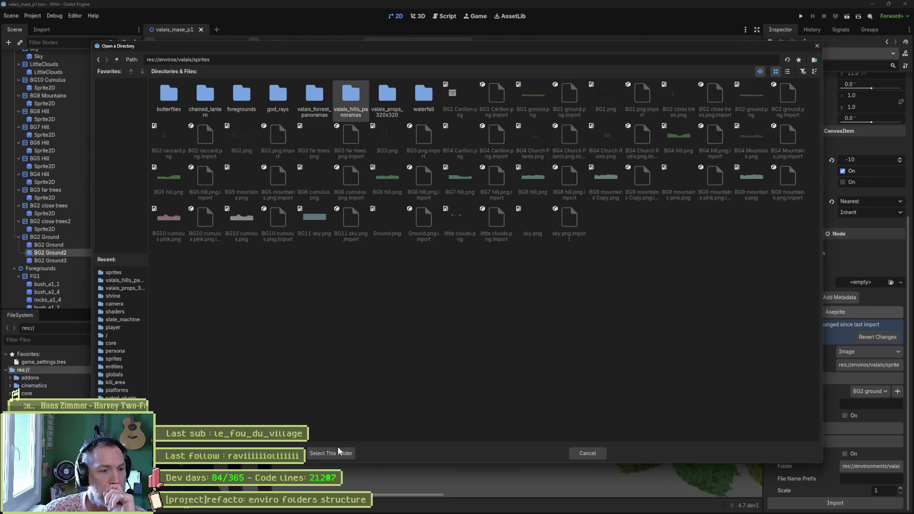
{"action": "left_click", "coordinate": [339, 453]}
{"action": "left_click", "coordinate": [840, 500]}
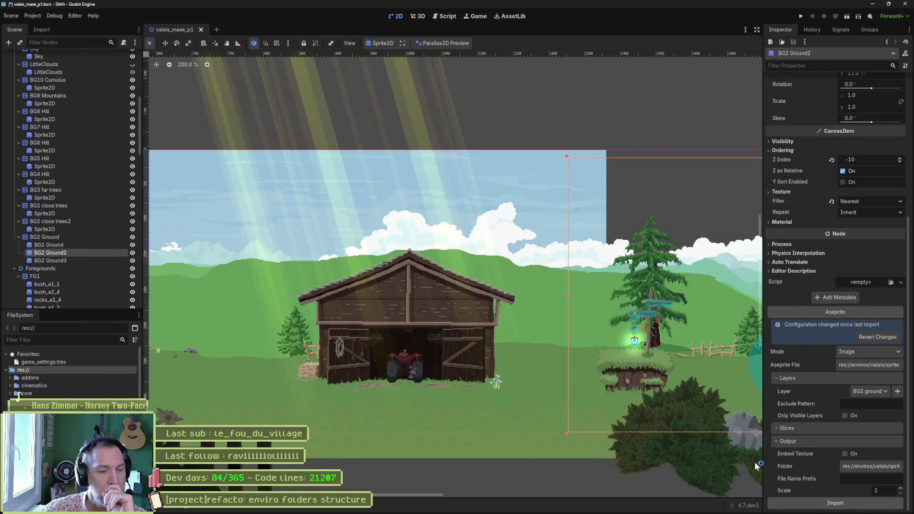
- Point BG2 Ground3's output folder to valais_hills_panoramas and reimport it
{"action": "left_click", "coordinate": [84, 261]}
{"action": "scroll", "coordinate": [850, 376], "scroll_direction": "down", "scroll_amount": 3}
{"action": "scroll", "coordinate": [850, 377], "scroll_direction": "down", "scroll_amount": 3}
{"action": "left_click", "coordinate": [864, 464]}
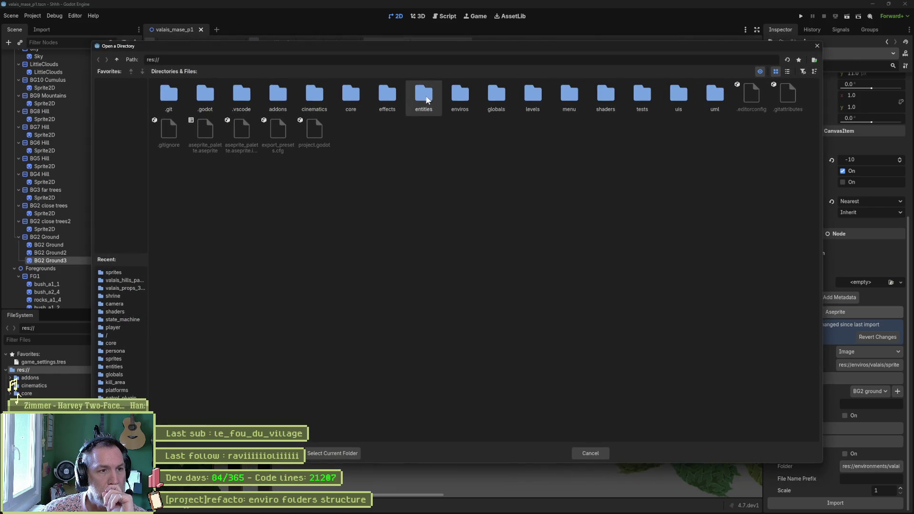
{"action": "double_click", "coordinate": [448, 96]}
{"action": "double_click", "coordinate": [271, 99]}
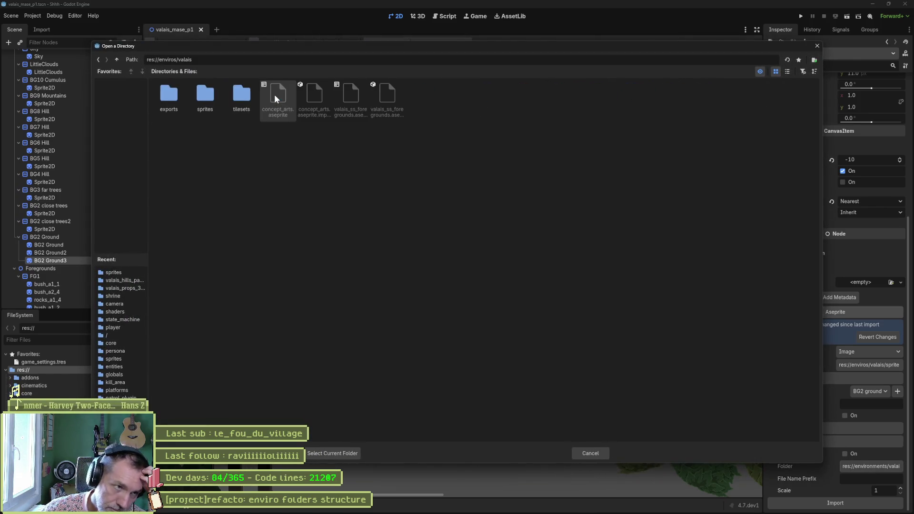
{"action": "double_click", "coordinate": [246, 95]}
{"action": "double_click", "coordinate": [352, 94]}
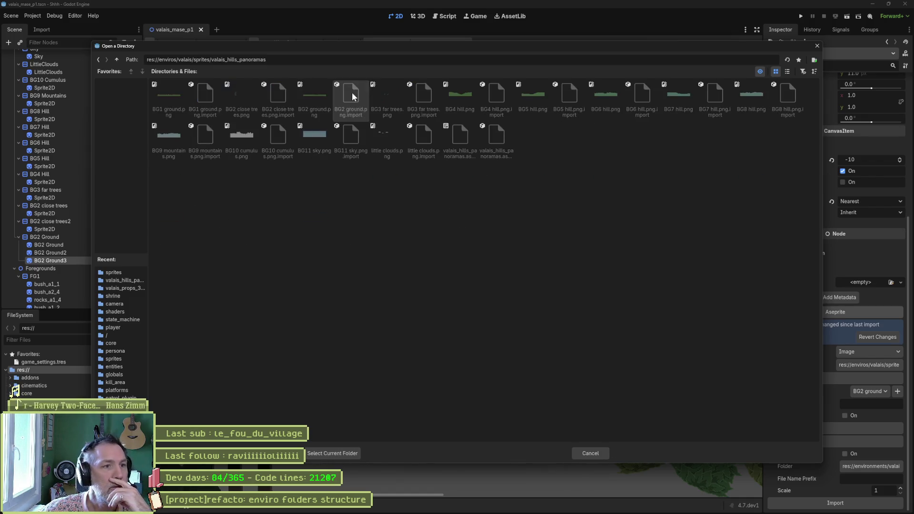
{"action": "left_click", "coordinate": [333, 453]}
{"action": "left_click", "coordinate": [836, 503]}
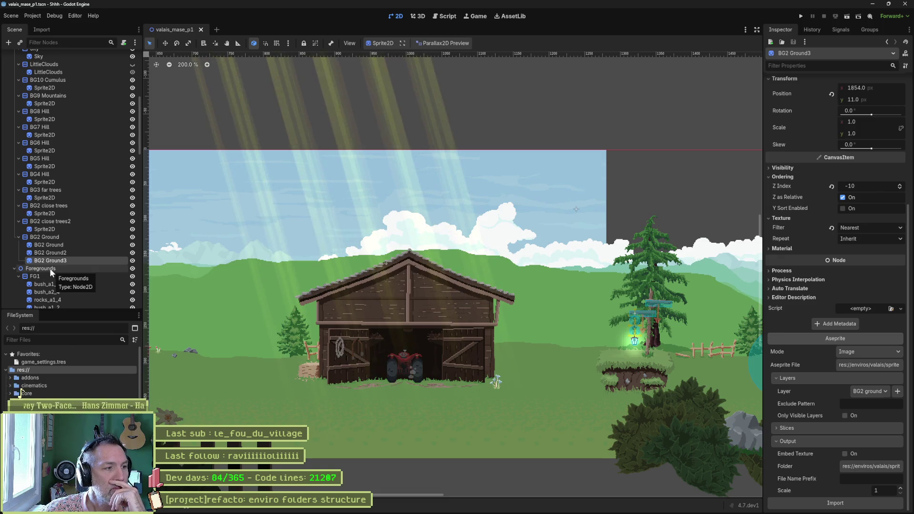
- Select bush_a1_1 under Foregrounds > FG1 to show its Aseprite import settings
{"action": "scroll", "coordinate": [50, 281], "scroll_direction": "down", "scroll_amount": 2}
{"action": "scroll", "coordinate": [51, 283], "scroll_direction": "down", "scroll_amount": 10}
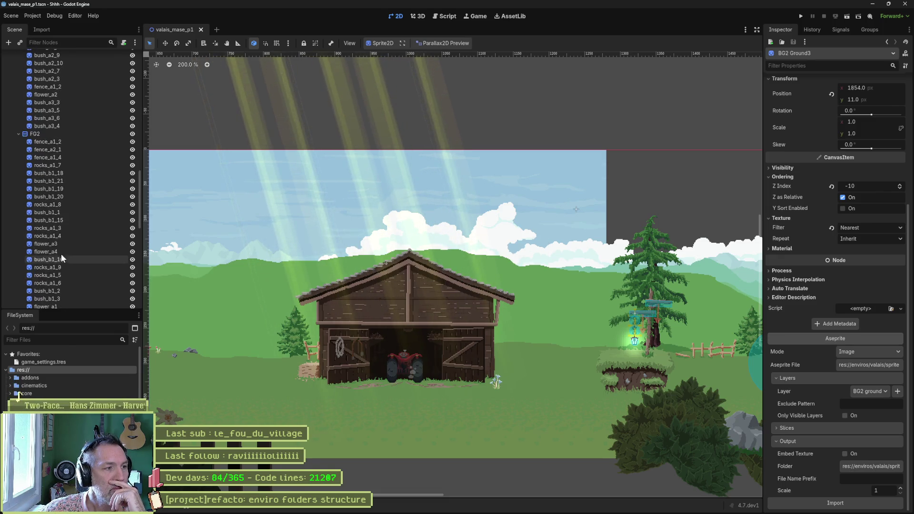
{"action": "scroll", "coordinate": [76, 241], "scroll_direction": "down", "scroll_amount": 10}
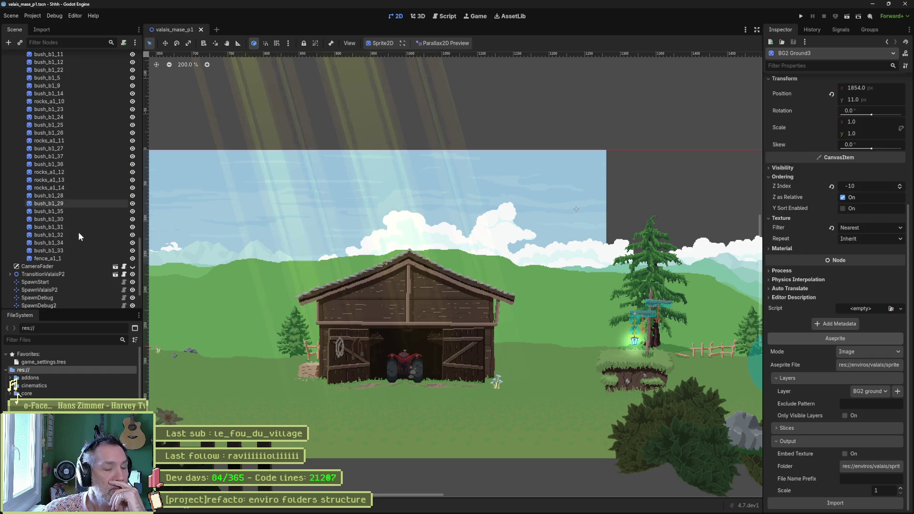
{"action": "scroll", "coordinate": [81, 226], "scroll_direction": "up", "scroll_amount": 10}
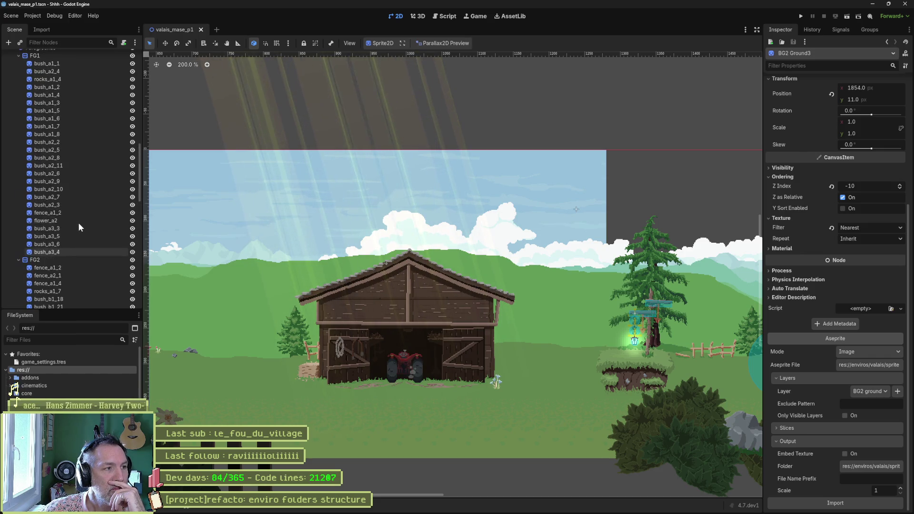
{"action": "left_click", "coordinate": [46, 96]}
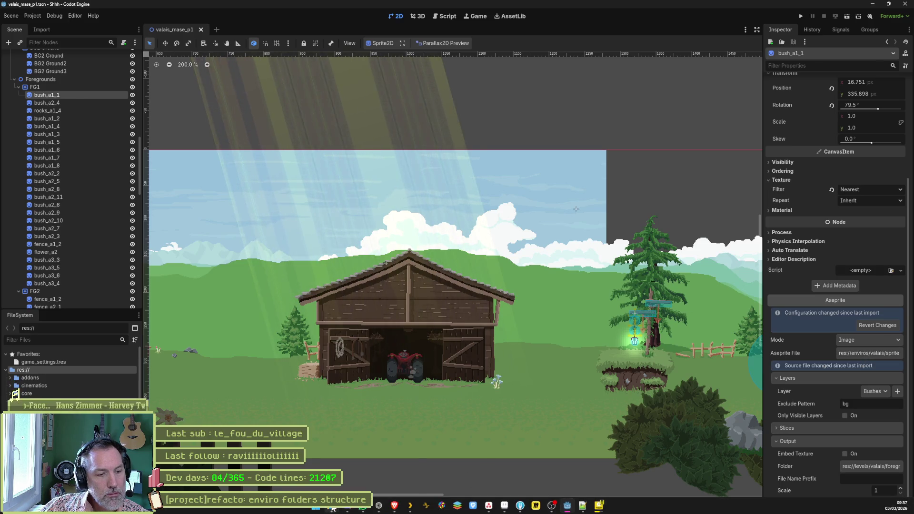
- Check the foreground sprite files in File Explorer and the Aseprite layer list, keeping Bushes
{"action": "right_click", "coordinate": [332, 506]}
{"action": "left_click", "coordinate": [340, 487]}
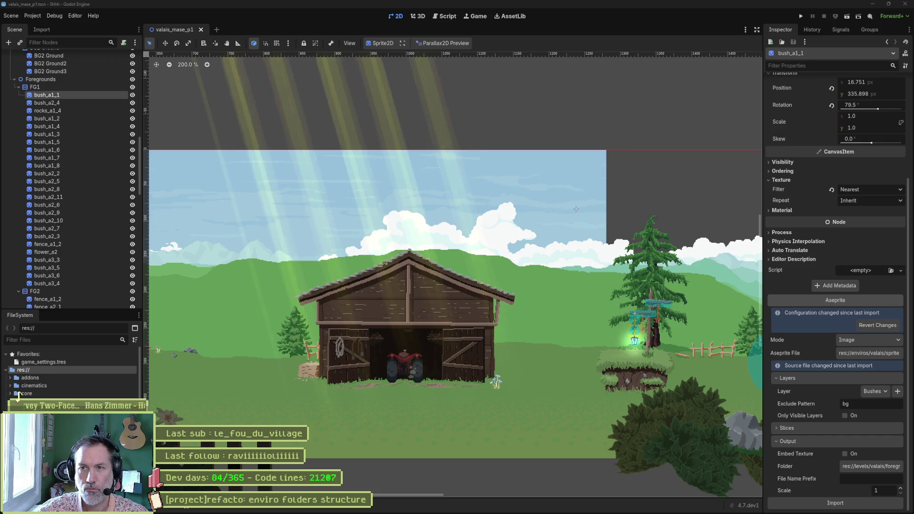
{"action": "key", "text": "alt+Tab"}
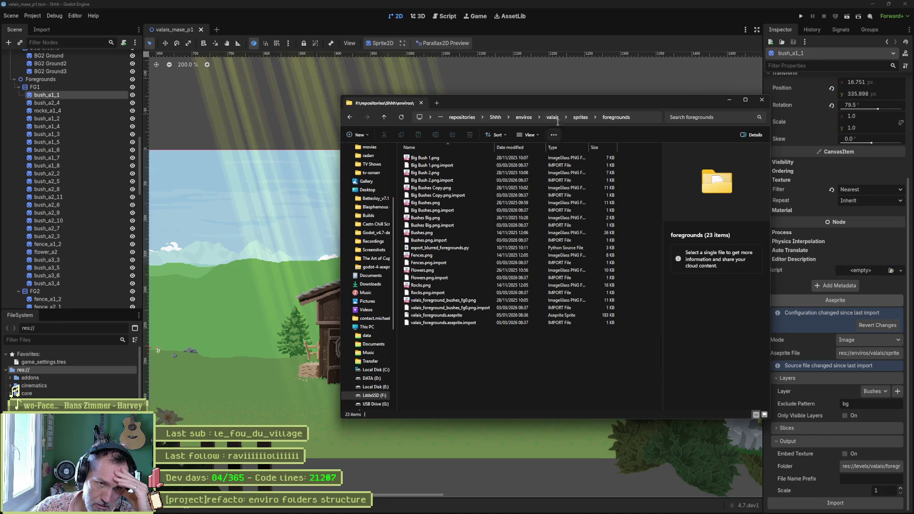
{"action": "key", "text": "alt+F4"}
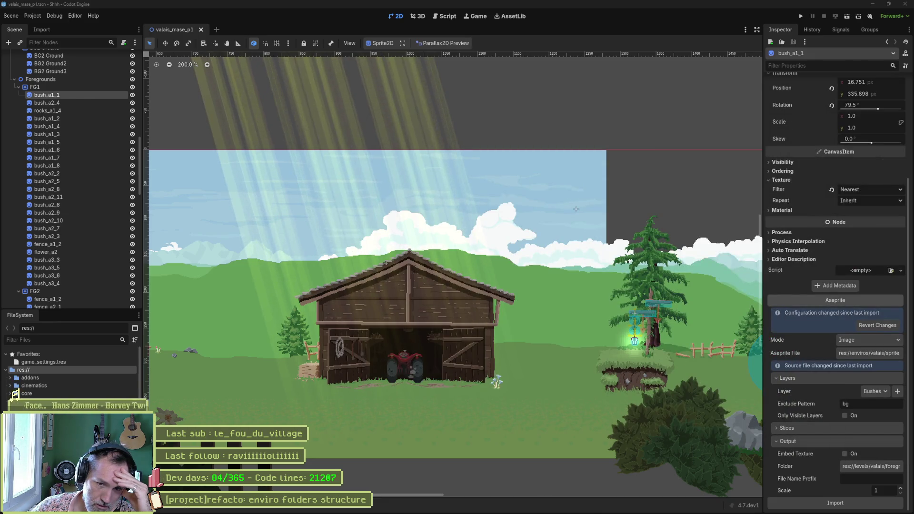
{"action": "left_click", "coordinate": [866, 391]}
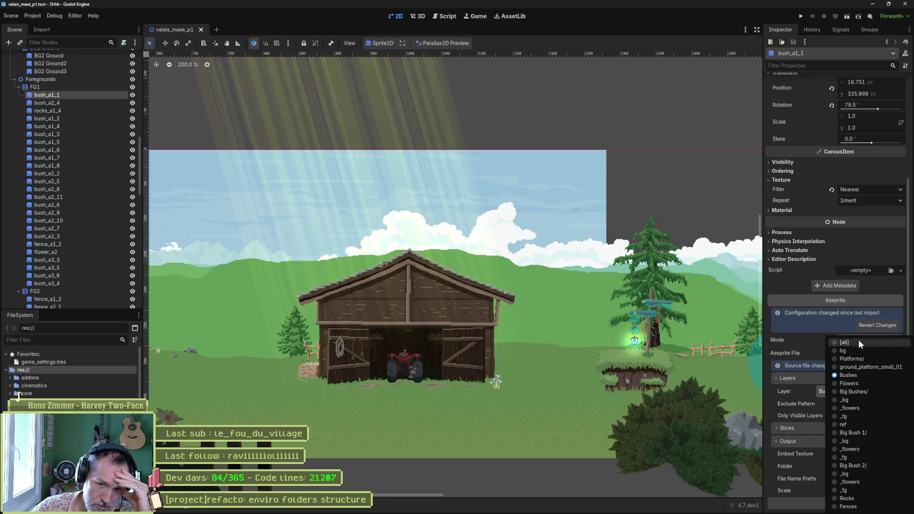
{"action": "left_click", "coordinate": [787, 393]}
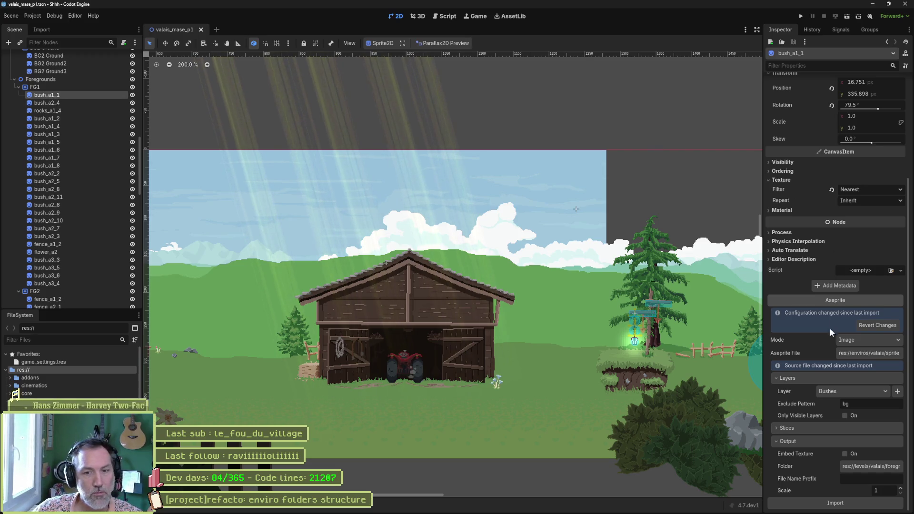
- Show the FG1 layer's properties: Parallax2D with scroll scale 1.08 and Z index 200
{"action": "scroll", "coordinate": [836, 309], "scroll_direction": "up", "scroll_amount": 5}
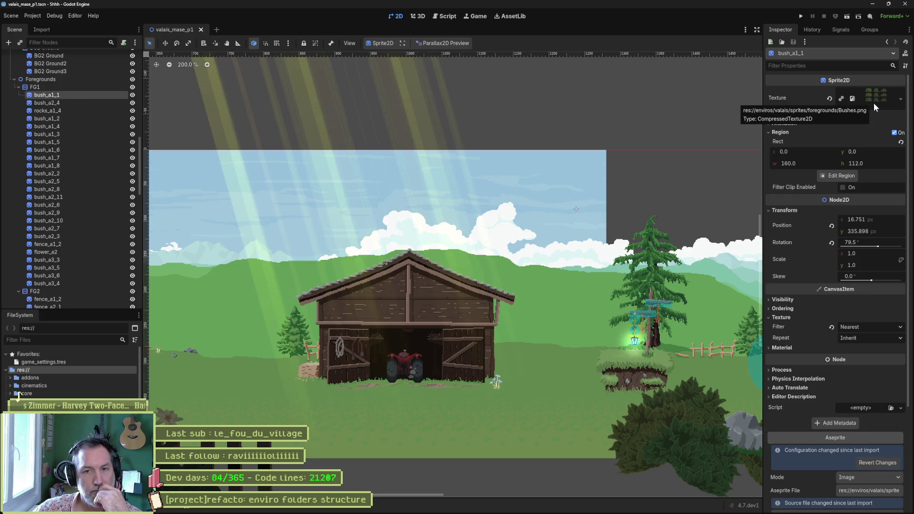
{"action": "mouse_move", "coordinate": [810, 188]}
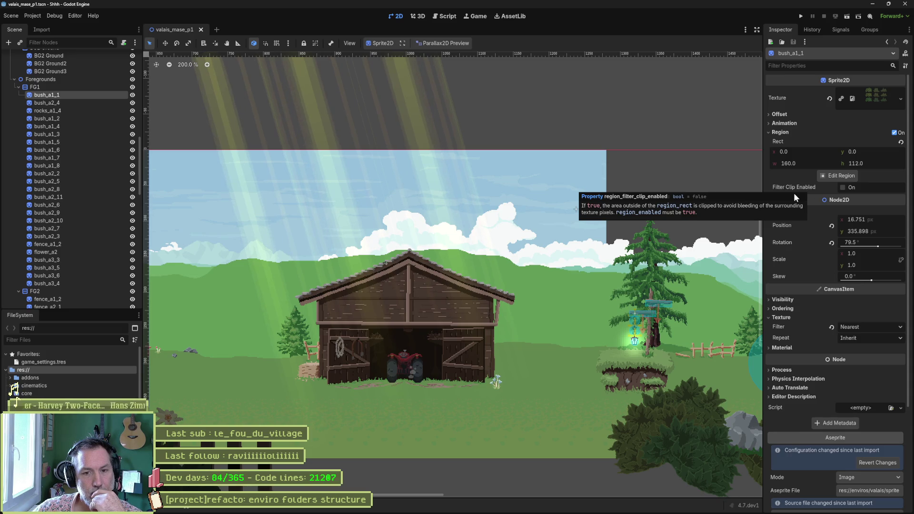
{"action": "scroll", "coordinate": [802, 220], "scroll_direction": "down", "scroll_amount": 3}
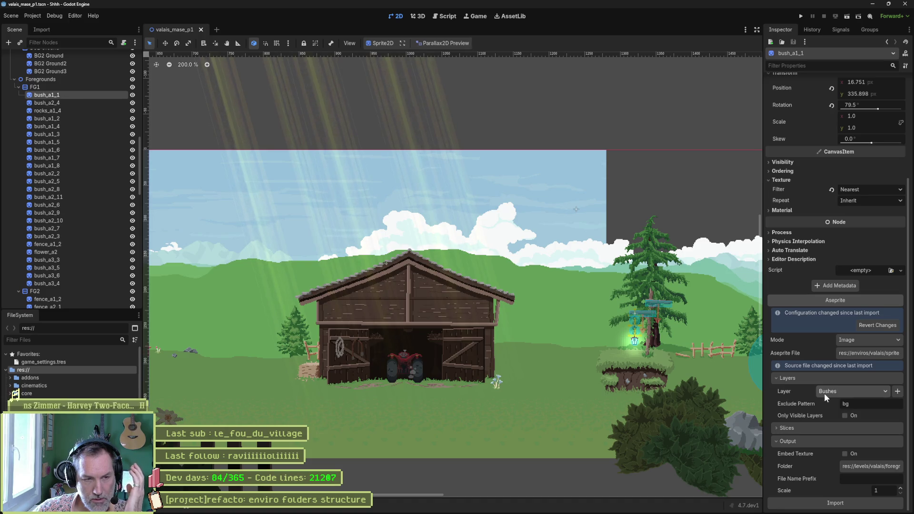
{"action": "left_click", "coordinate": [58, 91]}
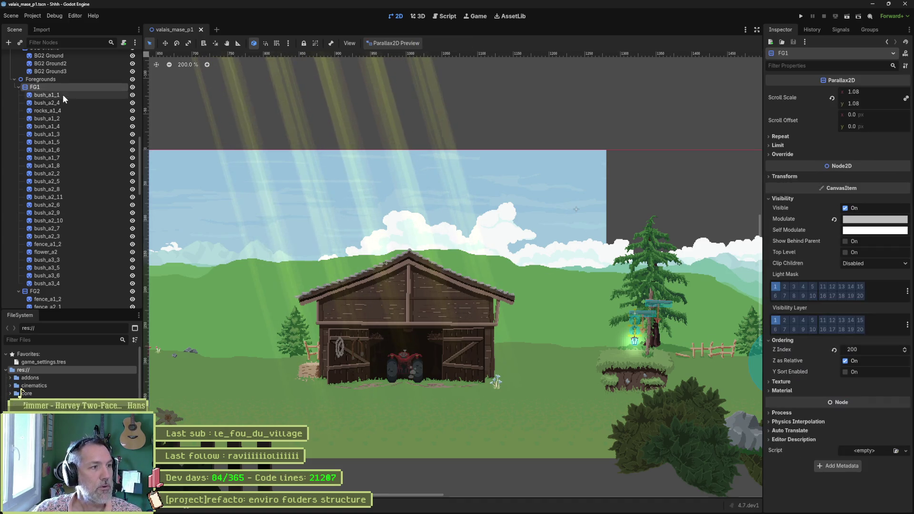
- Duplicate bush_a1_1 and rename the copy to test
{"action": "left_click", "coordinate": [62, 94]}
{"action": "key", "text": "ctrl+d"}
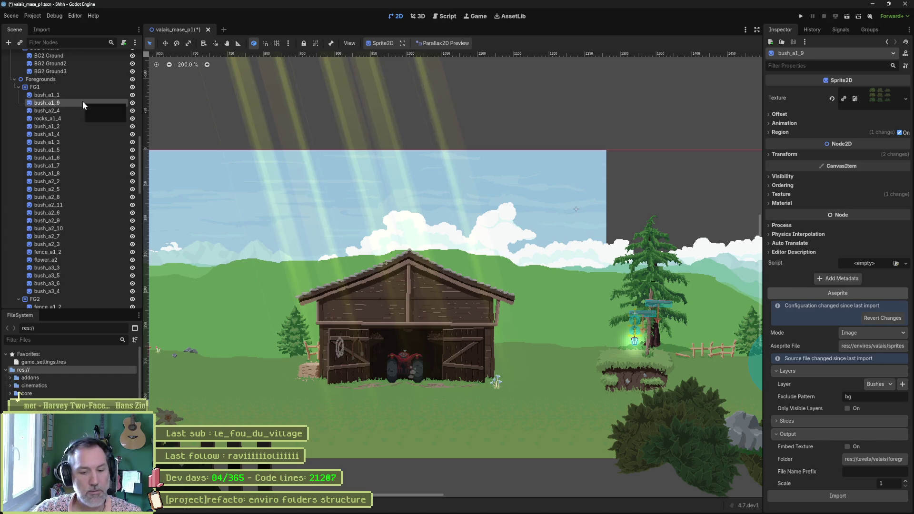
{"action": "double_click", "coordinate": [81, 102]}
{"action": "type", "text": "test"}
{"action": "key", "text": "Return"}
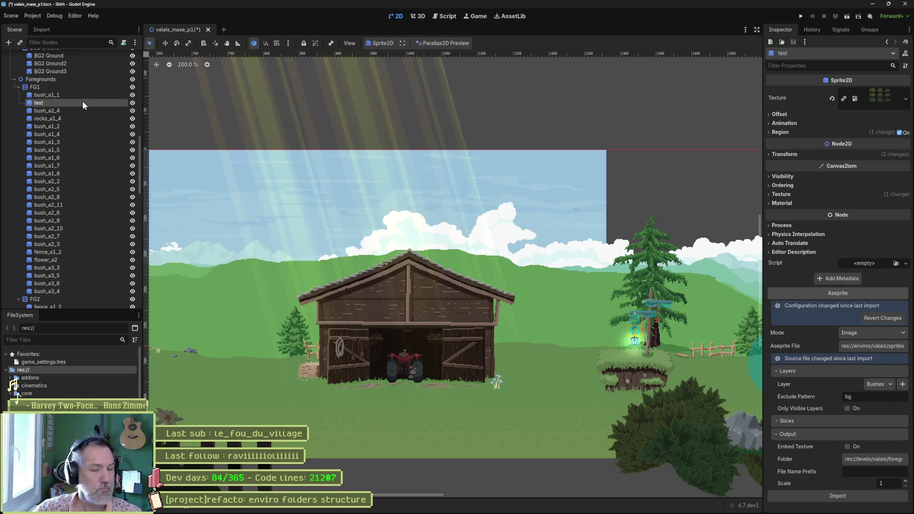
- Add Big Bush 1/ and Rocks to the test sprite's imported Aseprite layers
{"action": "left_click", "coordinate": [886, 385]}
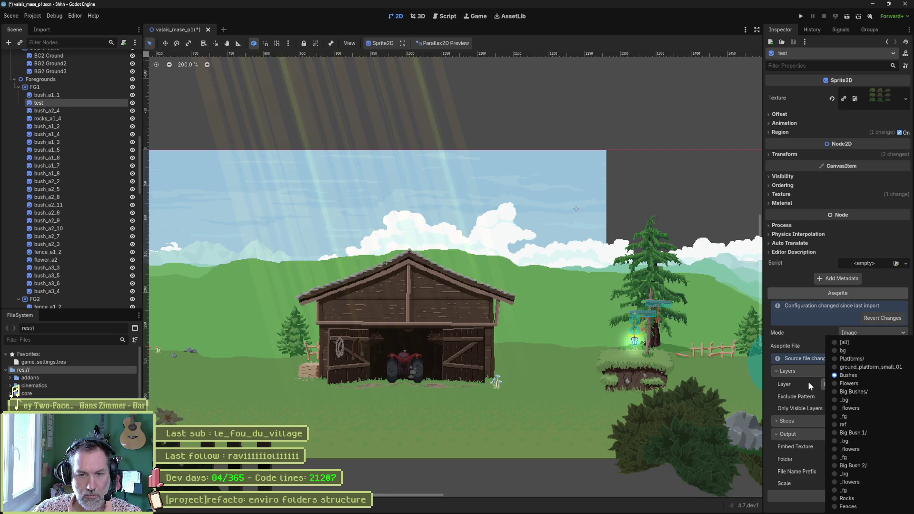
{"action": "left_click", "coordinate": [793, 384]}
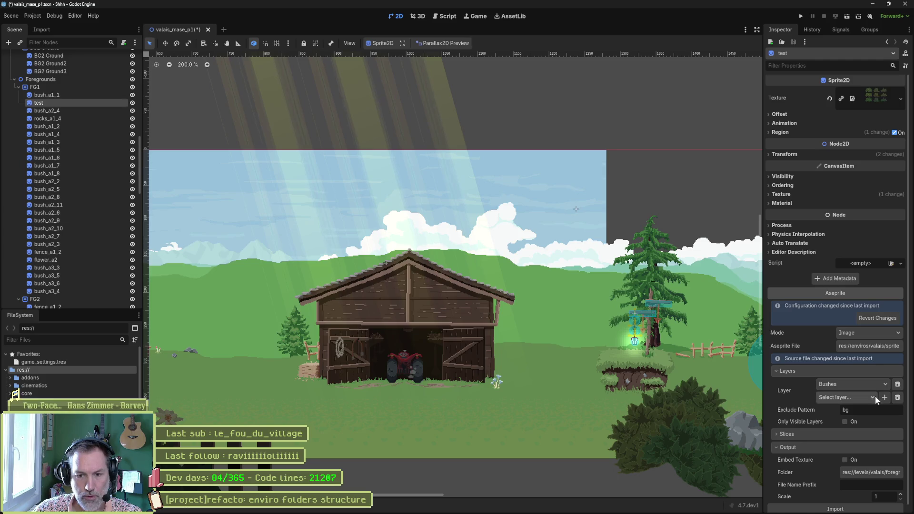
{"action": "left_click", "coordinate": [867, 396]}
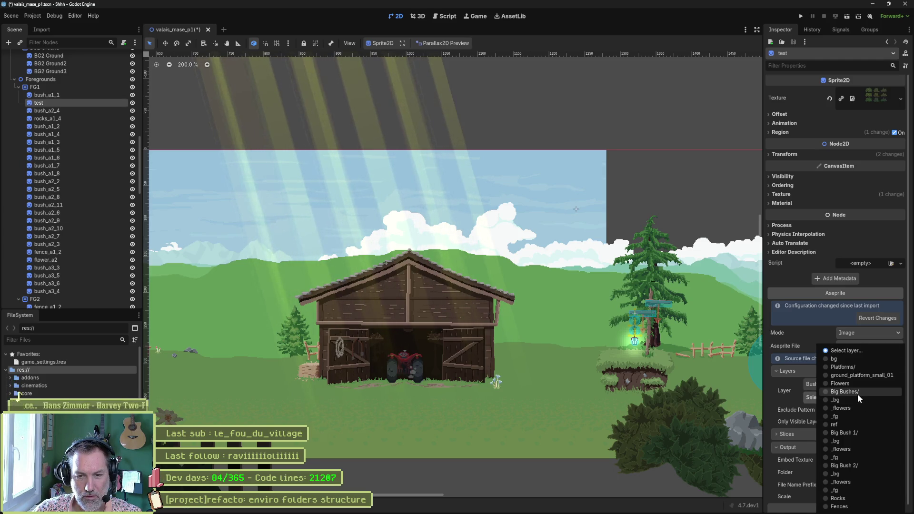
{"action": "left_click", "coordinate": [866, 431]}
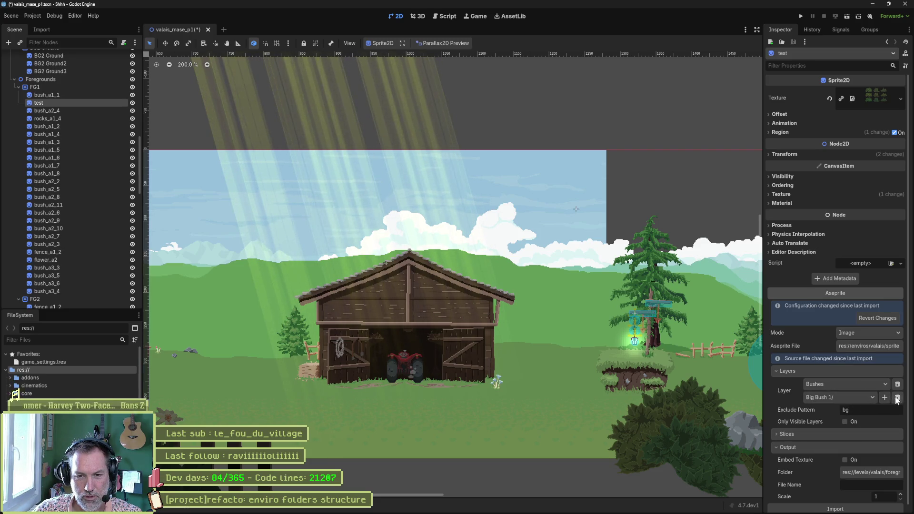
{"action": "left_click", "coordinate": [885, 397]}
{"action": "left_click", "coordinate": [868, 411]}
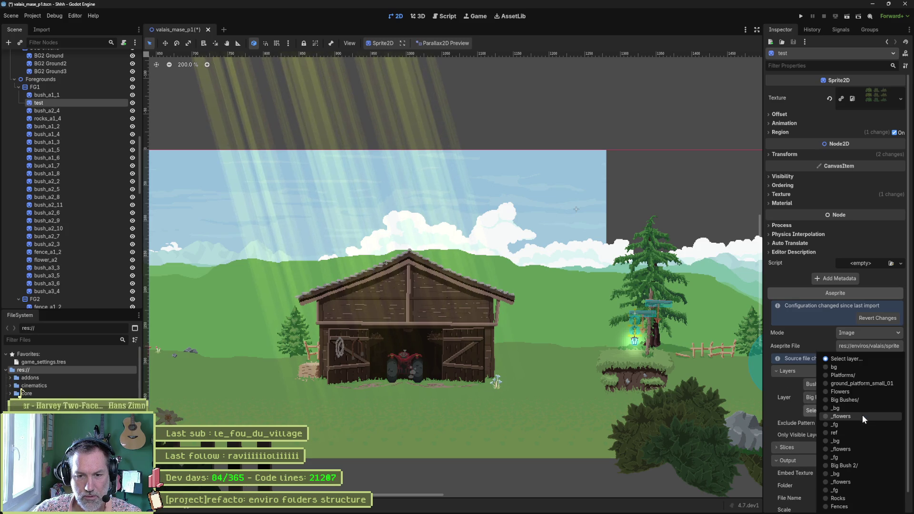
{"action": "left_click", "coordinate": [850, 497]}
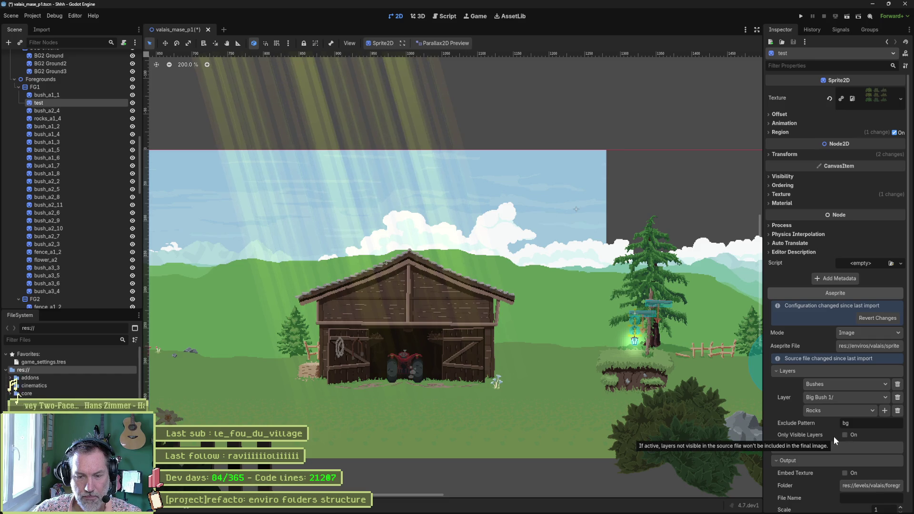
{"action": "scroll", "coordinate": [832, 433], "scroll_direction": "down", "scroll_amount": 1}
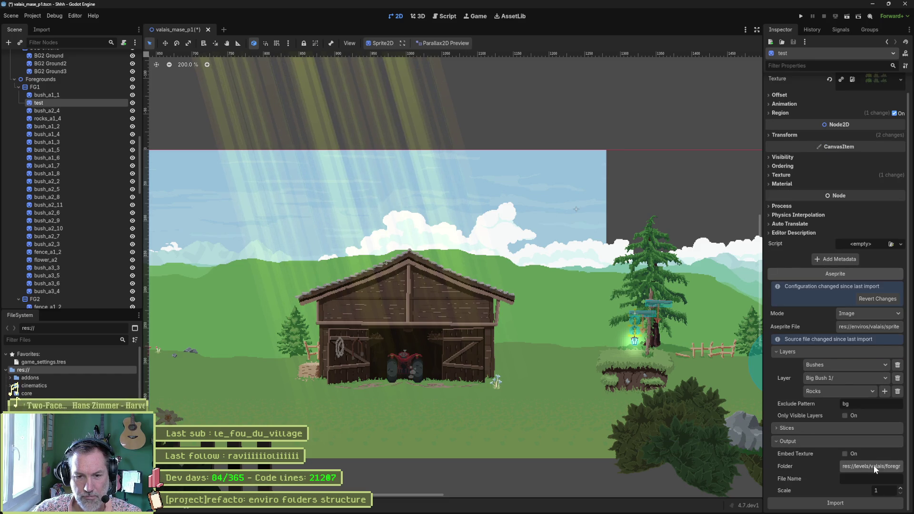
- Output the test sprite to a new valais_props_320x320/test folder and reimport it
{"action": "left_click", "coordinate": [873, 465]}
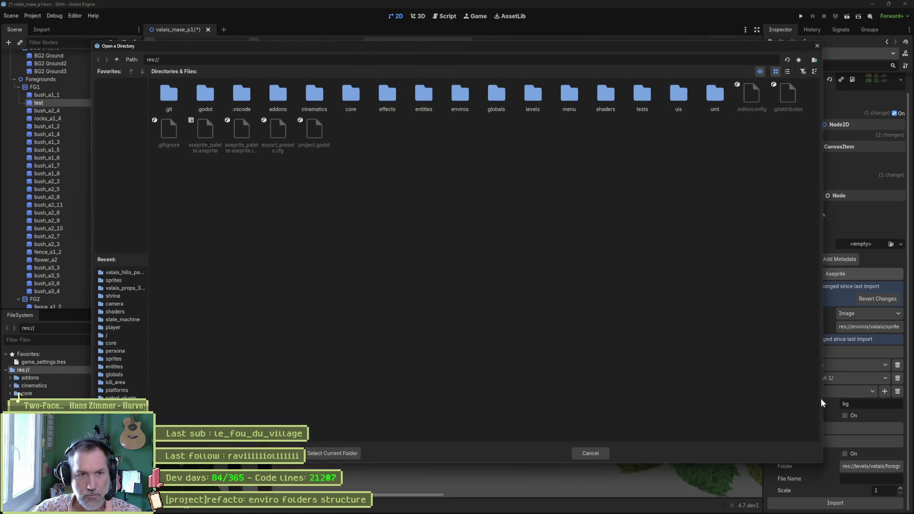
{"action": "double_click", "coordinate": [467, 101]}
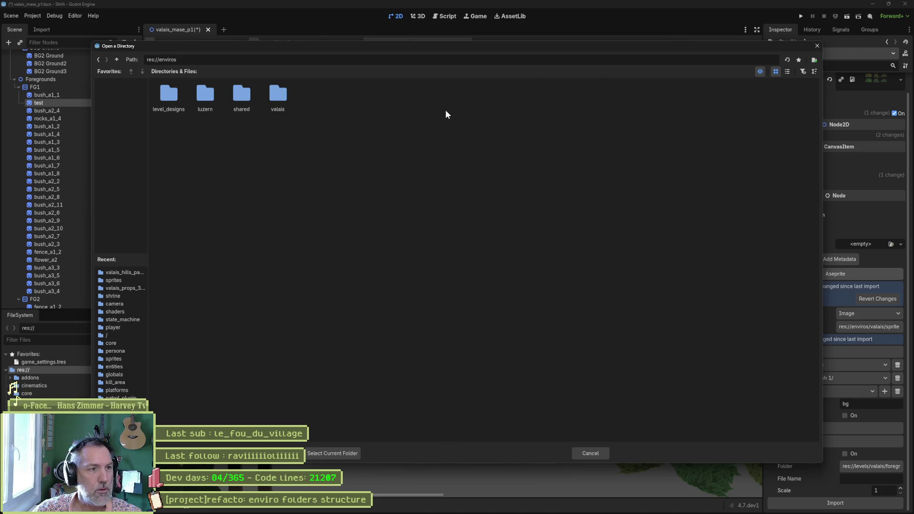
{"action": "double_click", "coordinate": [275, 96]}
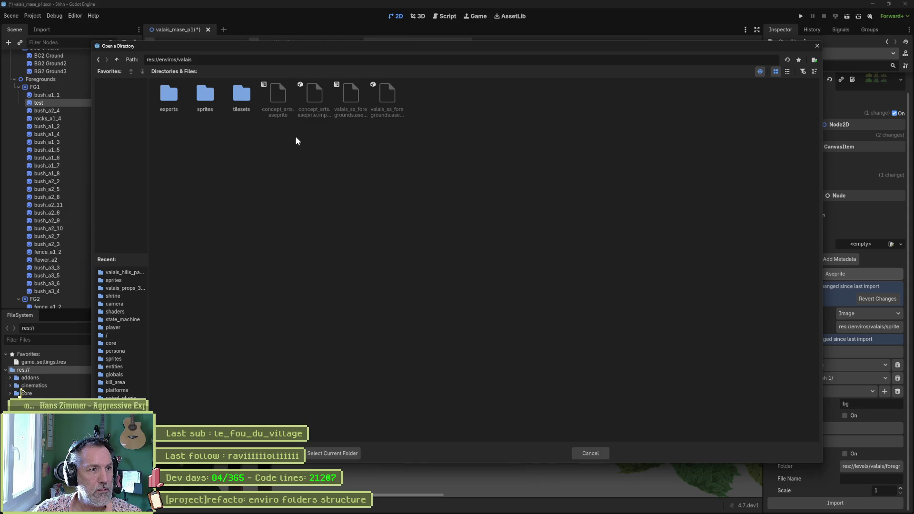
{"action": "double_click", "coordinate": [205, 97]}
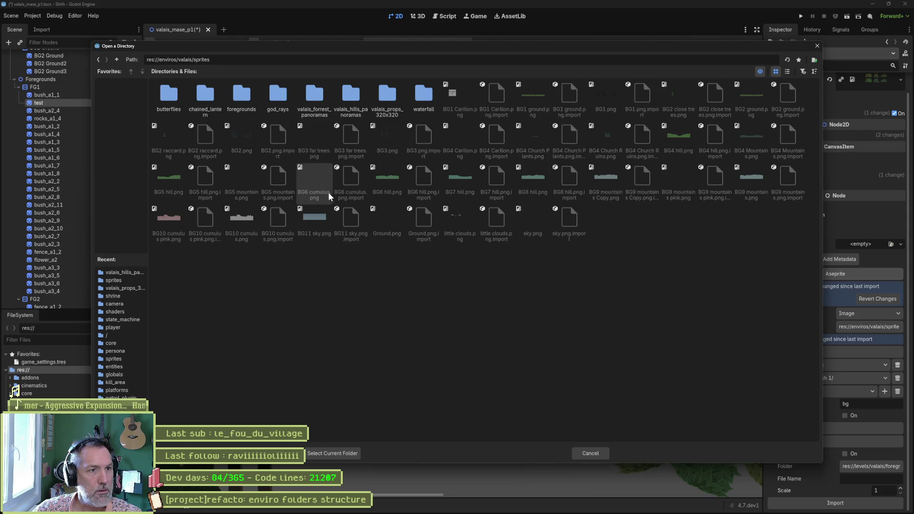
{"action": "double_click", "coordinate": [388, 100]}
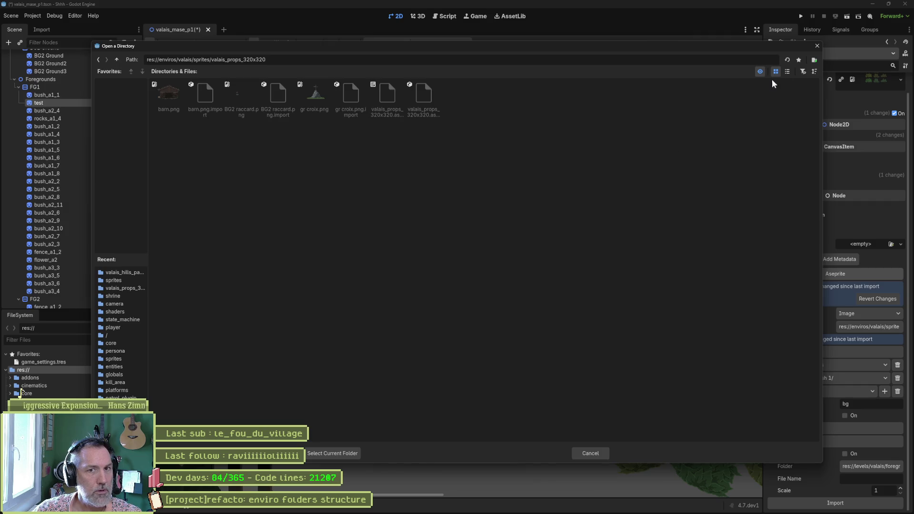
{"action": "left_click", "coordinate": [814, 60]}
{"action": "type", "text": "test"}
{"action": "key", "text": "Return"}
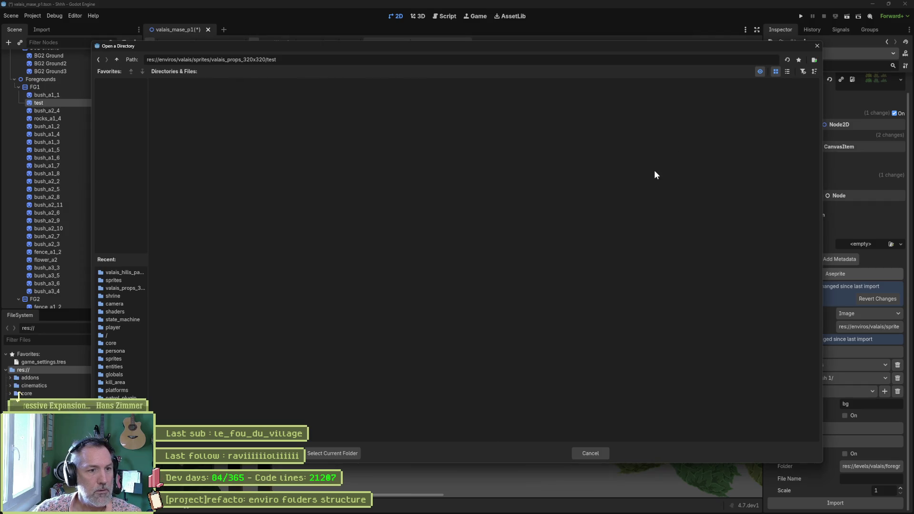
{"action": "left_click", "coordinate": [332, 451]}
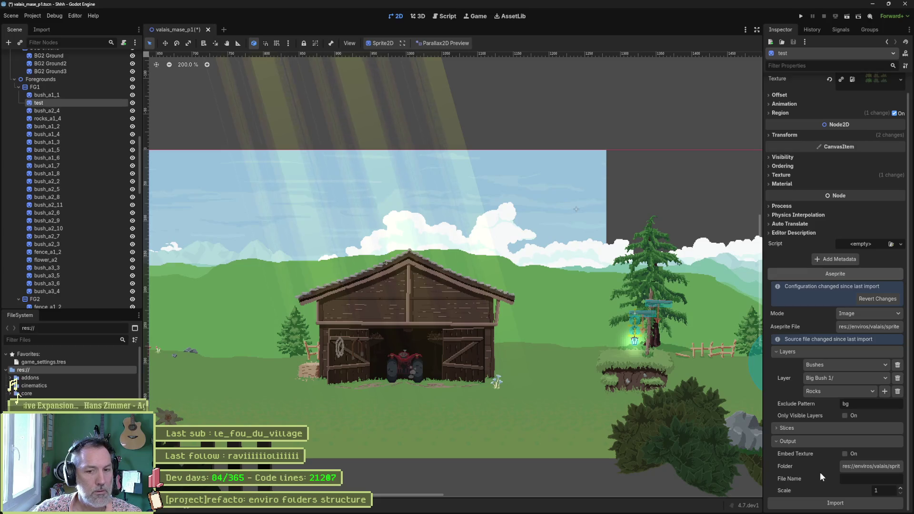
{"action": "left_click", "coordinate": [836, 504]}
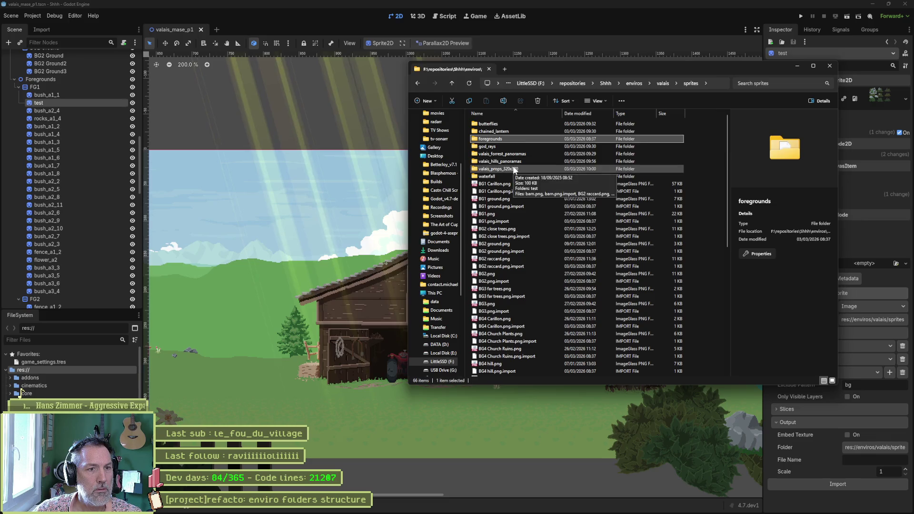
- Open valais_props_320x320 > test in Explorer to confirm the .png and .png.import, then move the window aside
{"action": "double_click", "coordinate": [515, 168]}
{"action": "double_click", "coordinate": [496, 125]}
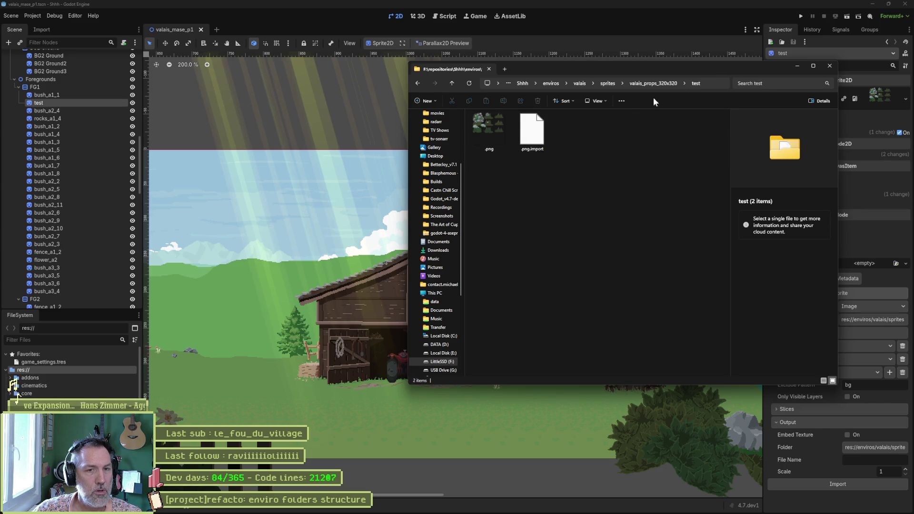
{"action": "mouse_move", "coordinate": [701, 68]}
{"action": "left_mouse_down"}
{"action": "mouse_move", "coordinate": [837, 86]}
{"action": "mouse_move", "coordinate": [913, 191]}
{"action": "left_mouse_up"}
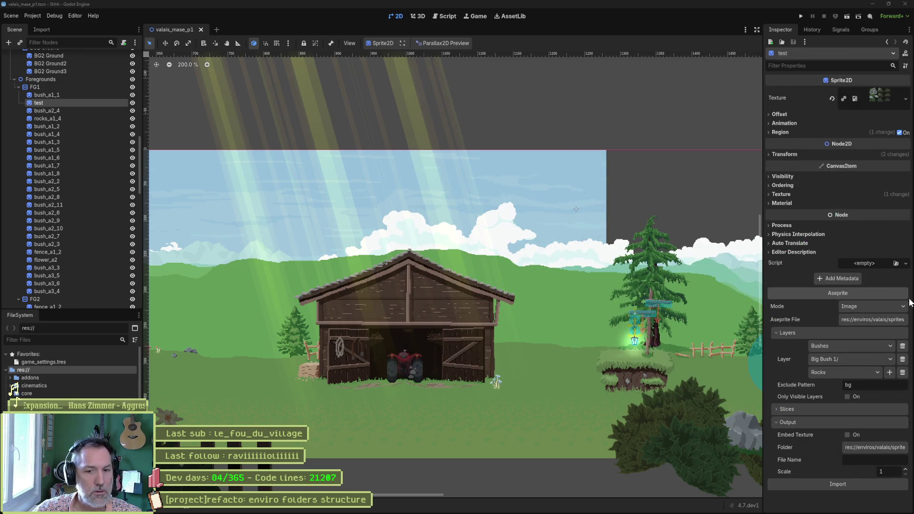
- Remove the Big Bush 1 and Rocks layer entries so only Bushes imports, then reimport
{"action": "left_click", "coordinate": [903, 360]}
{"action": "left_click", "coordinate": [904, 361]}
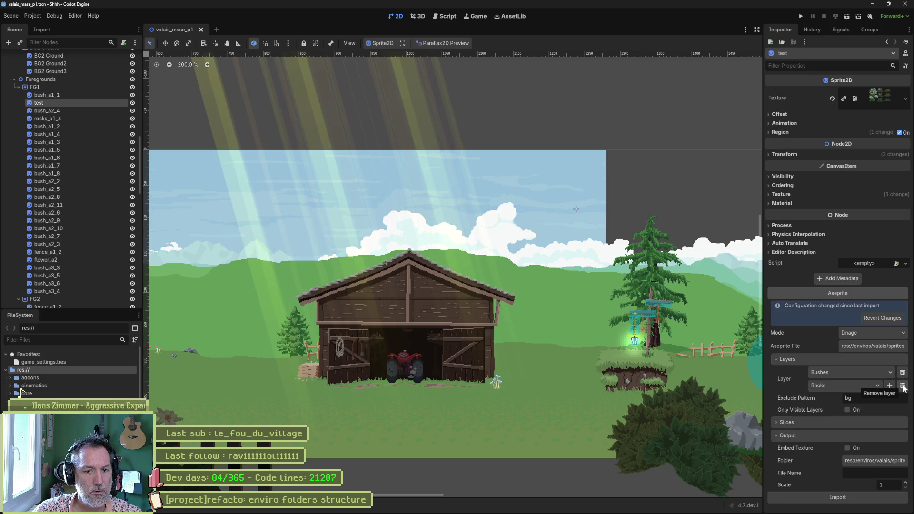
{"action": "left_click", "coordinate": [884, 422]}
{"action": "left_click", "coordinate": [882, 434]}
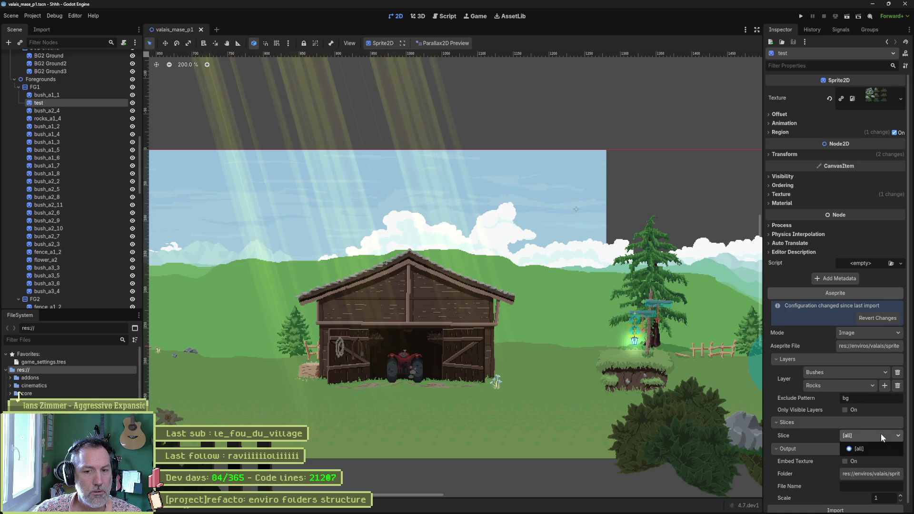
{"action": "left_click", "coordinate": [881, 434]}
{"action": "left_click", "coordinate": [878, 423]}
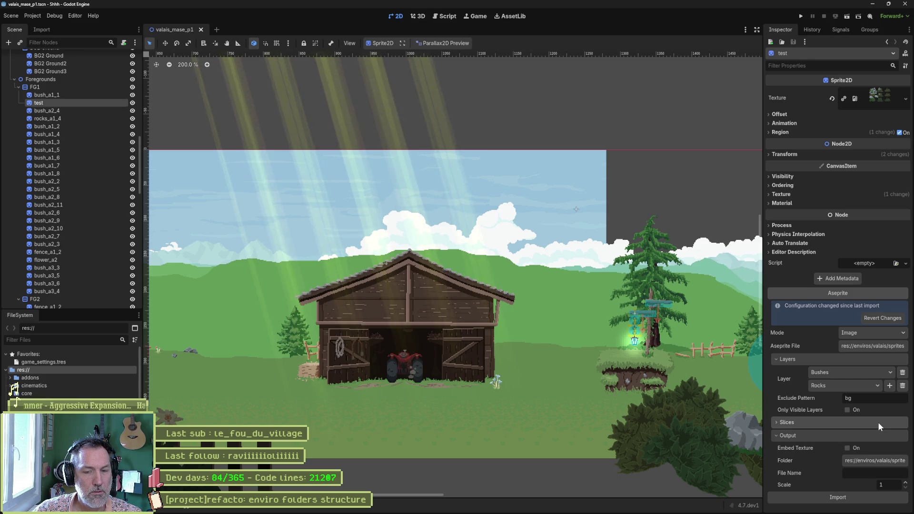
{"action": "left_click", "coordinate": [903, 386]}
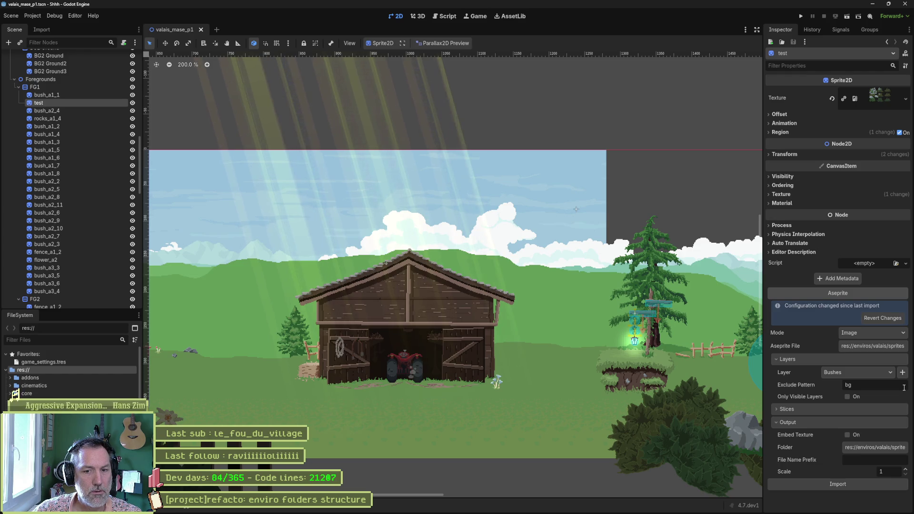
{"action": "left_click", "coordinate": [866, 485]}
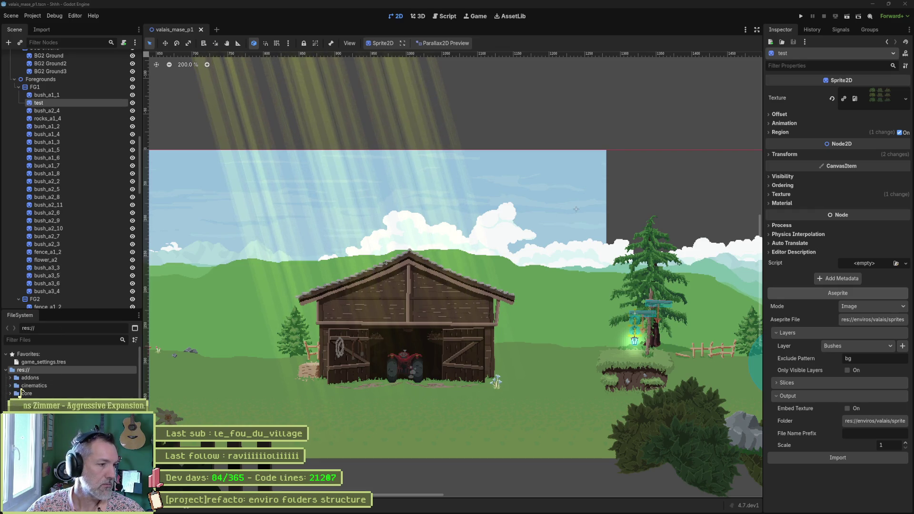
{"action": "scroll", "coordinate": [71, 372], "scroll_direction": "down", "scroll_amount": 3}
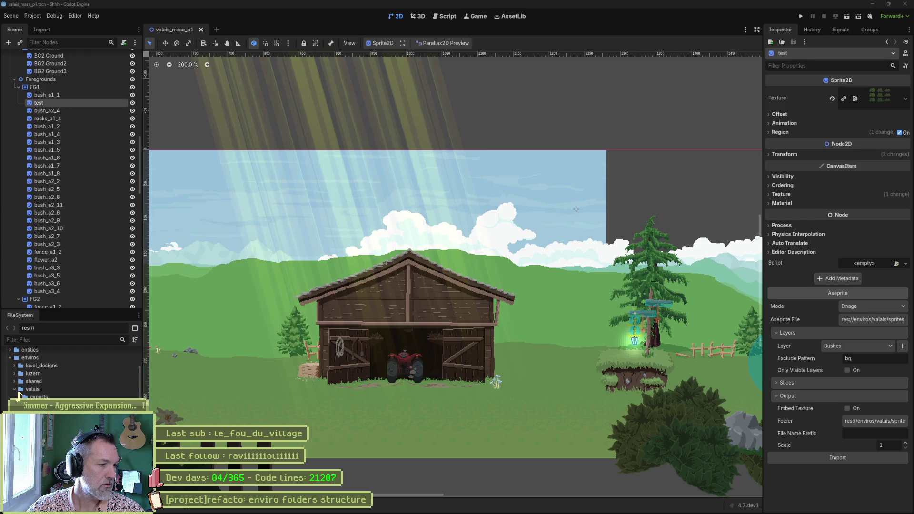
- Select the valais props folder in the project files and attempt to delete it
{"action": "scroll", "coordinate": [18, 395], "scroll_direction": "down", "scroll_amount": 5}
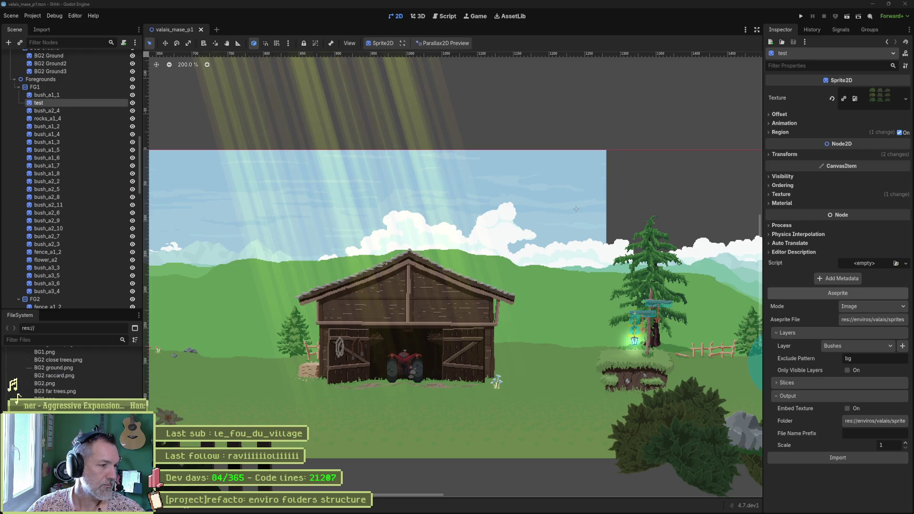
{"action": "scroll", "coordinate": [20, 395], "scroll_direction": "down", "scroll_amount": 5}
{"action": "scroll", "coordinate": [19, 395], "scroll_direction": "up", "scroll_amount": 5}
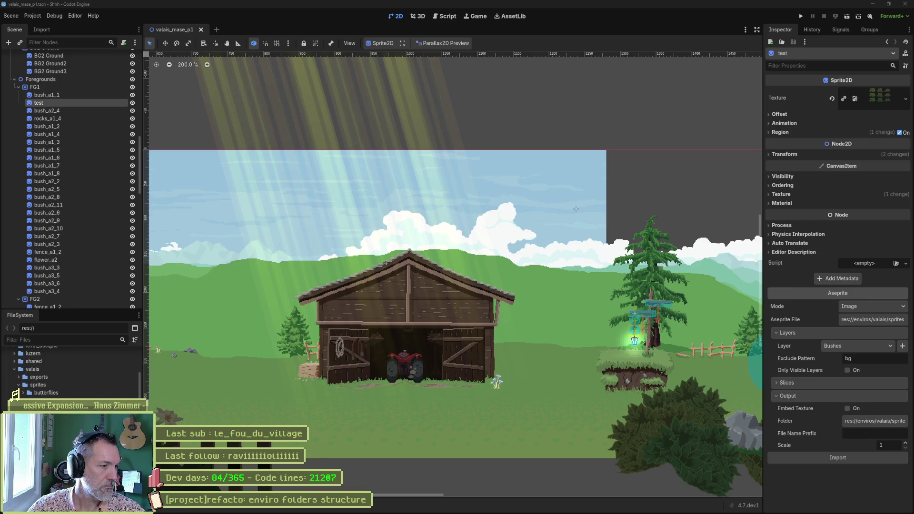
{"action": "left_click", "coordinate": [19, 401]}
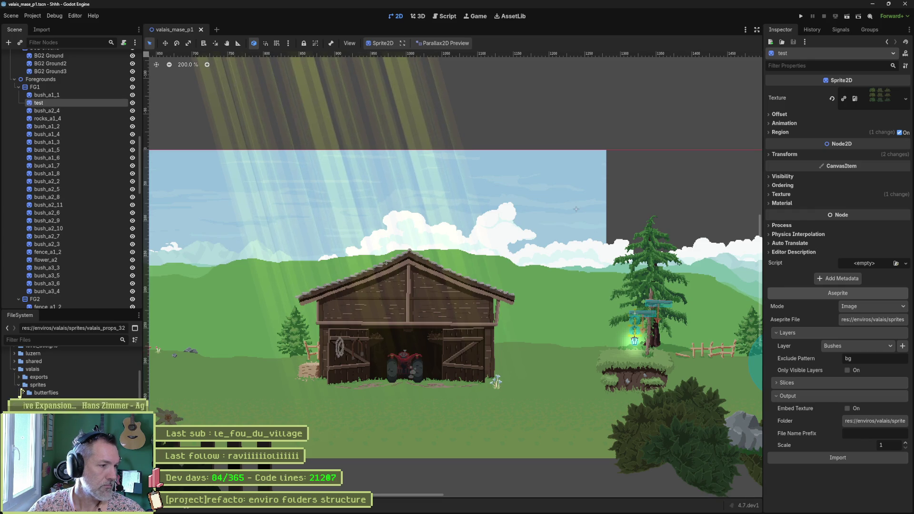
{"action": "key", "text": "Delete"}
{"action": "key", "text": "Return"}
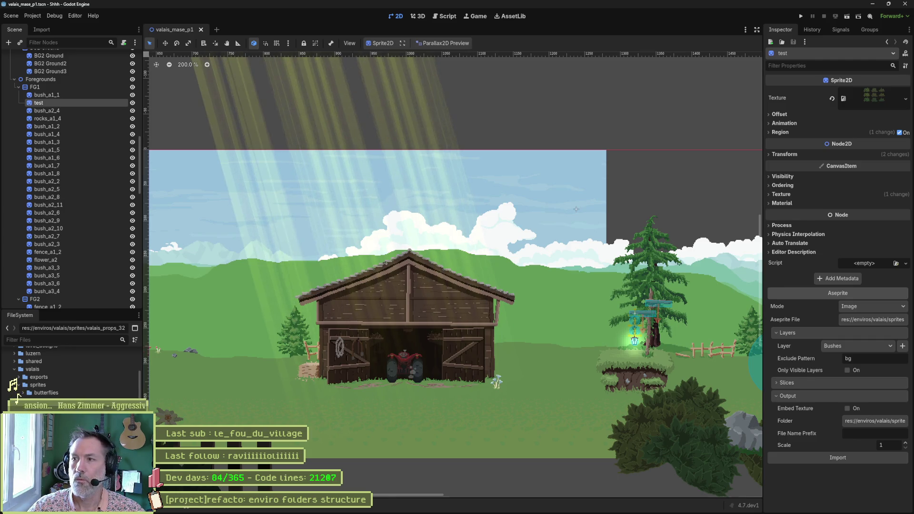
- Delete the test node from FG1, leaving bush_a1_1 selected
{"action": "left_click", "coordinate": [93, 95]}
{"action": "left_click", "coordinate": [77, 103]}
{"action": "key", "text": "Delete"}
{"action": "key", "text": "Return"}
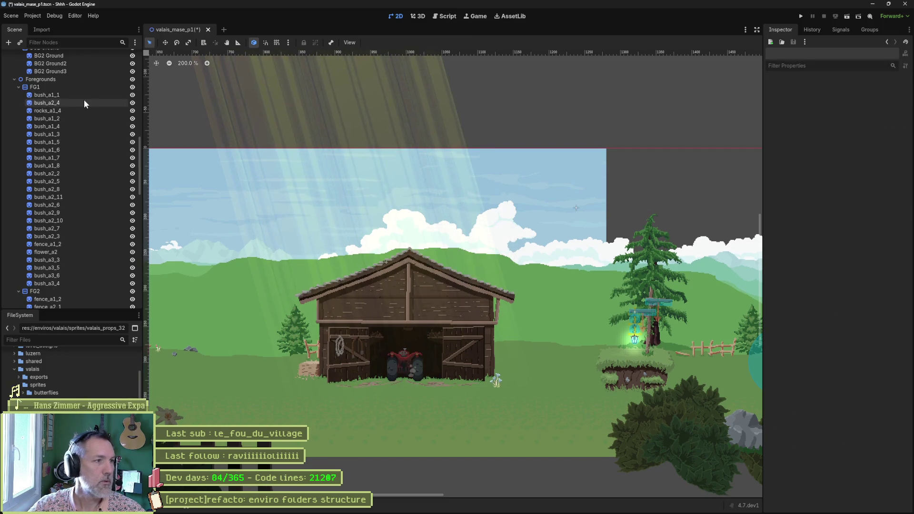
{"action": "left_click", "coordinate": [88, 96]}
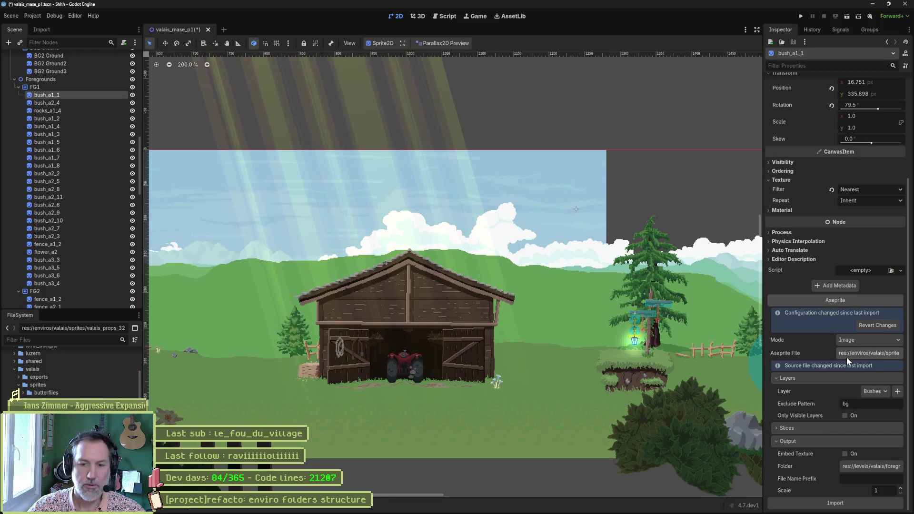
- Set bush_a1_1's output folder to enviros/valais/sprites/valais_props_320x320
{"action": "left_click", "coordinate": [871, 467]}
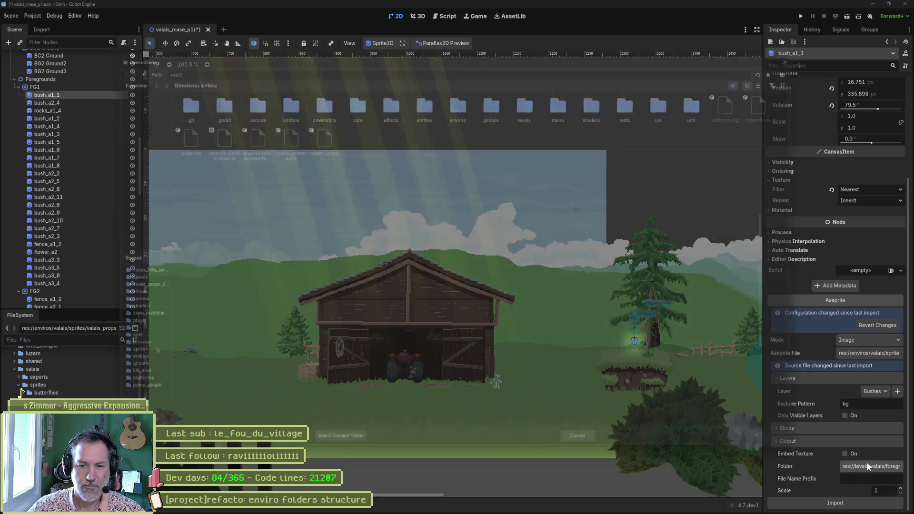
{"action": "double_click", "coordinate": [460, 93]}
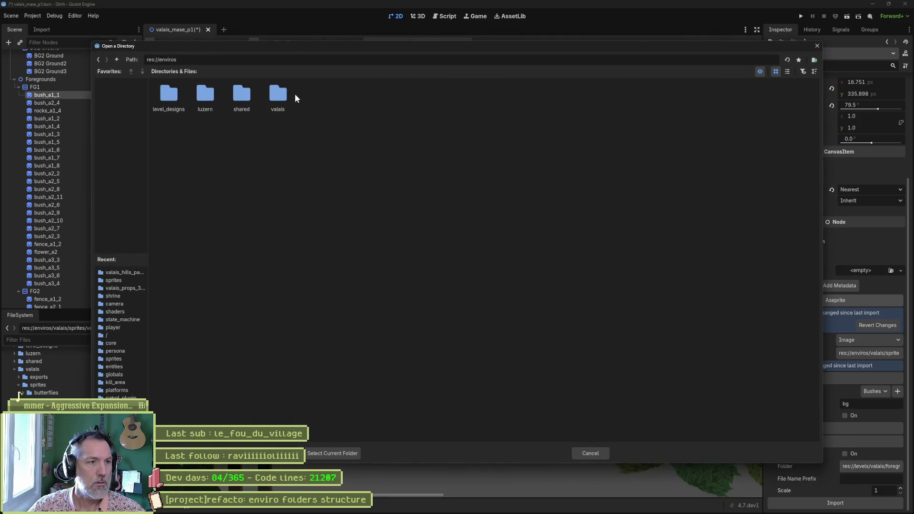
{"action": "double_click", "coordinate": [281, 93]}
{"action": "double_click", "coordinate": [207, 101]}
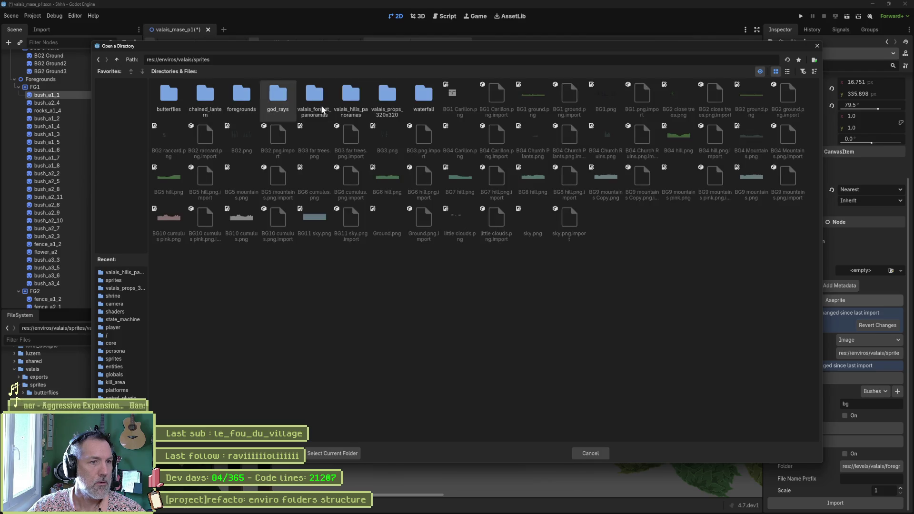
{"action": "left_click", "coordinate": [393, 100]}
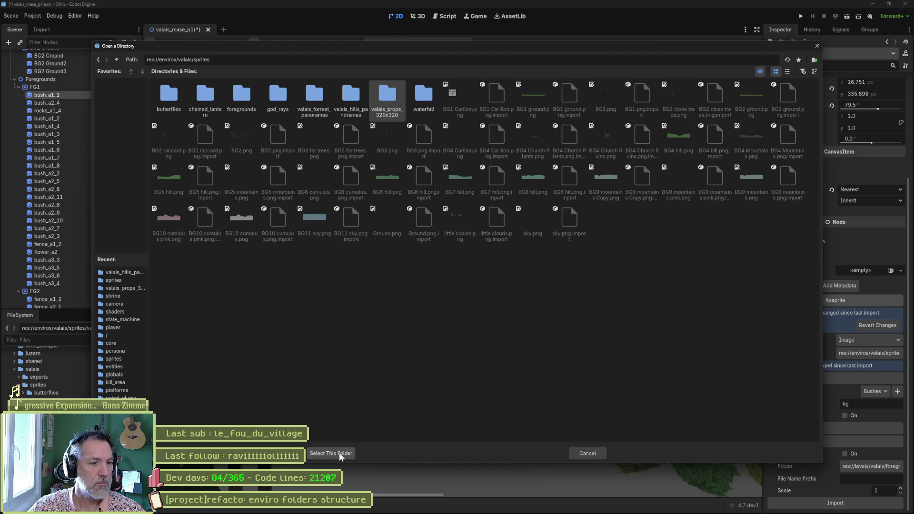
{"action": "left_click", "coordinate": [341, 454]}
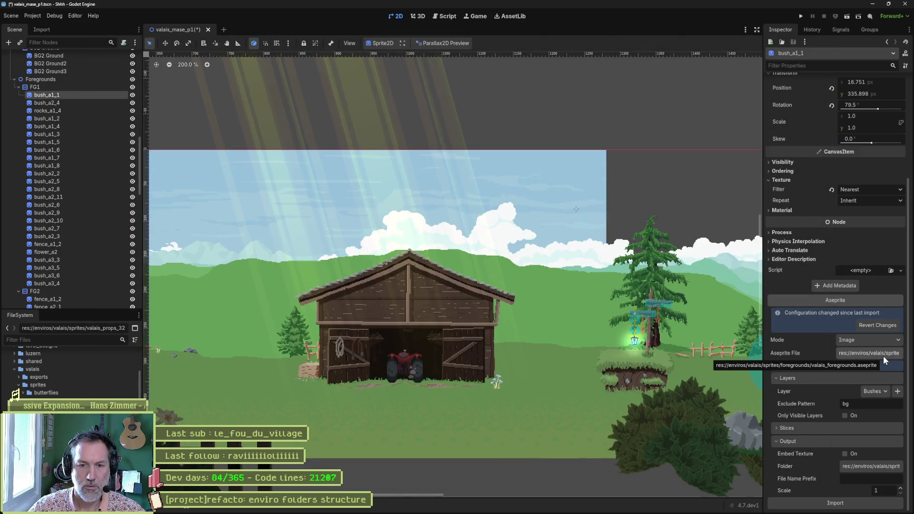
- Reopen the output folder chooser to check it, then close it unchanged
{"action": "left_click", "coordinate": [876, 465]}
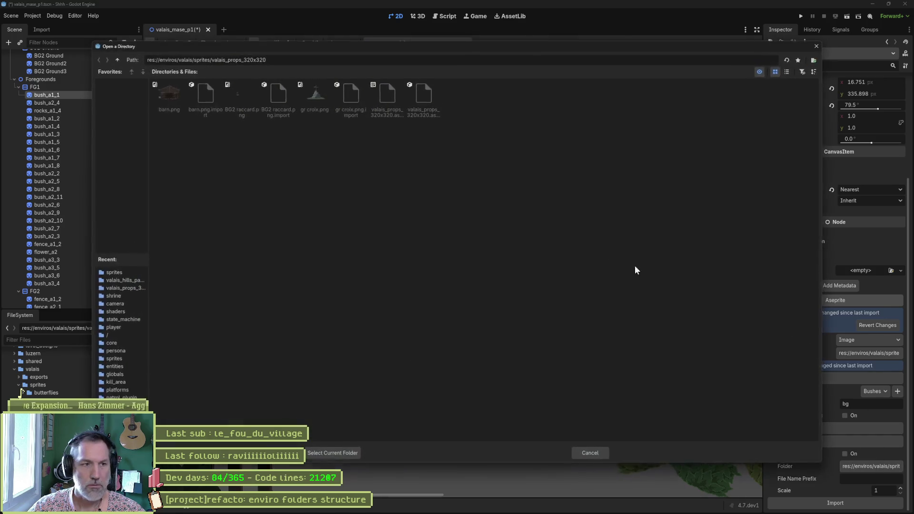
{"action": "left_click", "coordinate": [116, 60]}
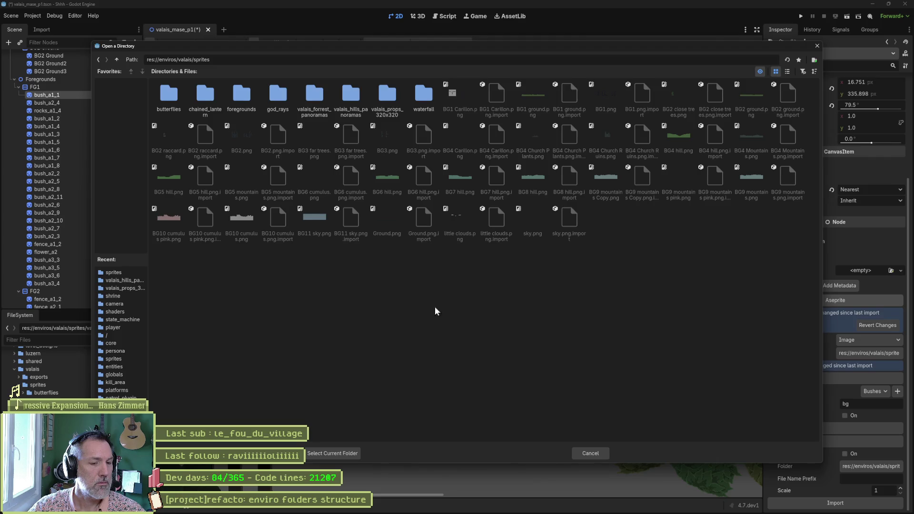
{"action": "left_click", "coordinate": [590, 453]}
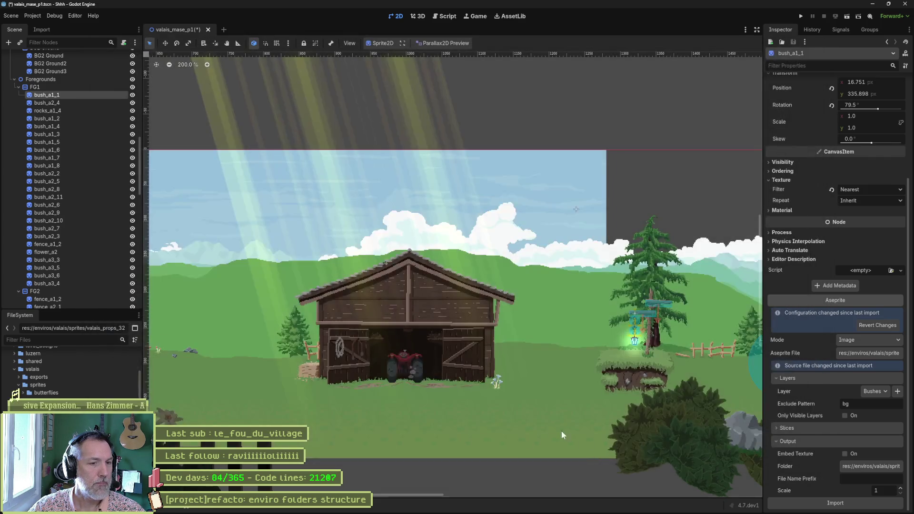
- Open valais_foregrounds.aseprite from sprites/foregrounds in Aseprite
{"action": "left_click", "coordinate": [504, 506]}
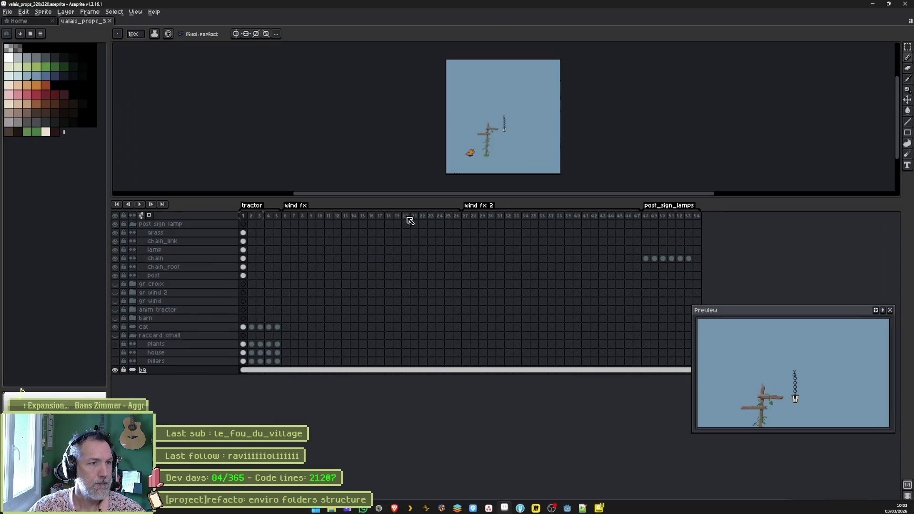
{"action": "left_click", "coordinate": [31, 21]}
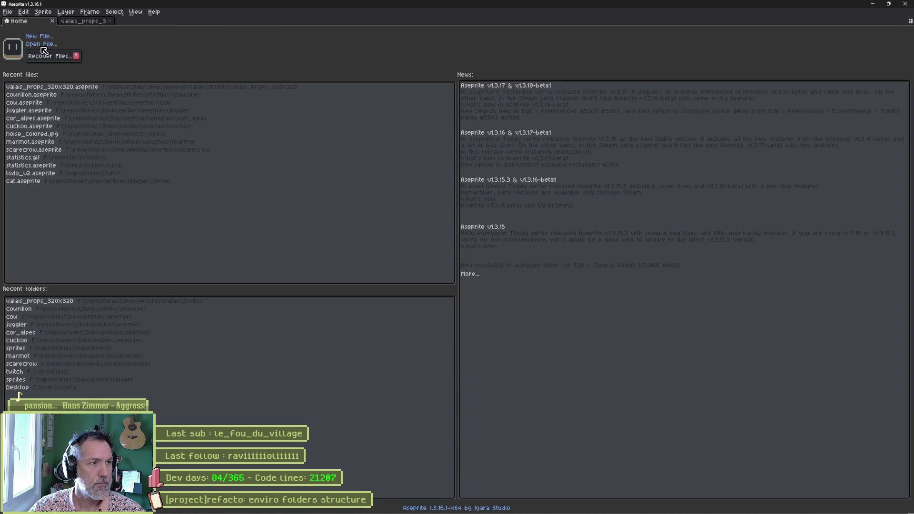
{"action": "left_click", "coordinate": [42, 46]}
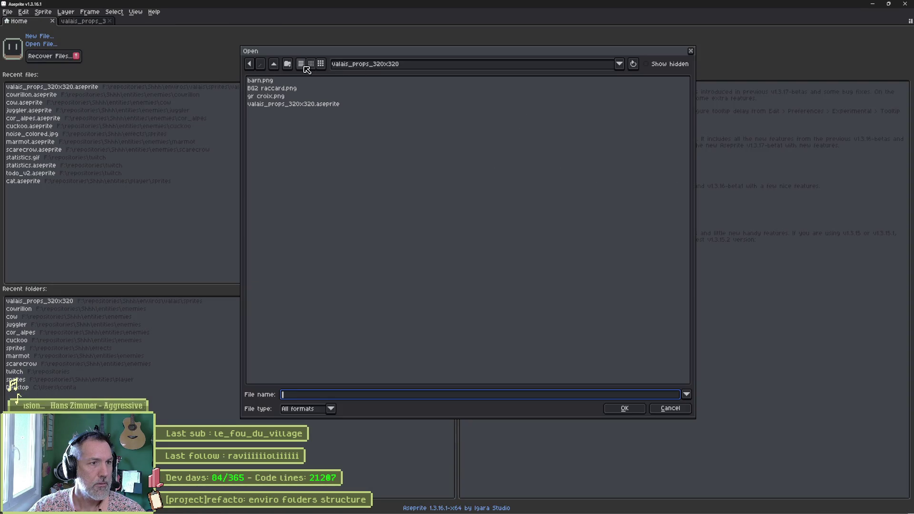
{"action": "left_click", "coordinate": [276, 65]}
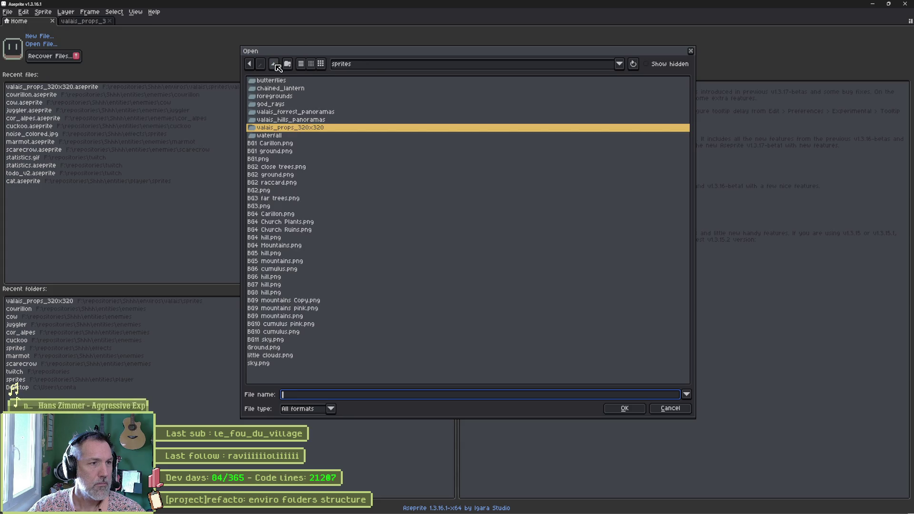
{"action": "double_click", "coordinate": [281, 96]}
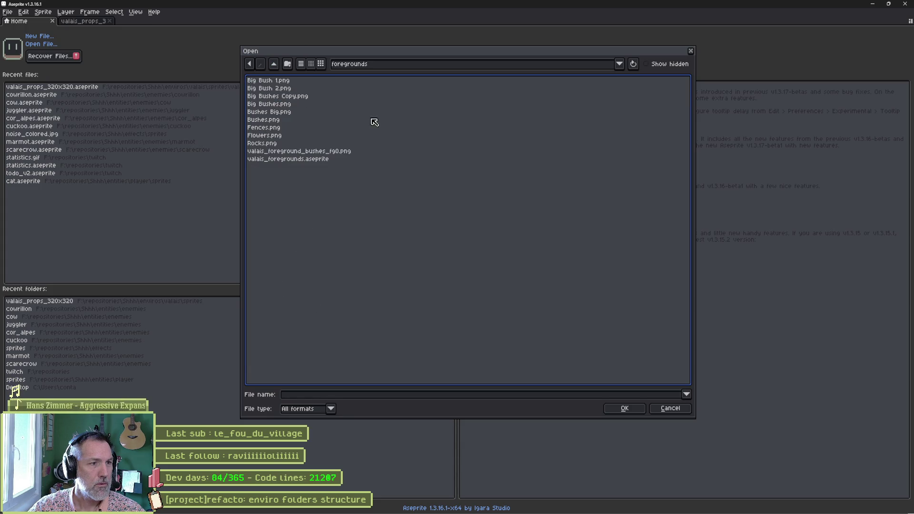
{"action": "double_click", "coordinate": [305, 159]}
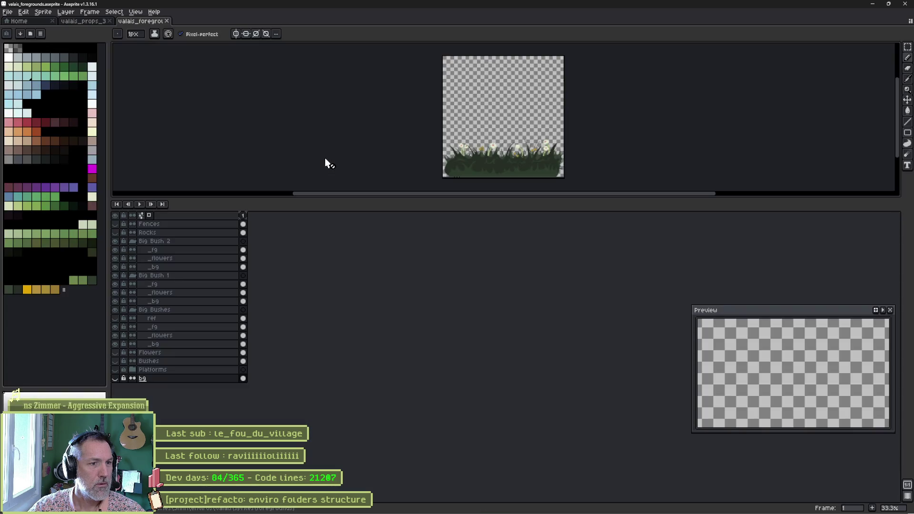
- Briefly show and hide the Fences, Rocks and Flowers layers, collapsing the Big Bush groups
{"action": "left_click", "coordinate": [116, 224]}
{"action": "left_click", "coordinate": [115, 224]}
{"action": "left_click", "coordinate": [116, 232]}
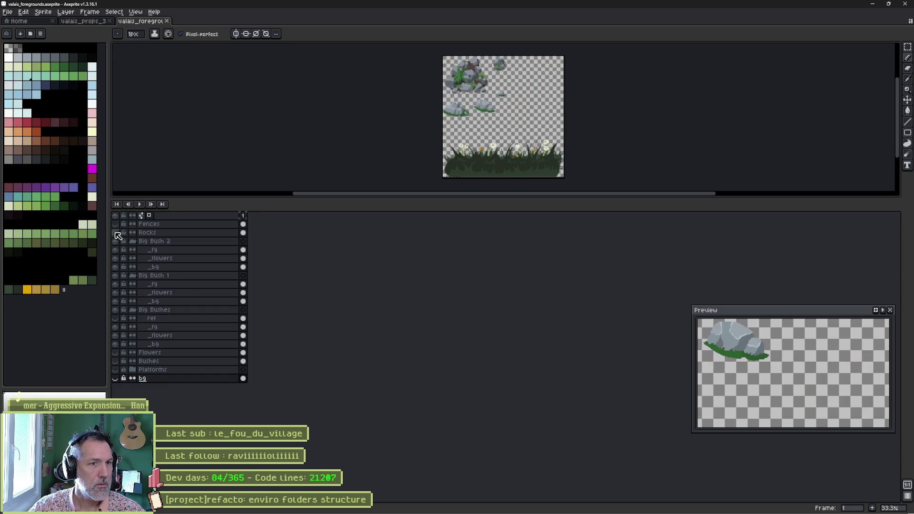
{"action": "left_click", "coordinate": [115, 232]}
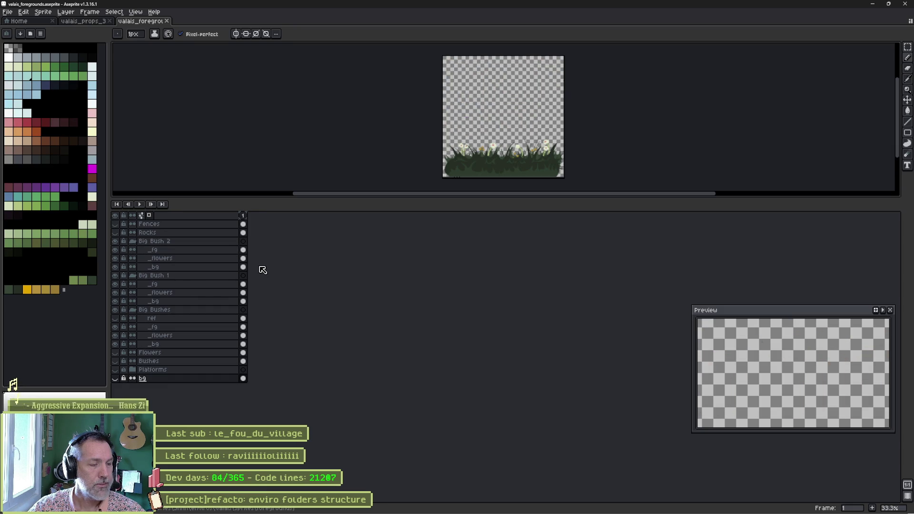
{"action": "left_click", "coordinate": [133, 276]}
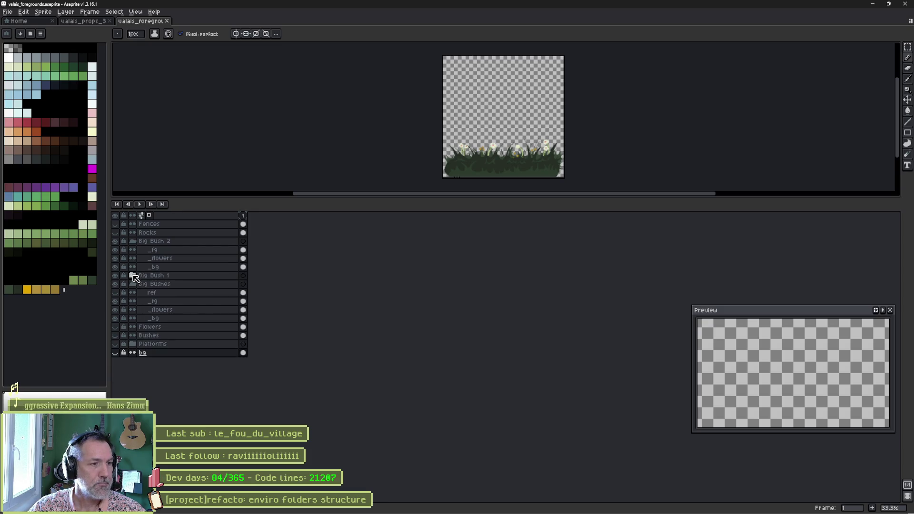
{"action": "left_click", "coordinate": [133, 284]}
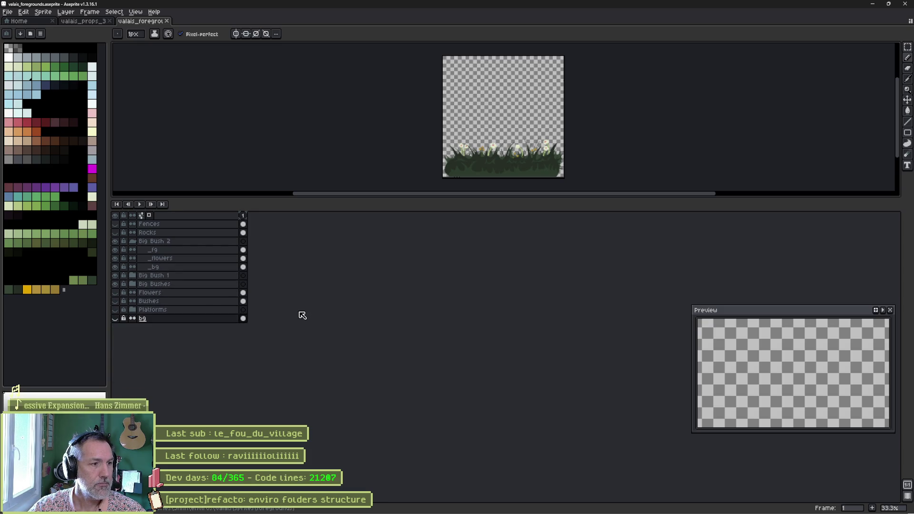
{"action": "left_click", "coordinate": [115, 293]}
{"action": "left_click", "coordinate": [116, 294]}
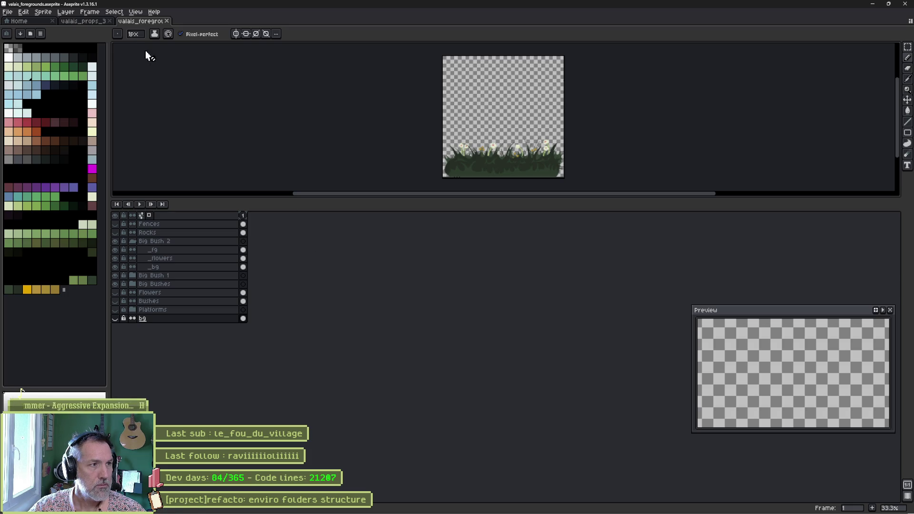
- Glance at the valais_props document, return to valais_foregrounds, then minimize Aseprite
{"action": "left_click", "coordinate": [84, 21]}
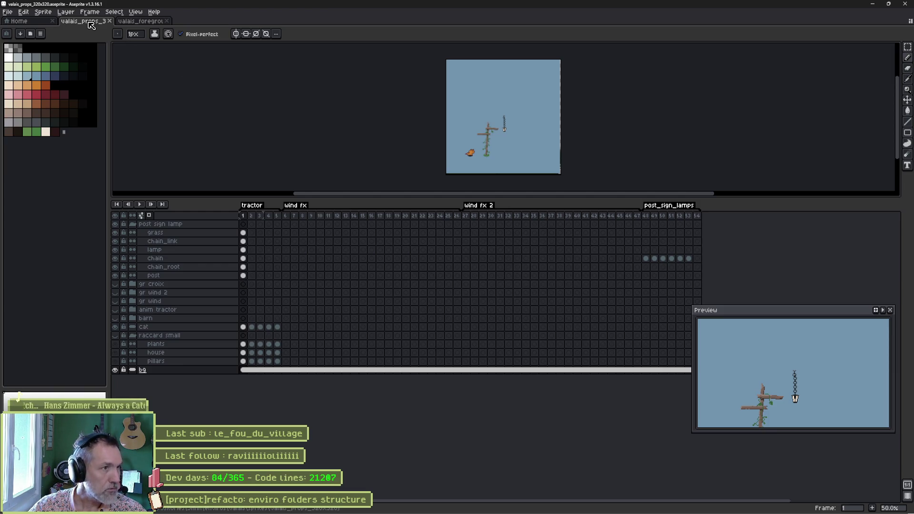
{"action": "left_click", "coordinate": [136, 21]}
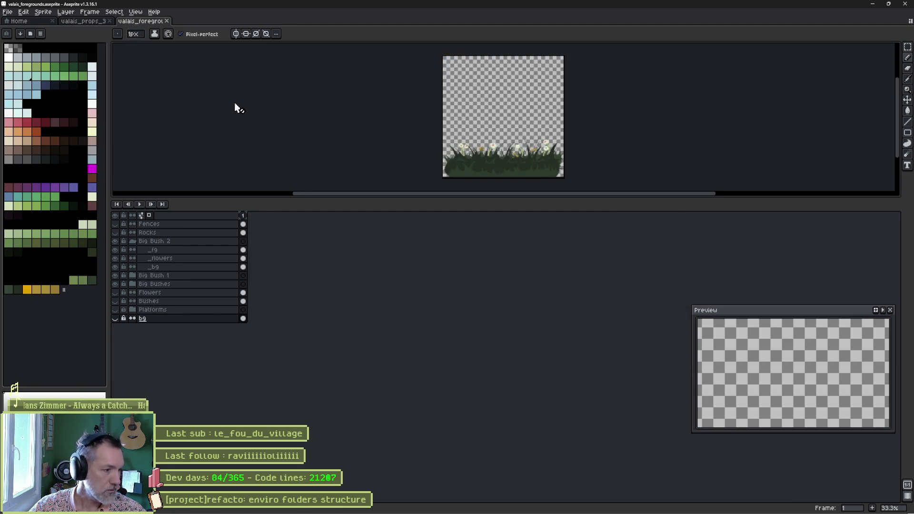
{"action": "left_click", "coordinate": [905, 4]}
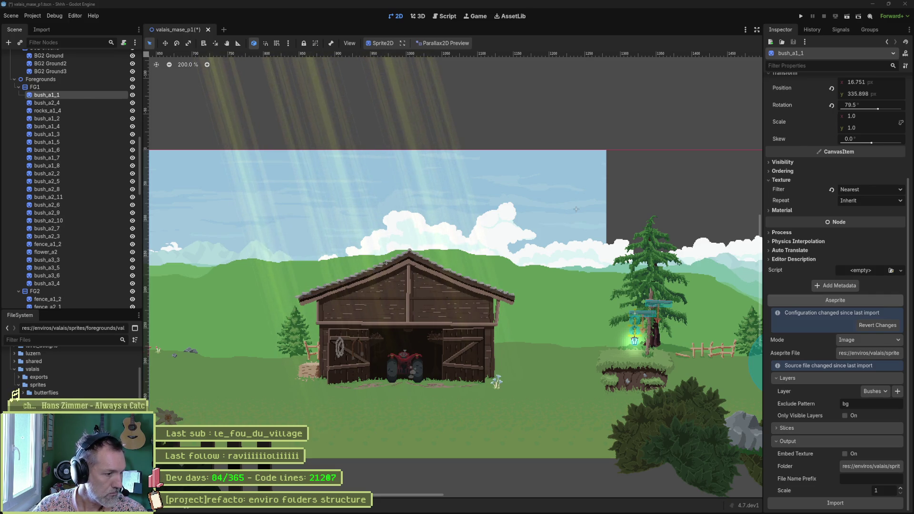
- Open bush_a1_1's Aseprite File picker, which shows the valais_props_512x512 folder
{"action": "left_click", "coordinate": [20, 394]}
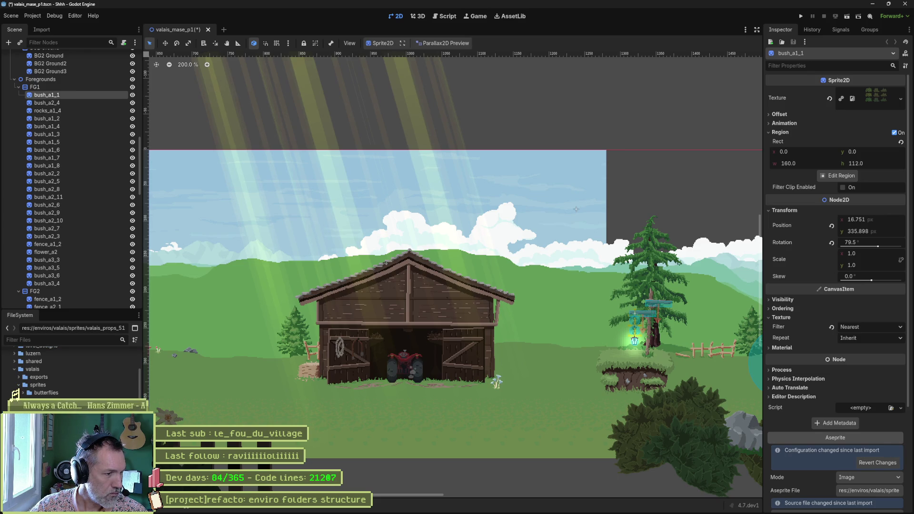
{"action": "scroll", "coordinate": [21, 392], "scroll_direction": "down", "scroll_amount": 3}
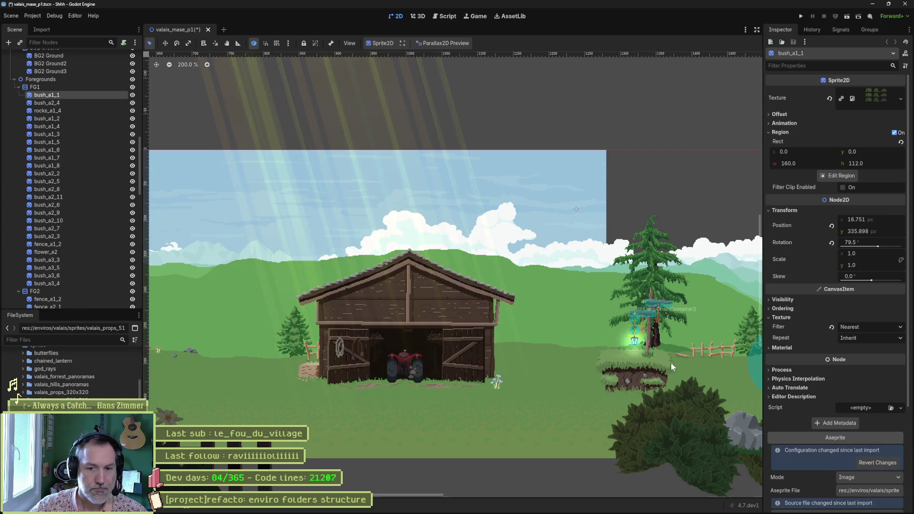
{"action": "scroll", "coordinate": [781, 393], "scroll_direction": "down", "scroll_amount": 5}
{"action": "left_click", "coordinate": [865, 356]}
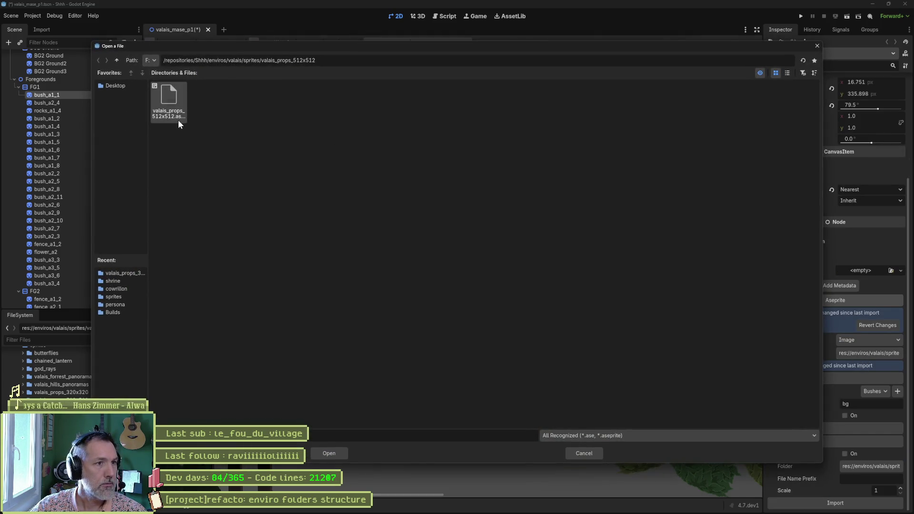
- Set bush_a1_1's output folder to sprites/valais_props_512x512 and reimport it
{"action": "key", "text": "Escape"}
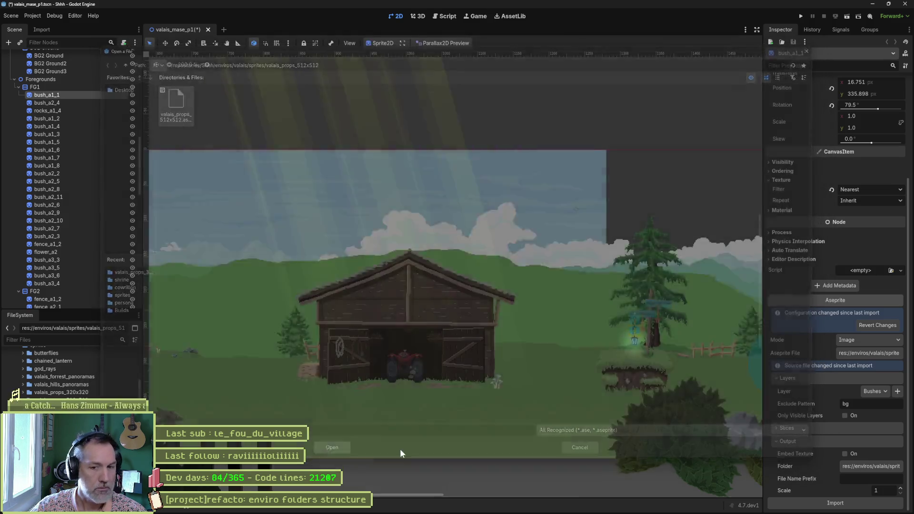
{"action": "left_click", "coordinate": [870, 466]}
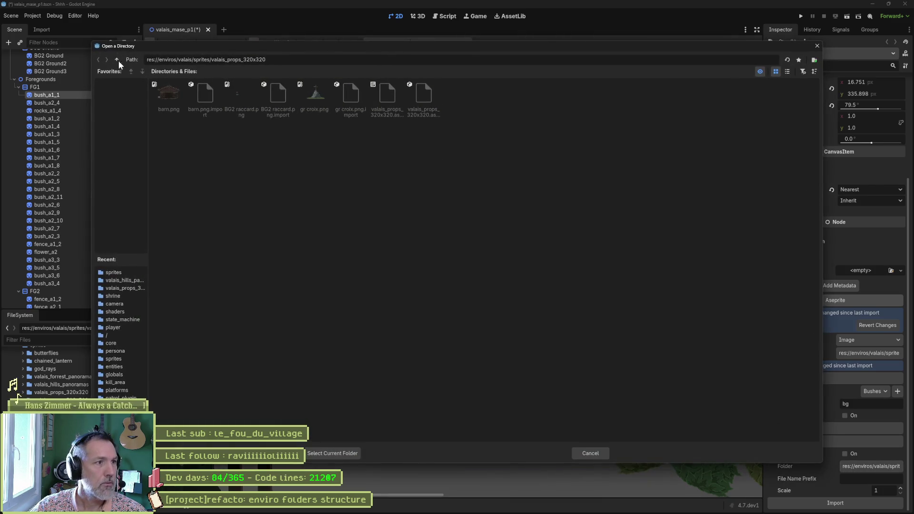
{"action": "left_click", "coordinate": [116, 59]}
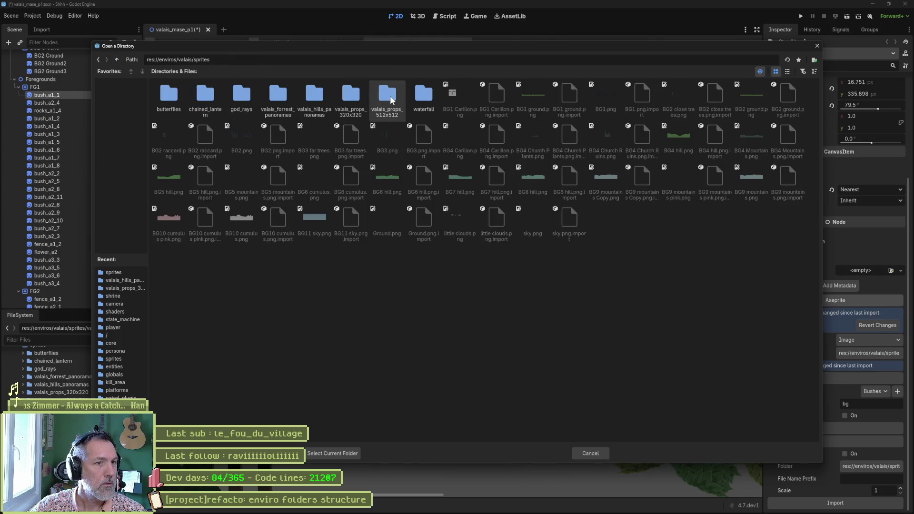
{"action": "double_click", "coordinate": [388, 97]}
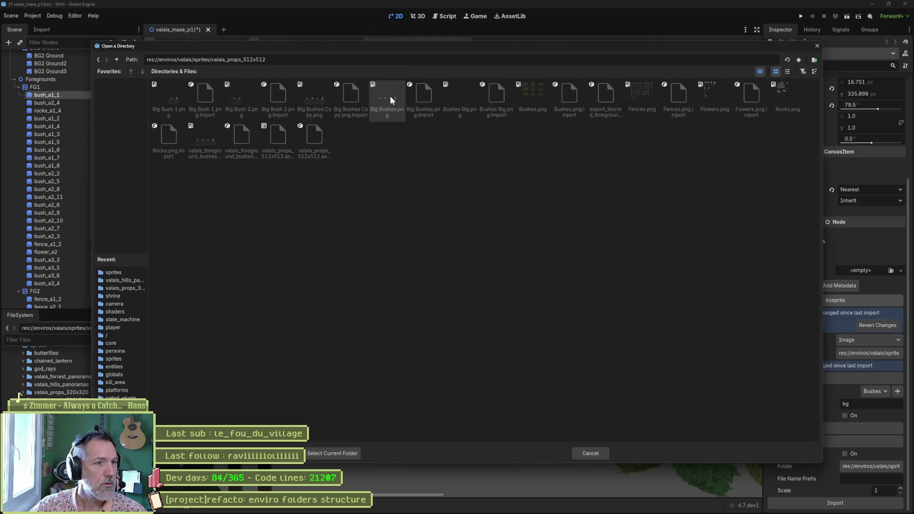
{"action": "left_click", "coordinate": [343, 454]}
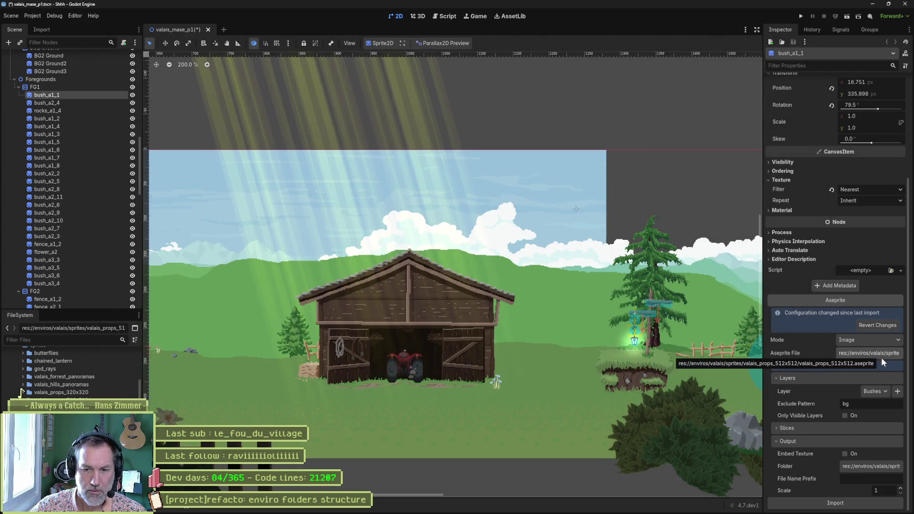
{"action": "left_click", "coordinate": [883, 504]}
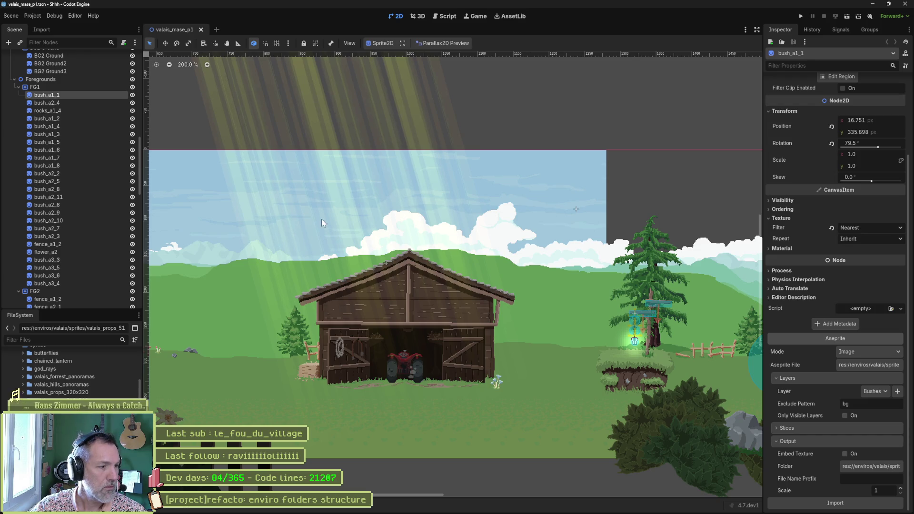
- Point bush_a2_4's output to enviros/valais/sprites/valais_props_512x512, reimport, then select rocks_a1_4 and bush_a1_2
{"action": "left_click", "coordinate": [54, 104]}
{"action": "scroll", "coordinate": [845, 372], "scroll_direction": "down", "scroll_amount": 3}
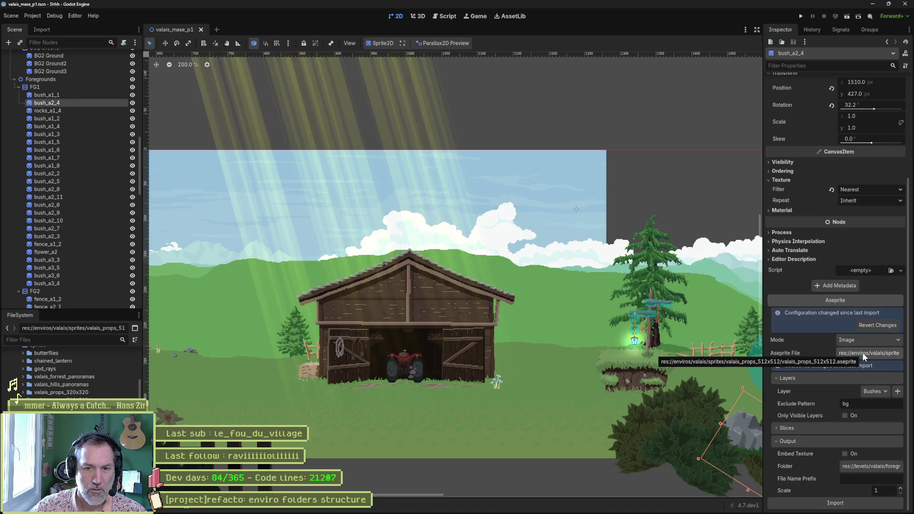
{"action": "left_click", "coordinate": [874, 467]}
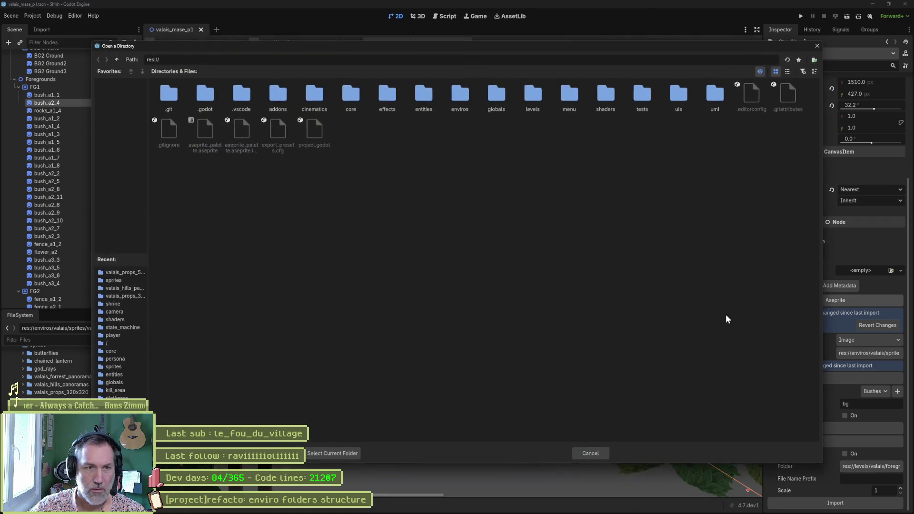
{"action": "double_click", "coordinate": [460, 98]}
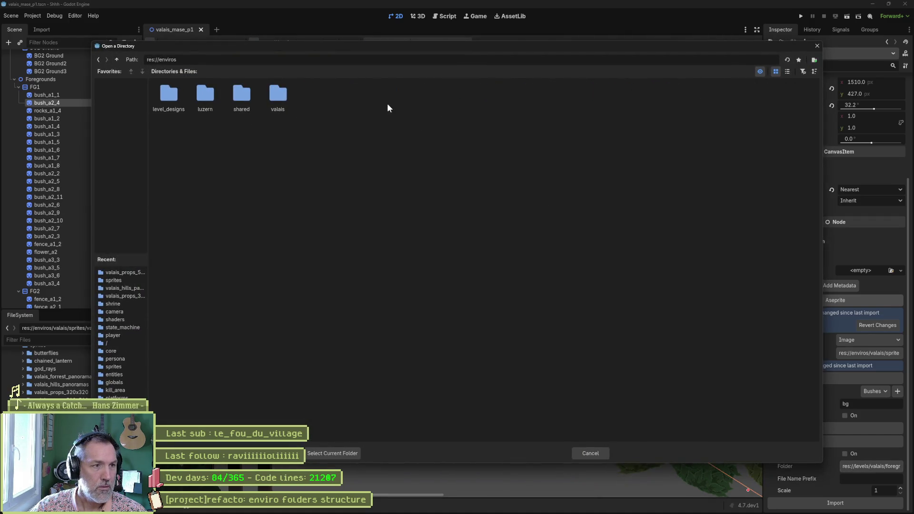
{"action": "double_click", "coordinate": [284, 96]}
{"action": "double_click", "coordinate": [209, 96]}
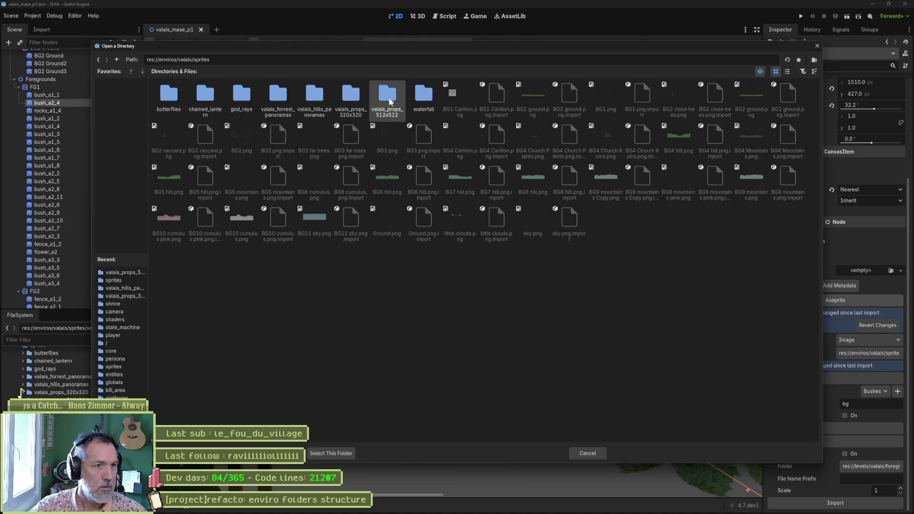
{"action": "left_click", "coordinate": [333, 454]}
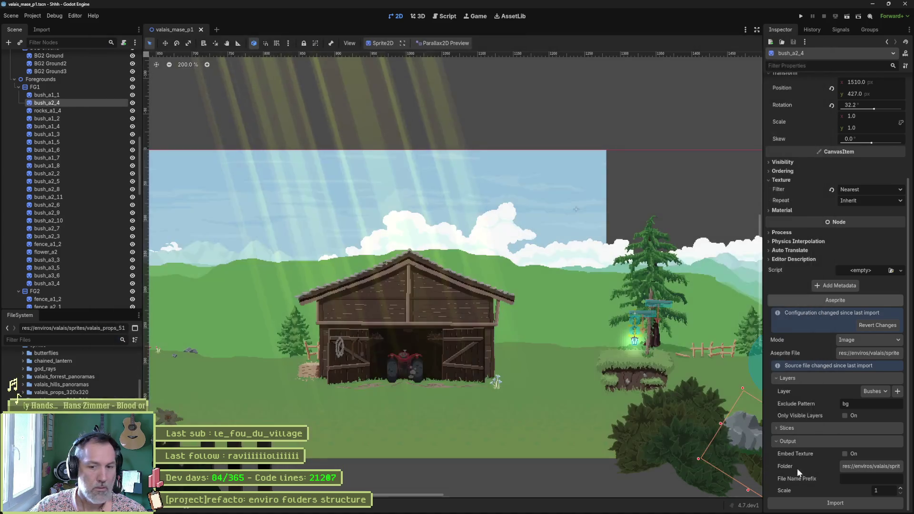
{"action": "left_click", "coordinate": [822, 500]}
{"action": "left_click", "coordinate": [87, 112]}
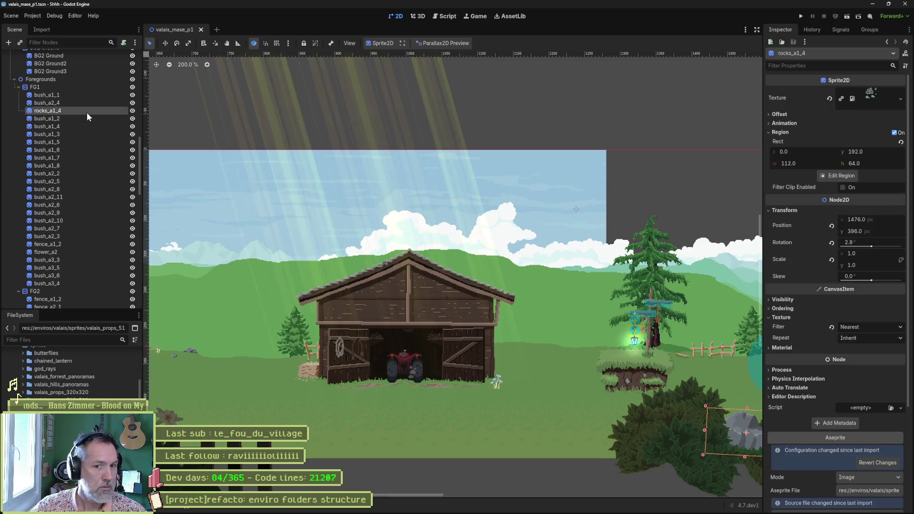
{"action": "left_click", "coordinate": [81, 118], "text": "ctrl"}
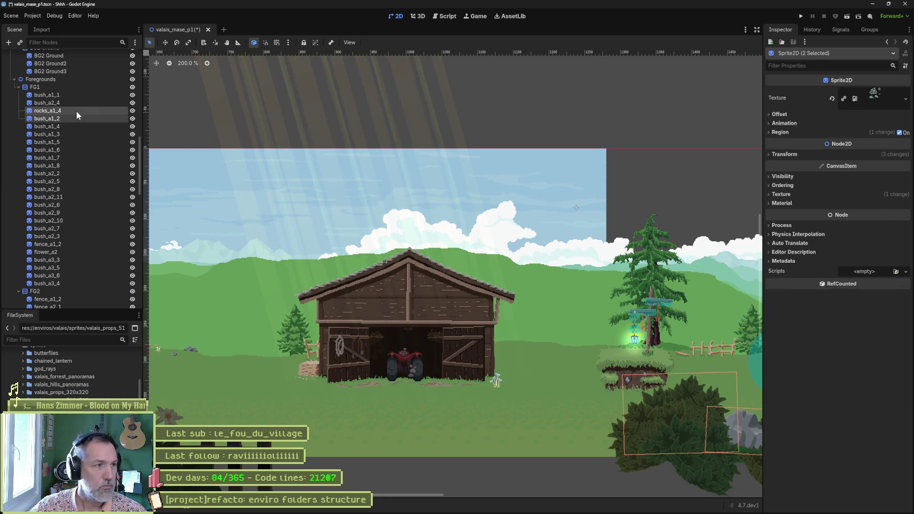
- Select only rocks_a1_4 and check its node options menu
{"action": "left_click", "coordinate": [76, 107]}
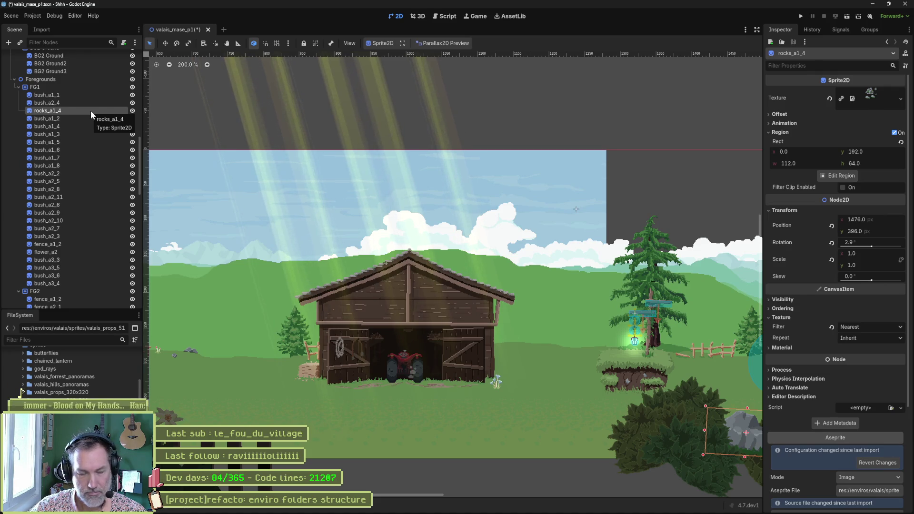
{"action": "right_click", "coordinate": [54, 113]}
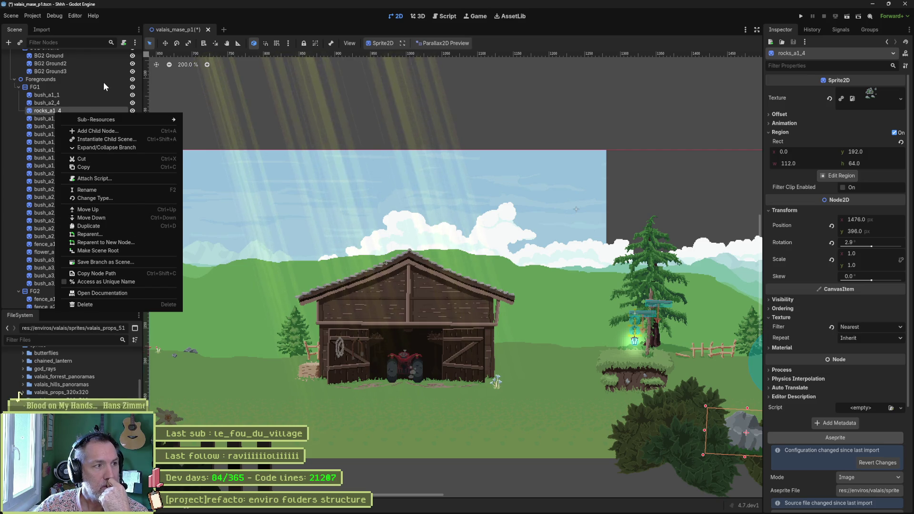
{"action": "left_click", "coordinate": [175, 30]}
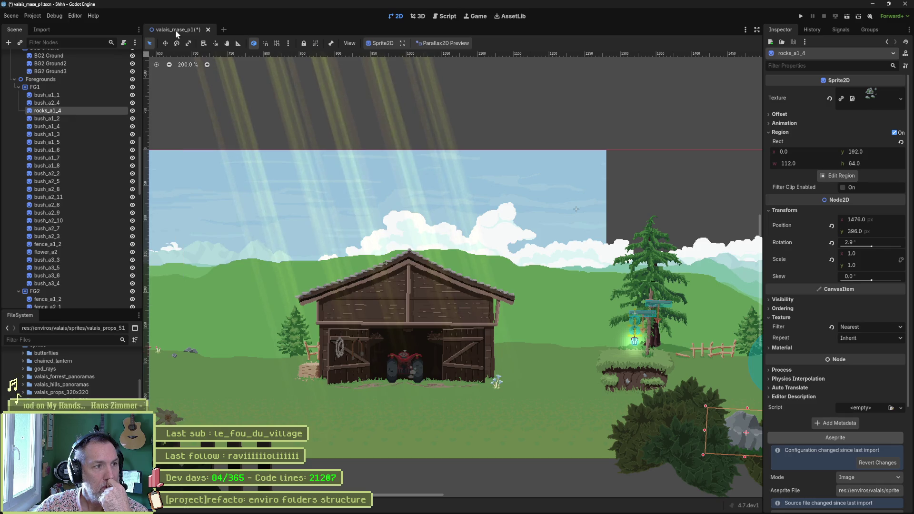
- Reveal valais_mase_p1.tscn in the FileSystem panel and switch to it in Visual Studio Code
{"action": "right_click", "coordinate": [176, 27]}
{"action": "left_click", "coordinate": [197, 72]}
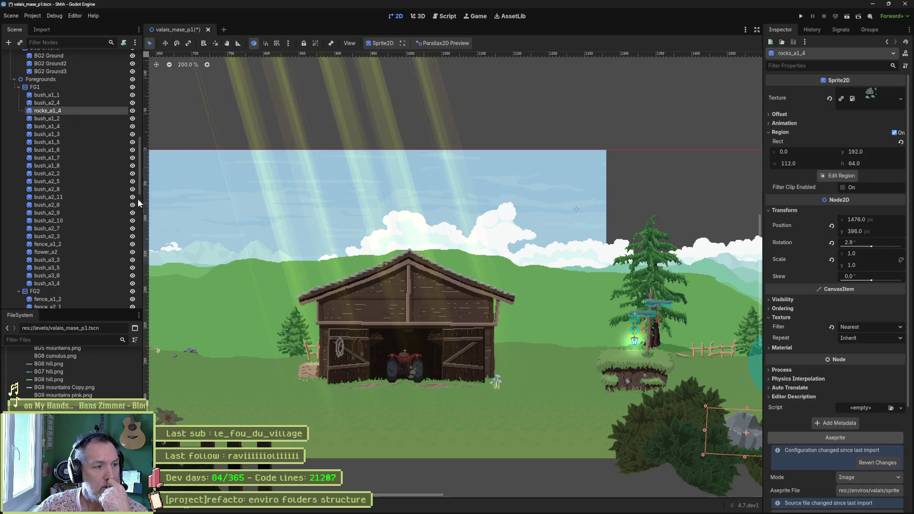
{"action": "right_click", "coordinate": [68, 405]}
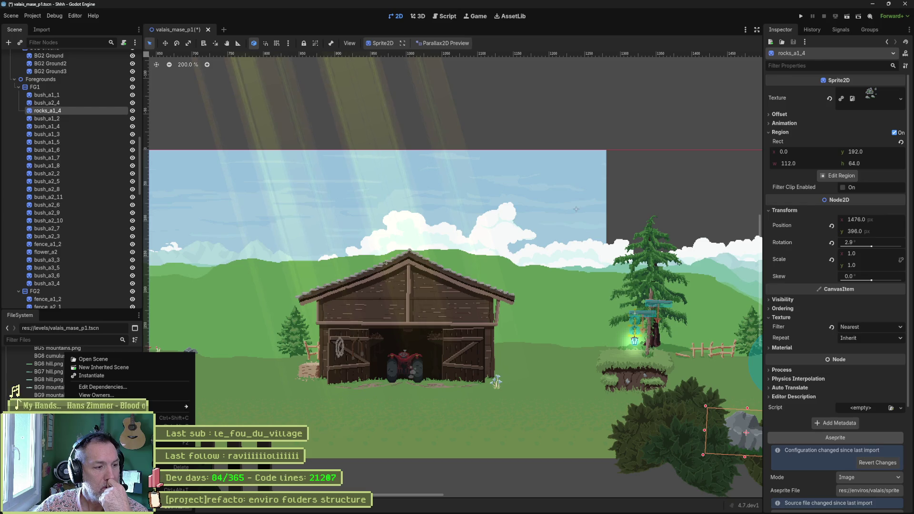
{"action": "key", "text": "Escape"}
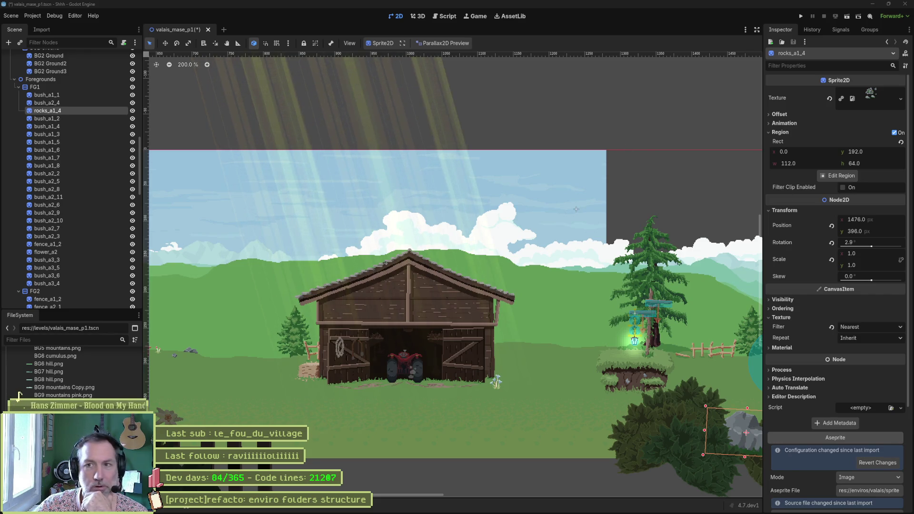
{"action": "key", "text": "alt+Tab"}
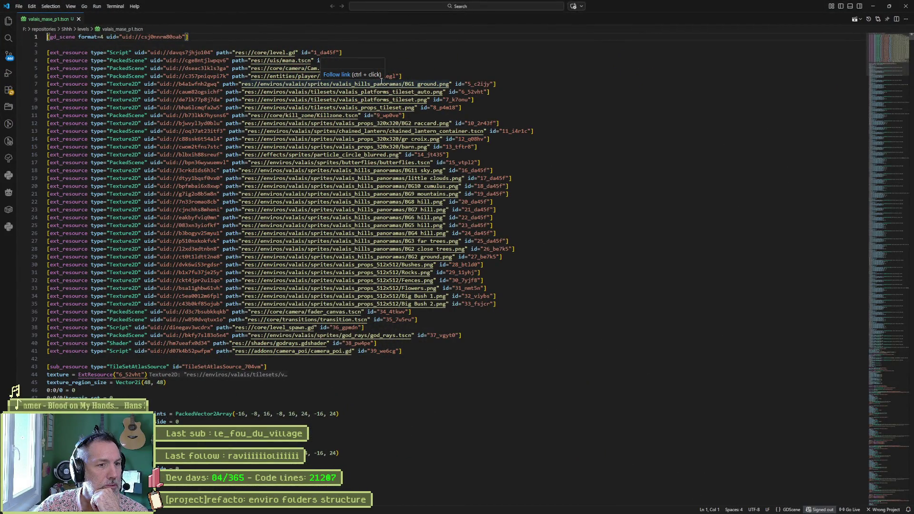
- Highlight the six valais_props_512x512 texture path lines, then un-maximize the VS Code window
{"action": "left_click_drag", "start_coordinate": [397, 273], "coordinate": [362, 305]}
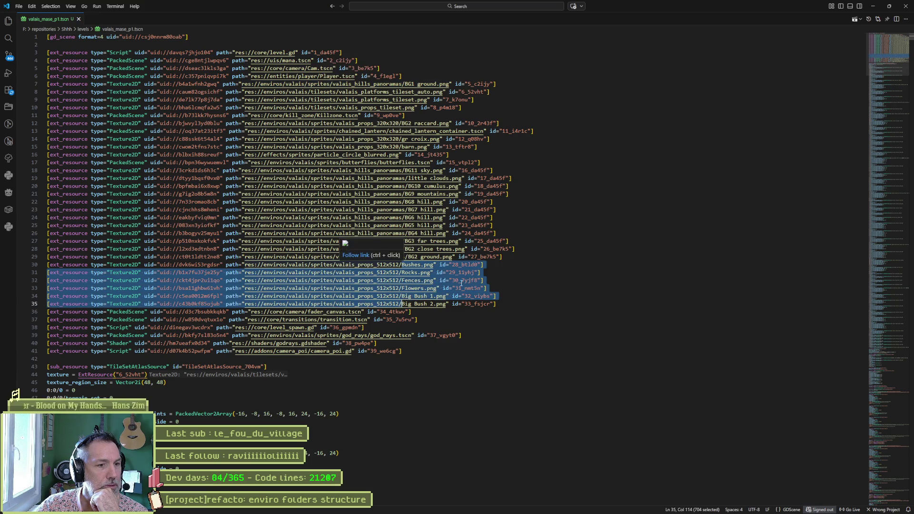
{"action": "left_click", "coordinate": [552, 265]}
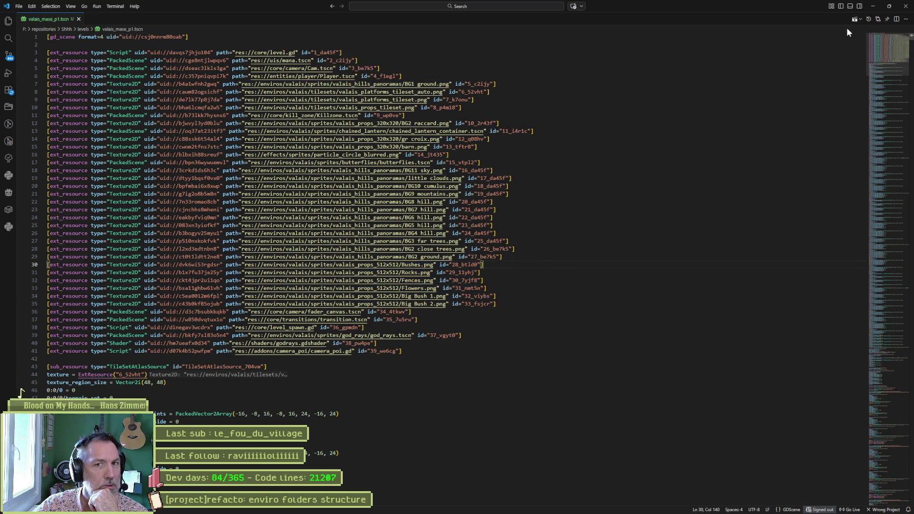
{"action": "mouse_move", "coordinate": [797, 7]}
{"action": "left_mouse_down"}
{"action": "mouse_move", "coordinate": [798, 90]}
{"action": "mouse_move", "coordinate": [886, 104]}
{"action": "mouse_move", "coordinate": [908, 117]}
{"action": "mouse_move", "coordinate": [907, 141]}
{"action": "mouse_move", "coordinate": [289, 107]}
{"action": "mouse_move", "coordinate": [1, 149]}
{"action": "left_mouse_up"}
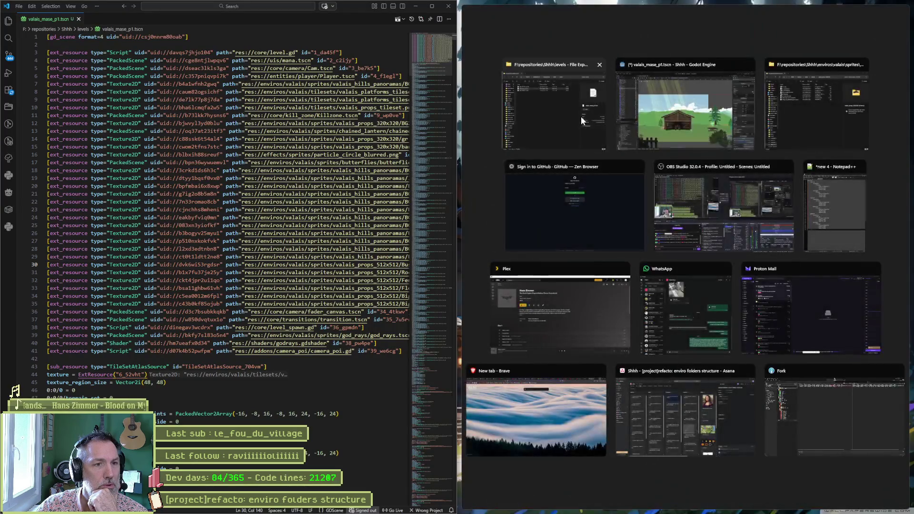
- Snap Godot beside VS Code, scroll its Inspector, and search the scene text for 'foregrounds'
{"action": "left_click", "coordinate": [661, 121]}
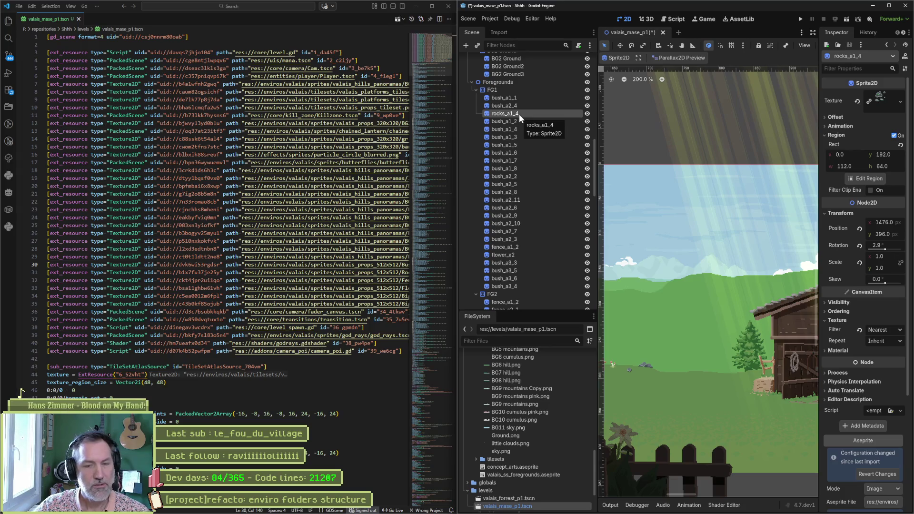
{"action": "scroll", "coordinate": [866, 381], "scroll_direction": "down", "scroll_amount": 5}
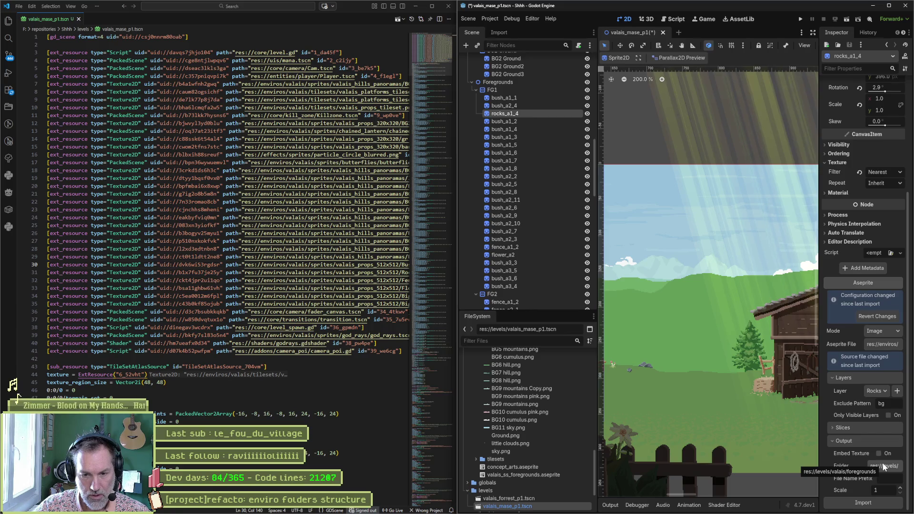
{"action": "double_click", "coordinate": [330, 61]}
{"action": "key", "text": "ctrl+f"}
{"action": "type", "text": "foregroun"}
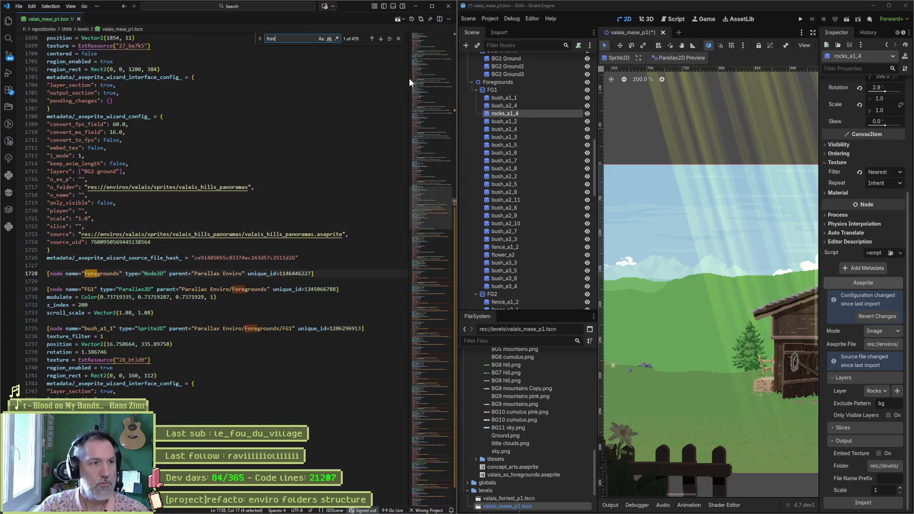
{"action": "type", "text": "ds"}
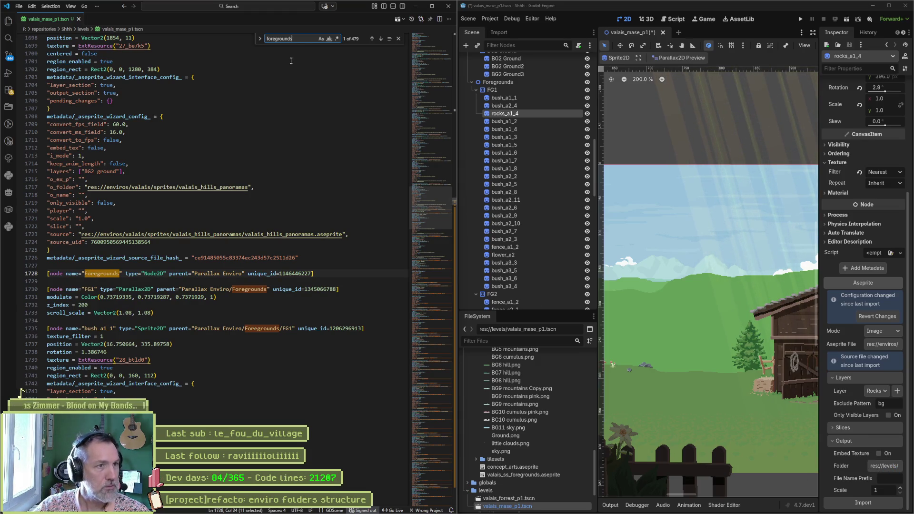
- Refine the search term to 'valais/foregrounds' in the scene text
{"action": "type", "text": "/"}
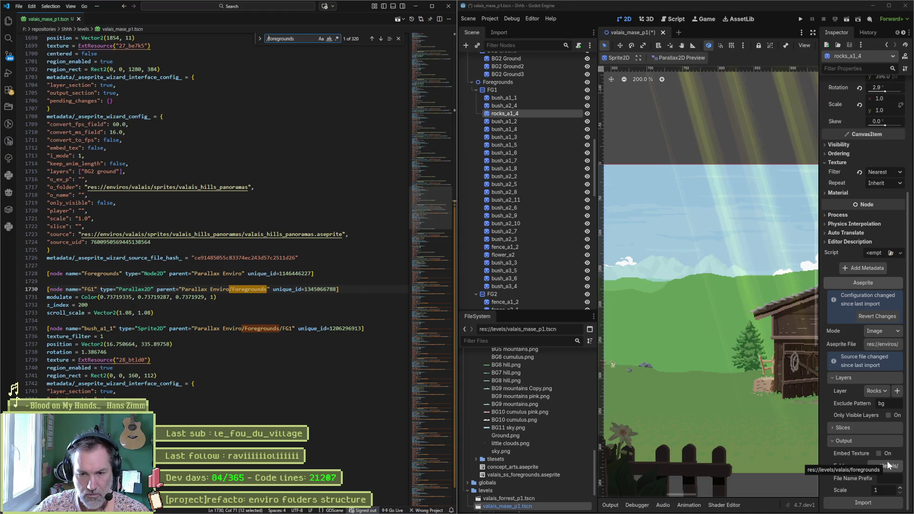
{"action": "left_click", "coordinate": [267, 38]}
{"action": "type", "text": "valais"}
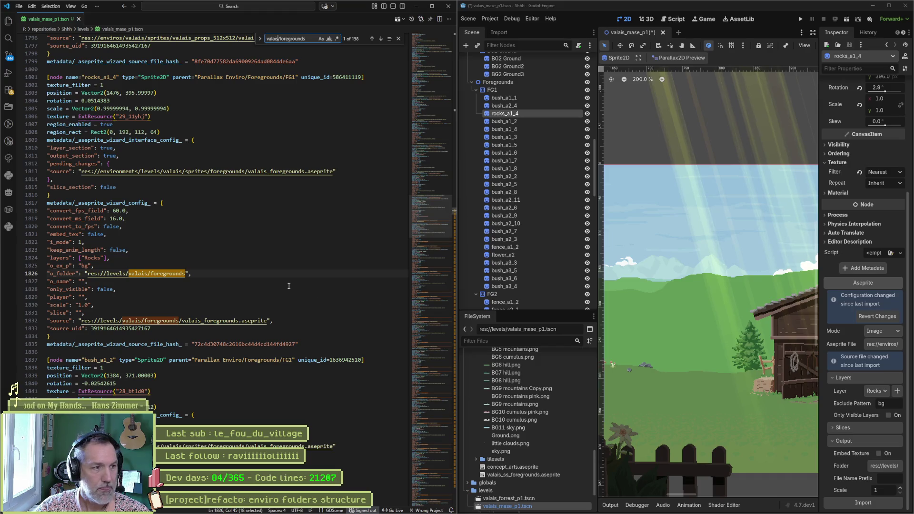
- Save the level scene in Godot so the file reloads in VS Code
{"action": "left_click", "coordinate": [755, 27]}
{"action": "key", "text": "ctrl+s"}
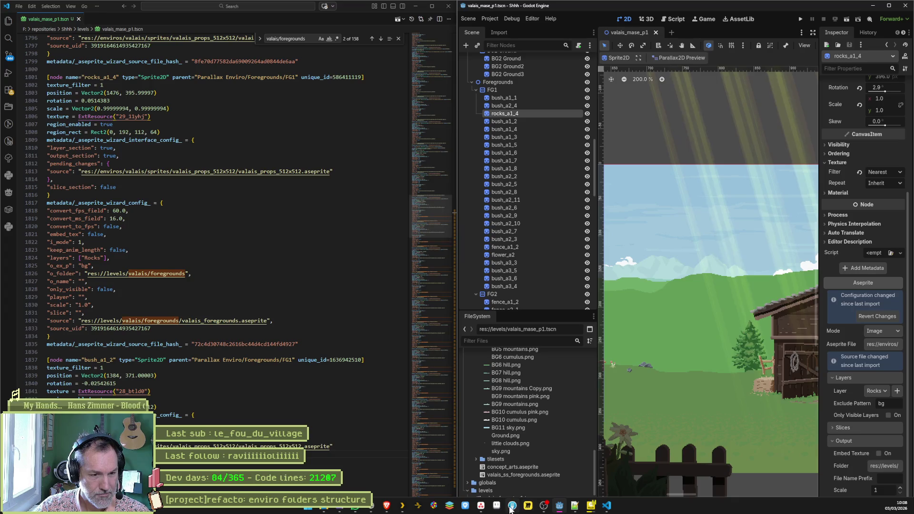
{"action": "left_click", "coordinate": [512, 506]}
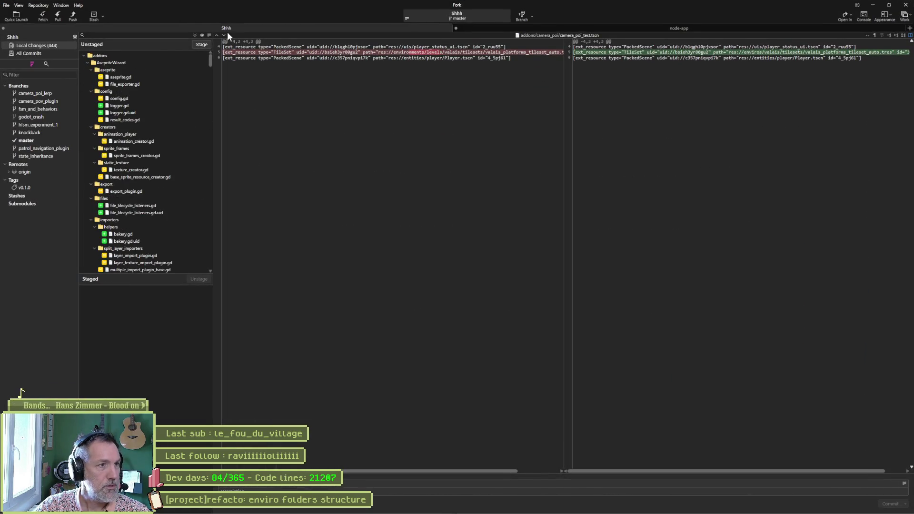
- Create and check out a new branch named assets_reorga
{"action": "left_click", "coordinate": [522, 15]}
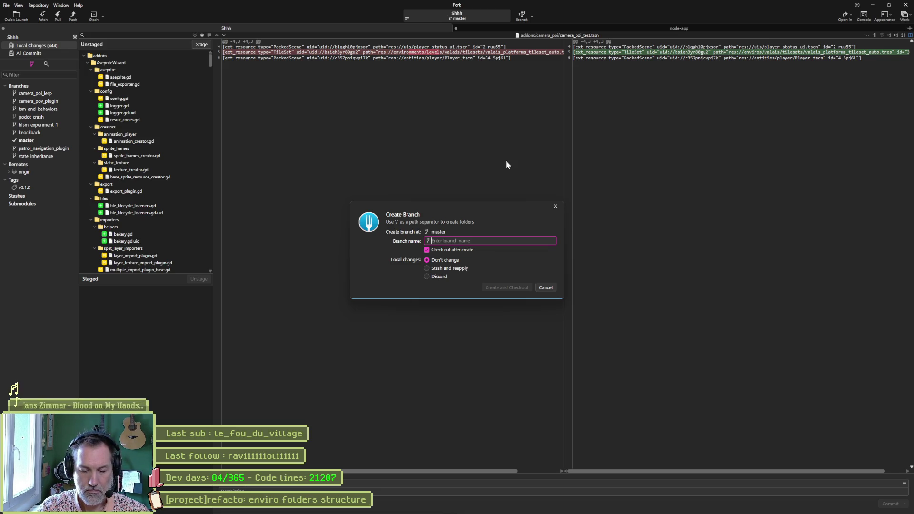
{"action": "type", "text": "assets_c"}
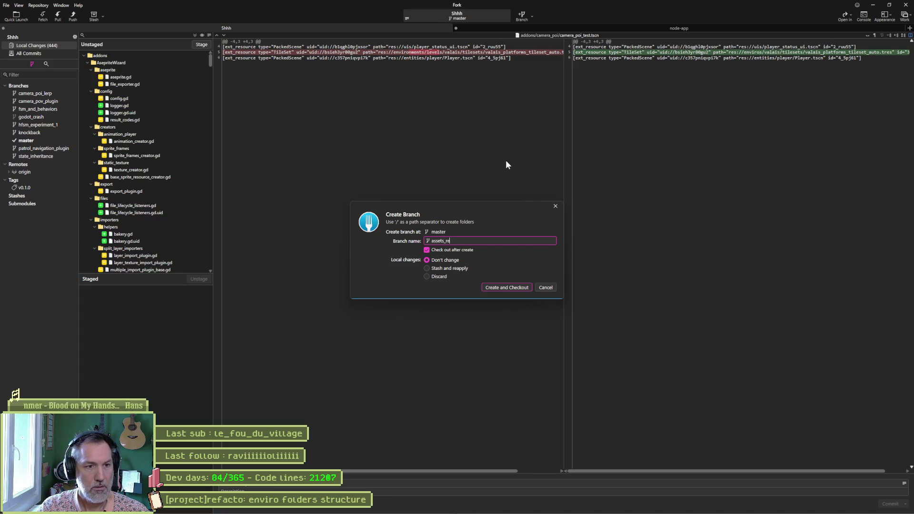
{"action": "type", "text": "or"}
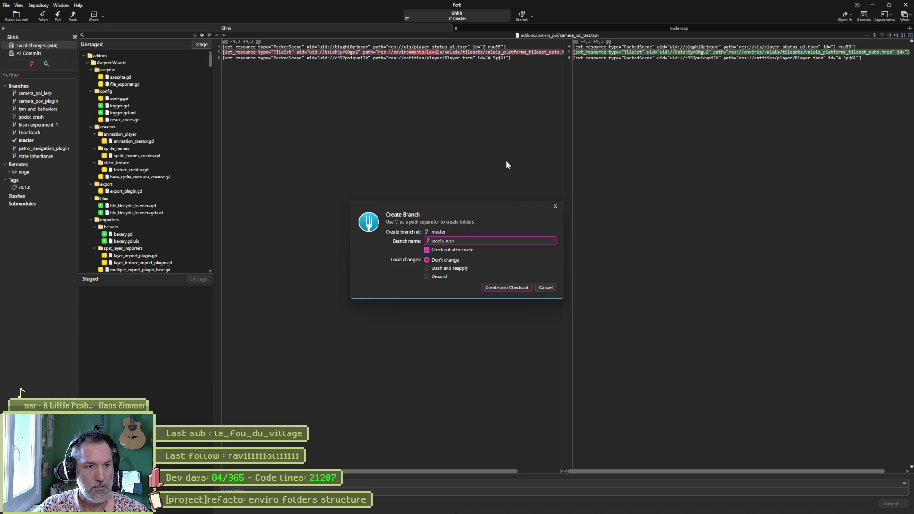
{"action": "type", "text": "ga"}
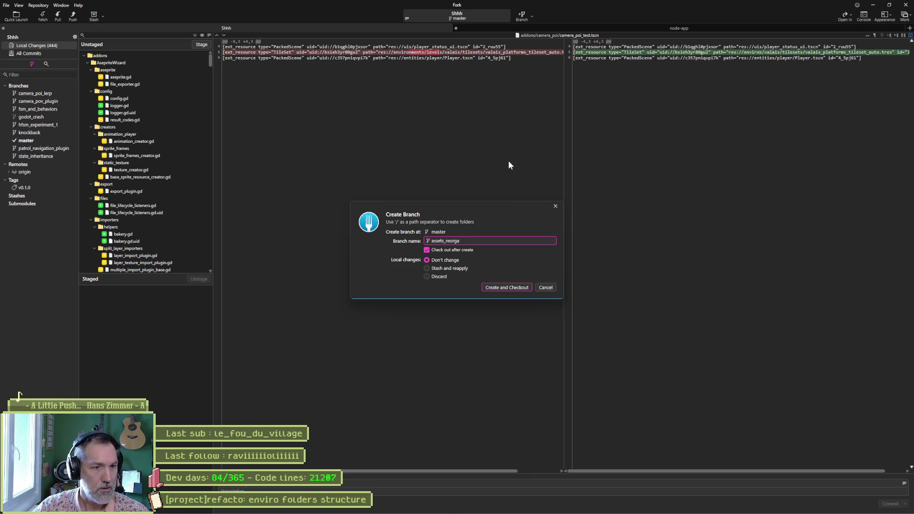
{"action": "left_click", "coordinate": [508, 287]}
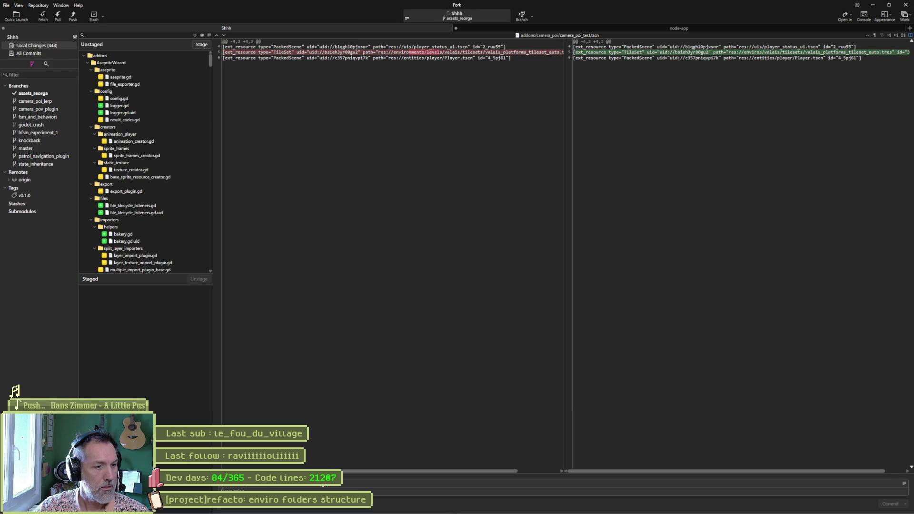
- Stage everything and commit the 294 files with a pasted message, then minimize Fork
{"action": "key", "text": "ctrl+shift+s"}
{"action": "key", "text": "ctrl+v"}
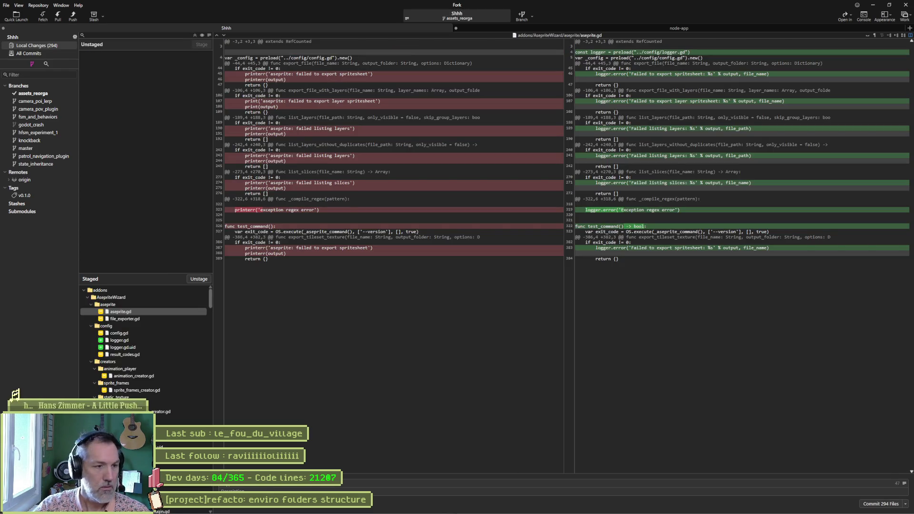
{"action": "left_click", "coordinate": [881, 504]}
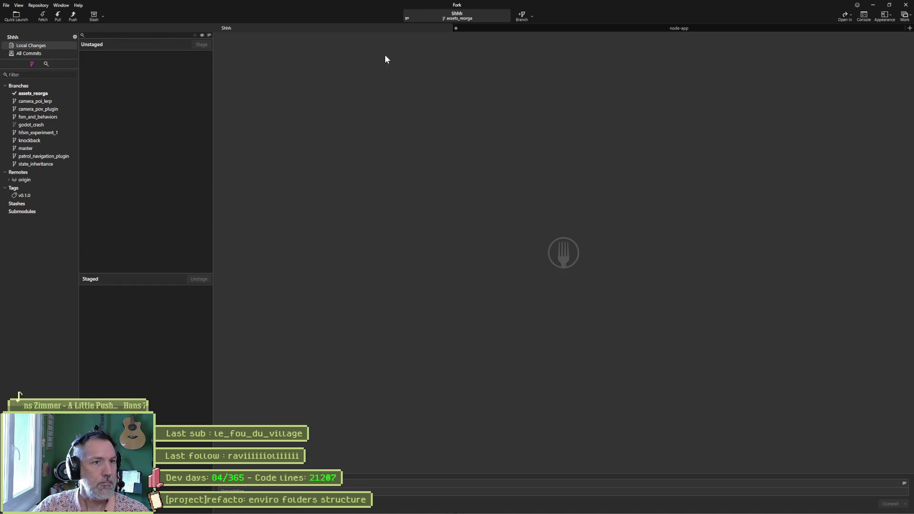
{"action": "left_click", "coordinate": [870, 6]}
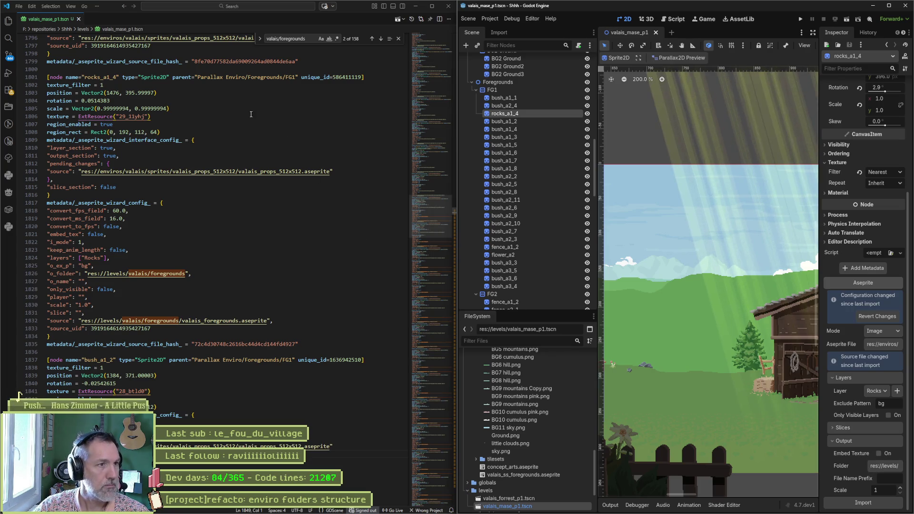
- Show the Replace field and complete the search term to res://levels/valais/foregrounds
{"action": "left_click", "coordinate": [299, 230]}
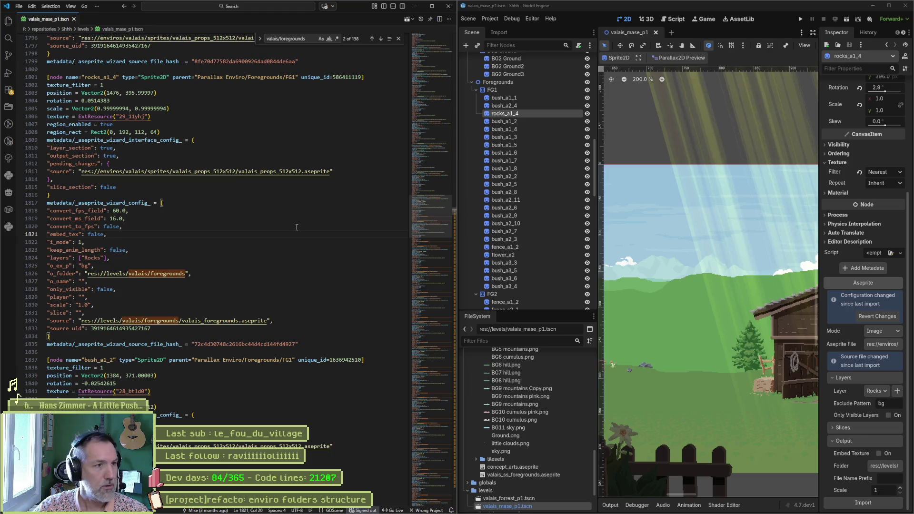
{"action": "left_click", "coordinate": [260, 40]}
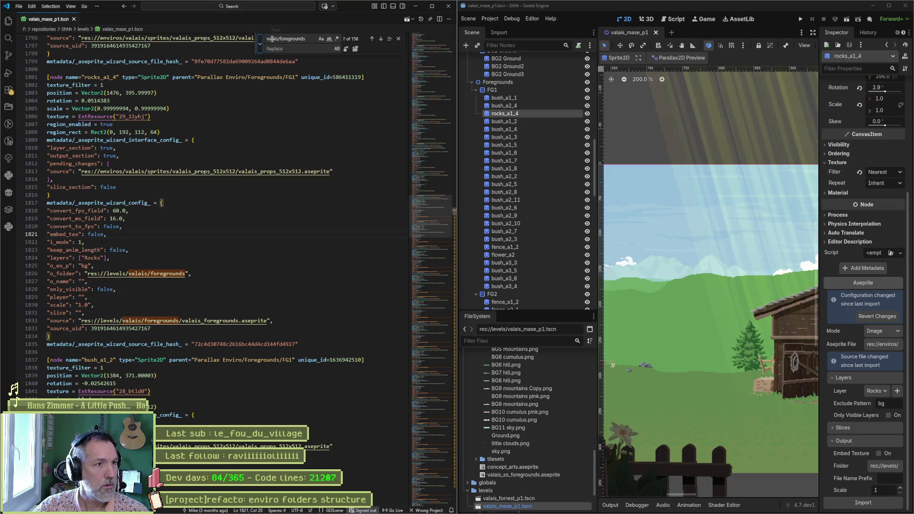
{"action": "type", "text": "res://level"}
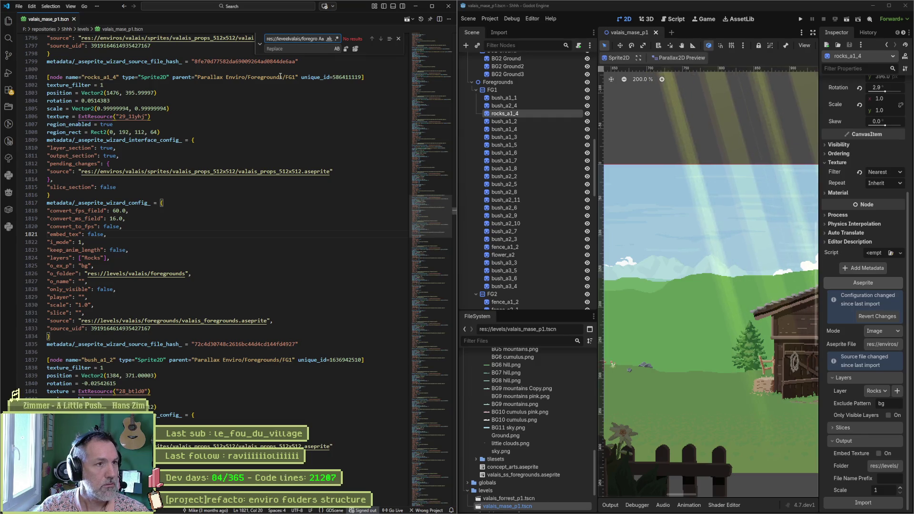
{"action": "type", "text": "s/"}
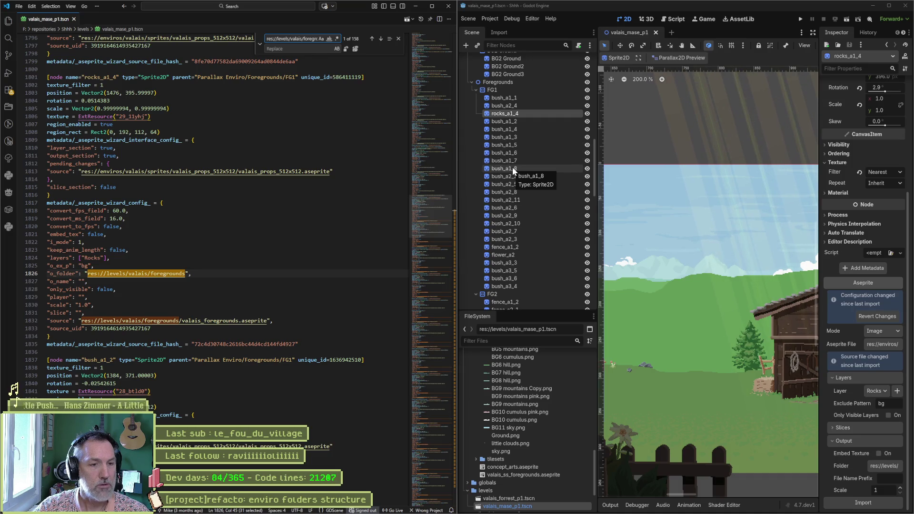
- Select the o_folder entry on line 1826 of the scene file text
{"action": "scroll", "coordinate": [512, 167], "scroll_direction": "down", "scroll_amount": 10}
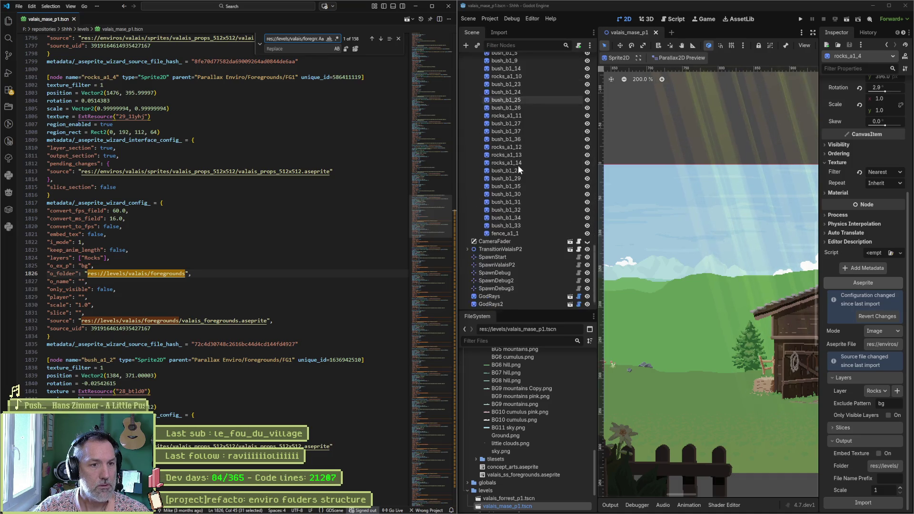
{"action": "scroll", "coordinate": [518, 165], "scroll_direction": "down", "scroll_amount": 5}
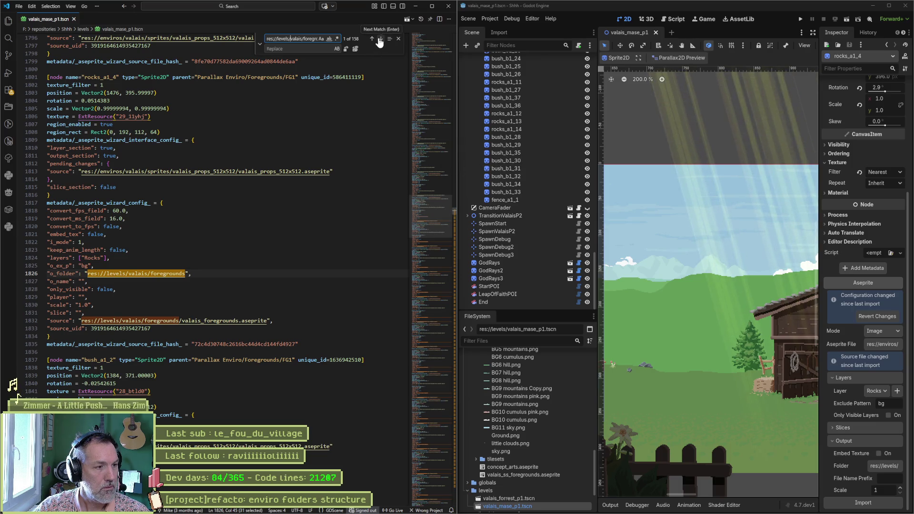
{"action": "left_click", "coordinate": [210, 273]}
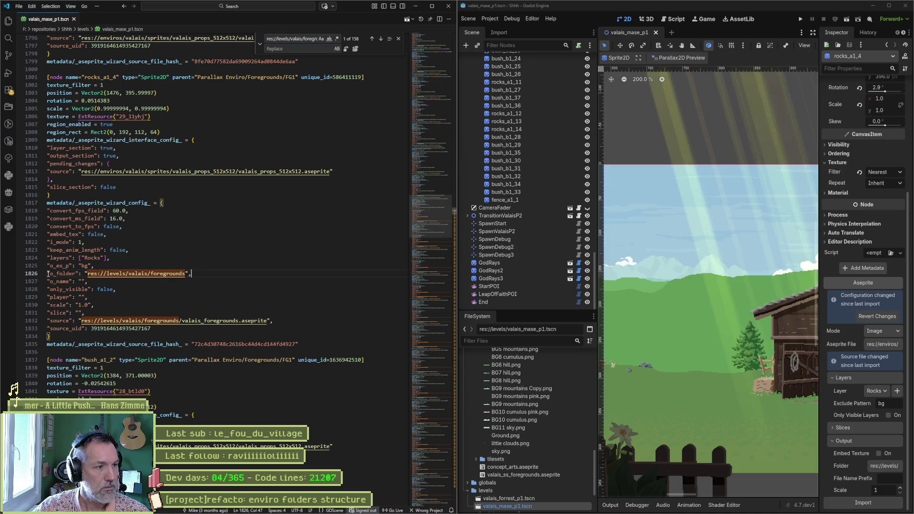
{"action": "left_click_drag", "start_coordinate": [48, 274], "coordinate": [190, 274]}
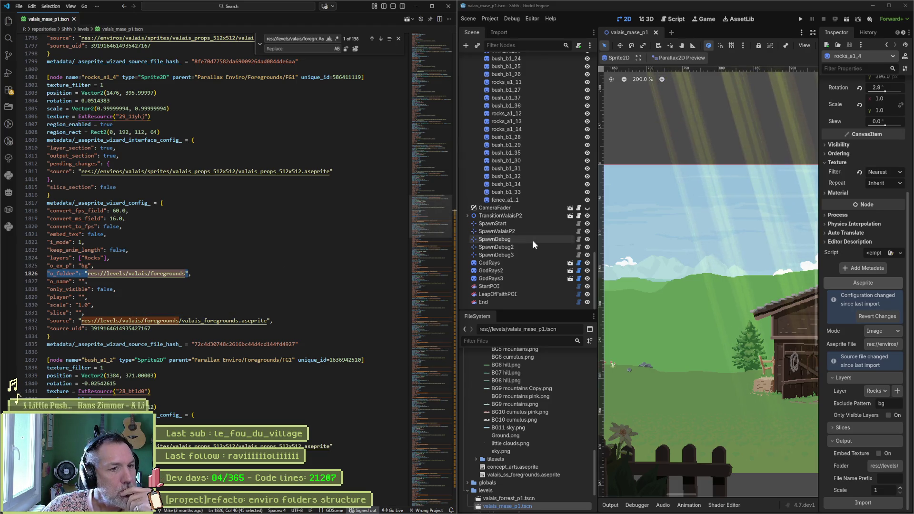
- Inspect rocks_a1_11, then bush_a1_1, whose Aseprite Output folder points to valais_props_512x512
{"action": "scroll", "coordinate": [534, 242], "scroll_direction": "up", "scroll_amount": 3}
{"action": "scroll", "coordinate": [536, 241], "scroll_direction": "up", "scroll_amount": 3}
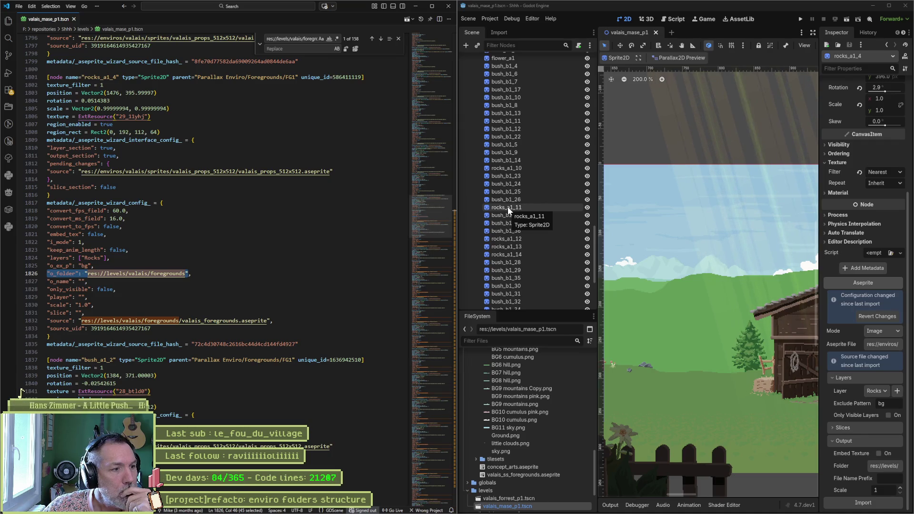
{"action": "left_click", "coordinate": [508, 207]}
{"action": "scroll", "coordinate": [865, 329], "scroll_direction": "down", "scroll_amount": 5}
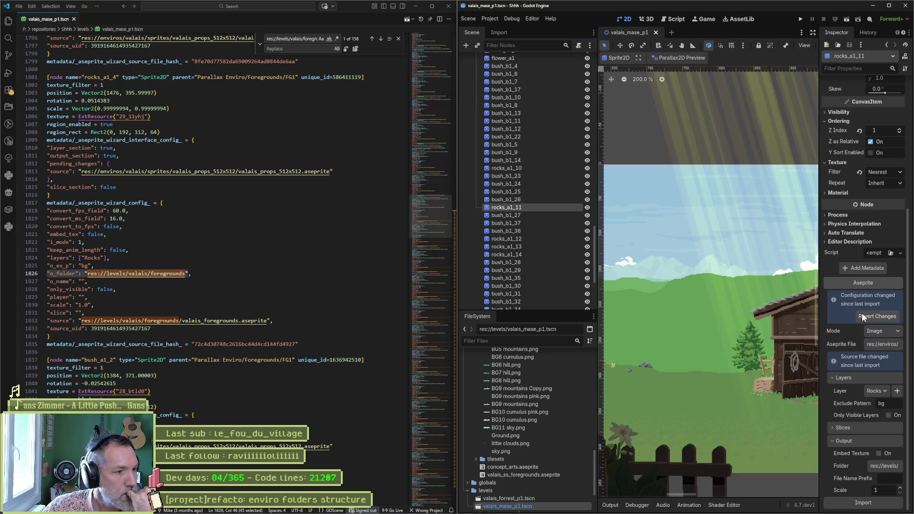
{"action": "left_click", "coordinate": [168, 291]}
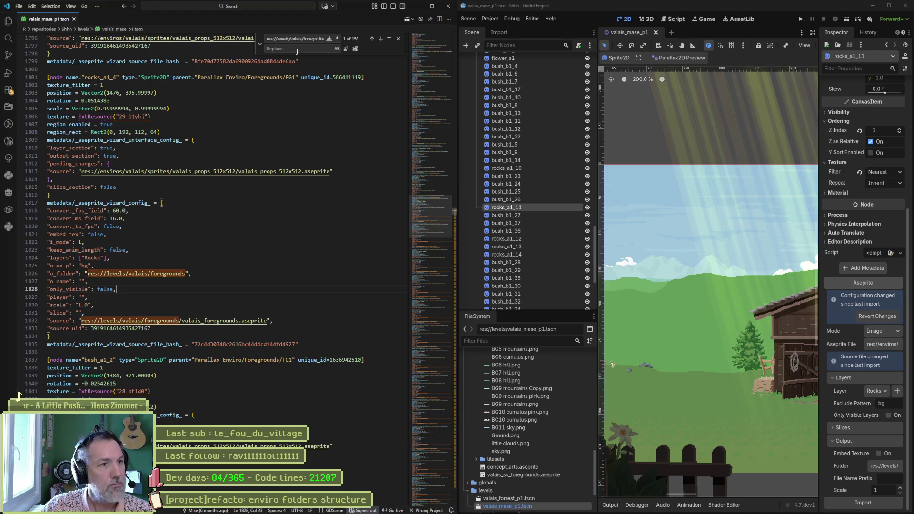
{"action": "scroll", "coordinate": [533, 143], "scroll_direction": "up", "scroll_amount": 5}
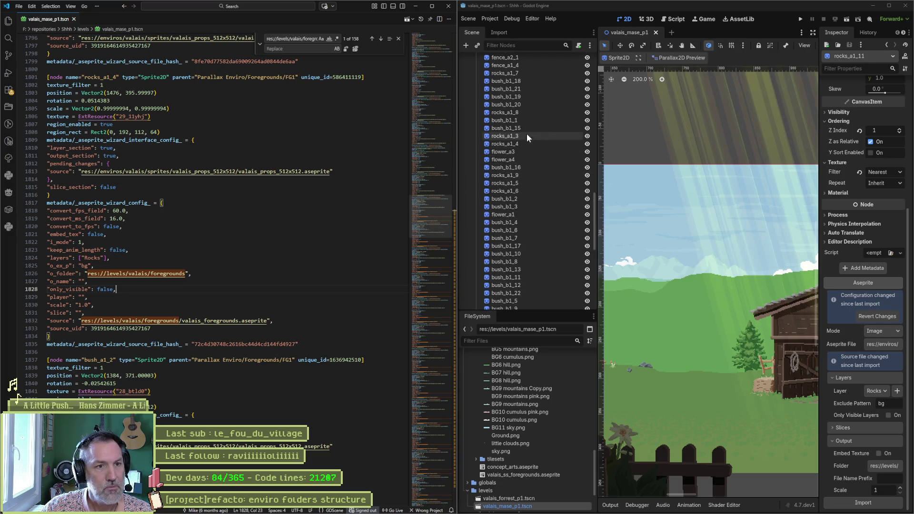
{"action": "scroll", "coordinate": [527, 139], "scroll_direction": "up", "scroll_amount": 10}
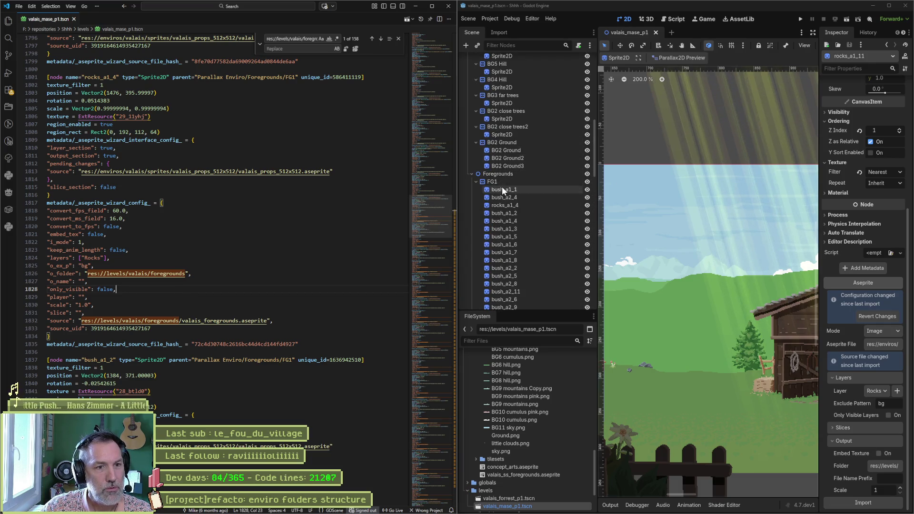
{"action": "left_click", "coordinate": [502, 189]}
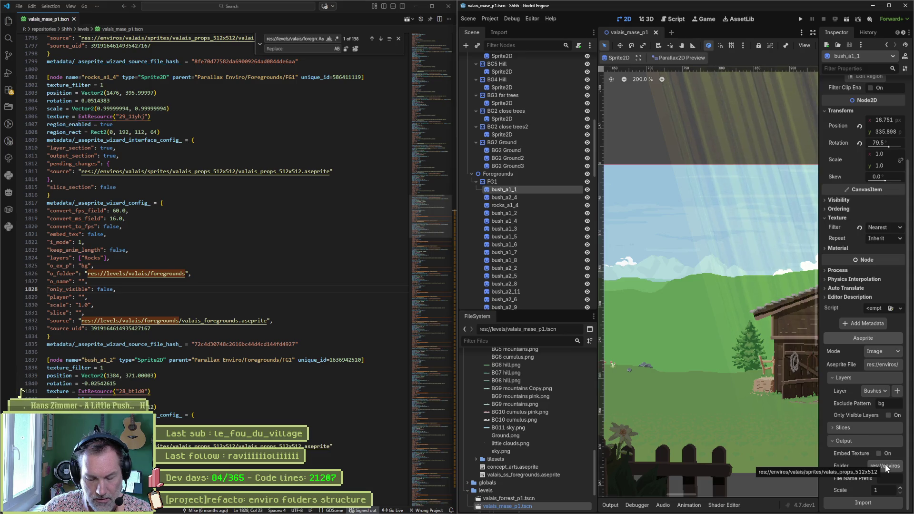
- Capture the tooltip's folder path with Snipping Tool
{"action": "key", "text": "super+shift+s"}
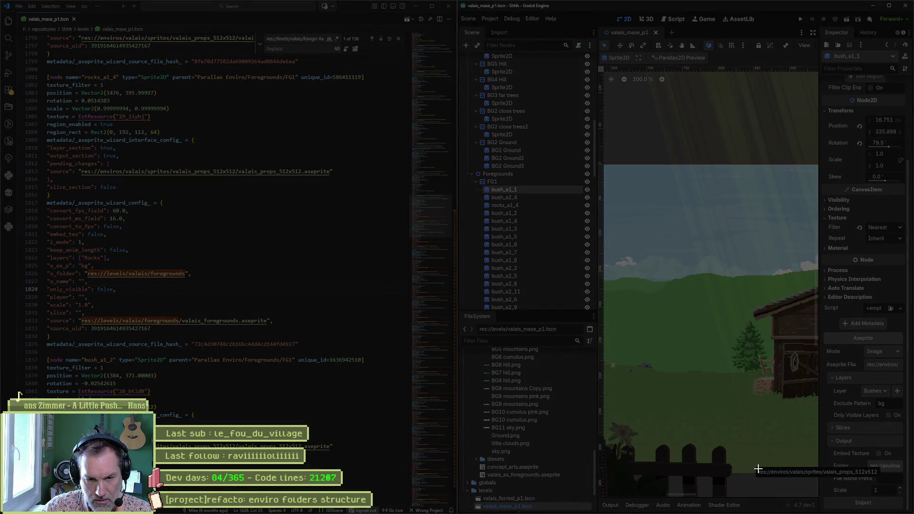
{"action": "left_click_drag", "start_coordinate": [756, 468], "coordinate": [878, 476]}
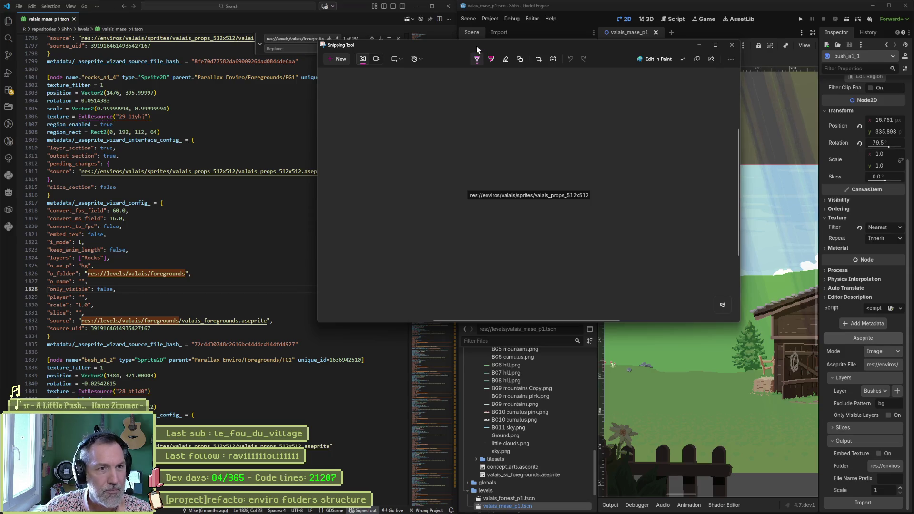
{"action": "left_click_drag", "start_coordinate": [476, 45], "coordinate": [649, 38]}
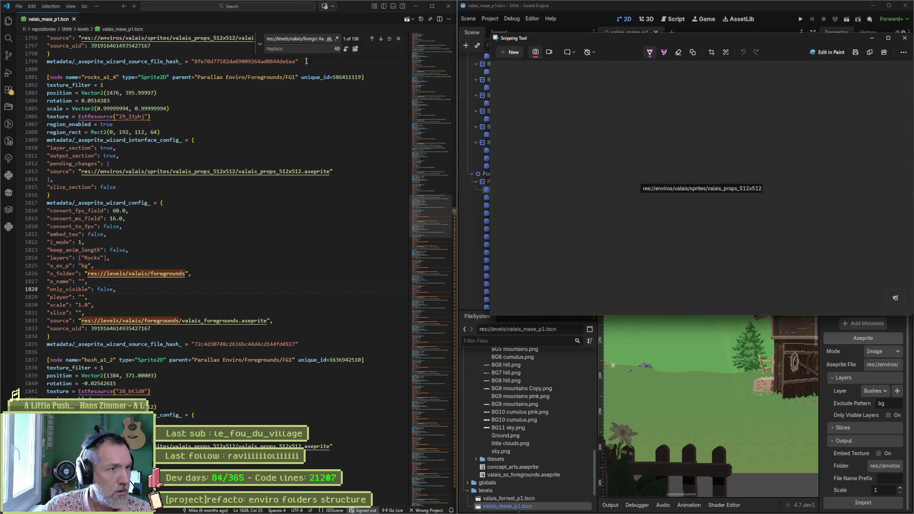
- Complete the Replace field by adding 'is_props_512x512' to the folder path
{"action": "key", "text": "alt+Tab"}
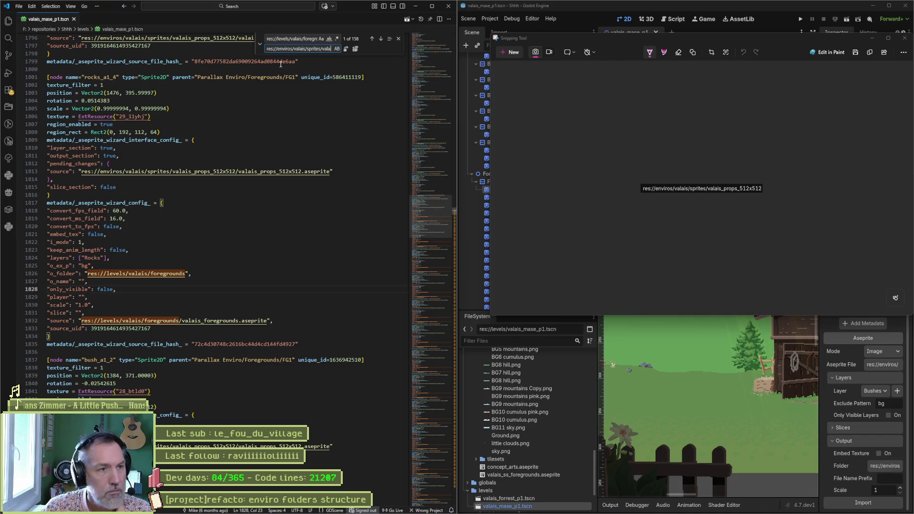
{"action": "type", "text": "is_props"}
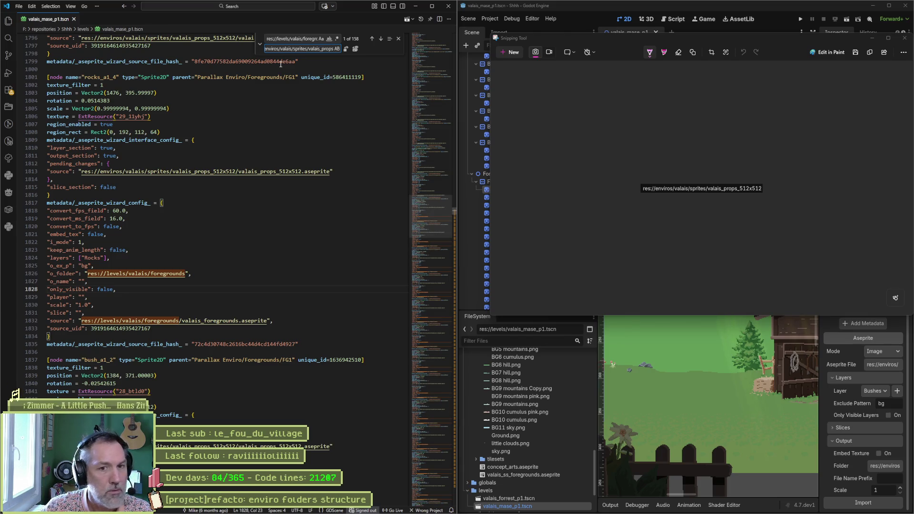
{"action": "type", "text": "_512x512"}
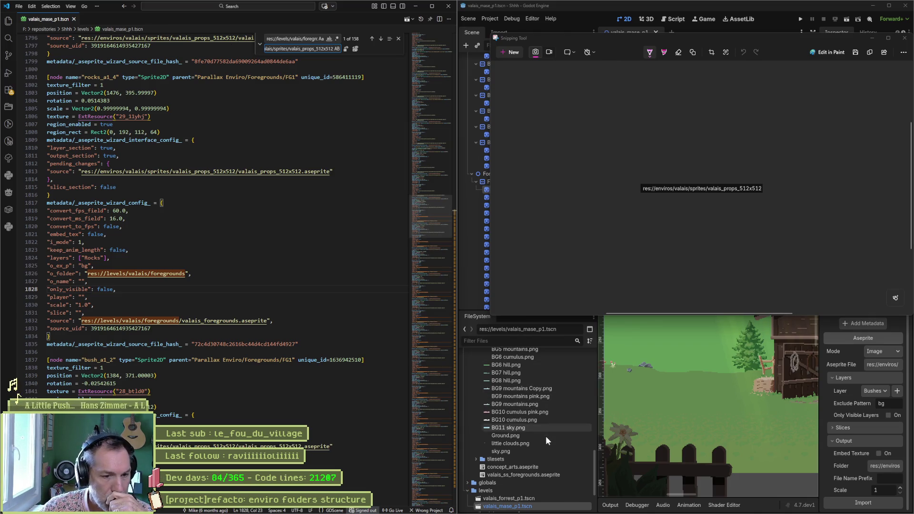
{"action": "left_click", "coordinate": [537, 465]}
{"action": "scroll", "coordinate": [539, 464], "scroll_direction": "up", "scroll_amount": 10}
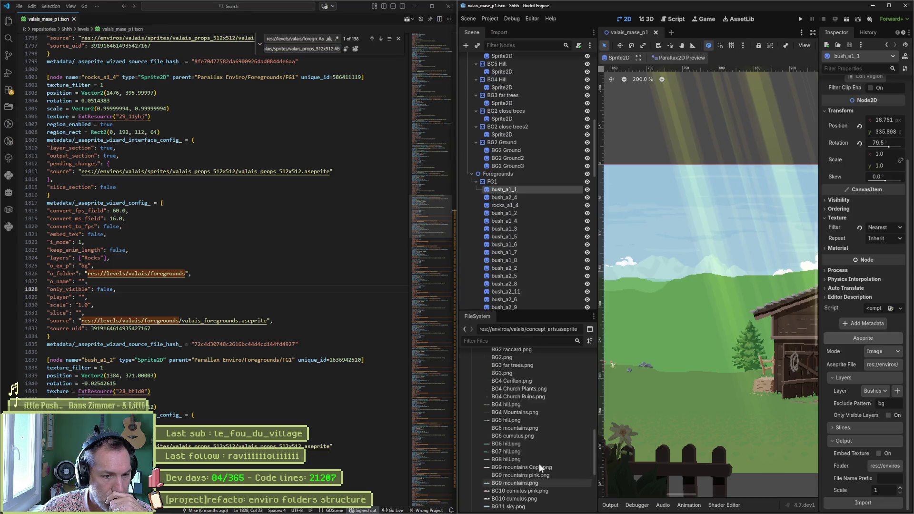
- Copy valais_props_512x512's absolute path and bring the Notepad++ folder notes forward
{"action": "right_click", "coordinate": [521, 406]}
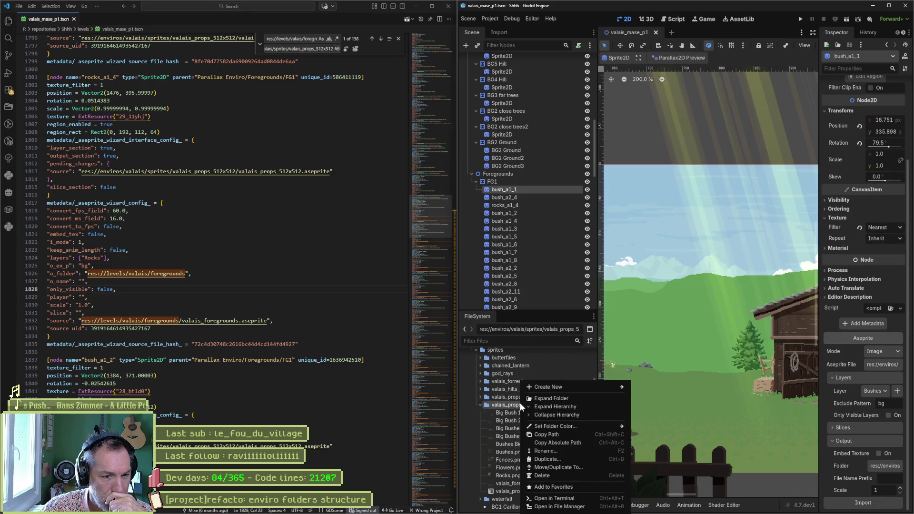
{"action": "left_click", "coordinate": [587, 442]}
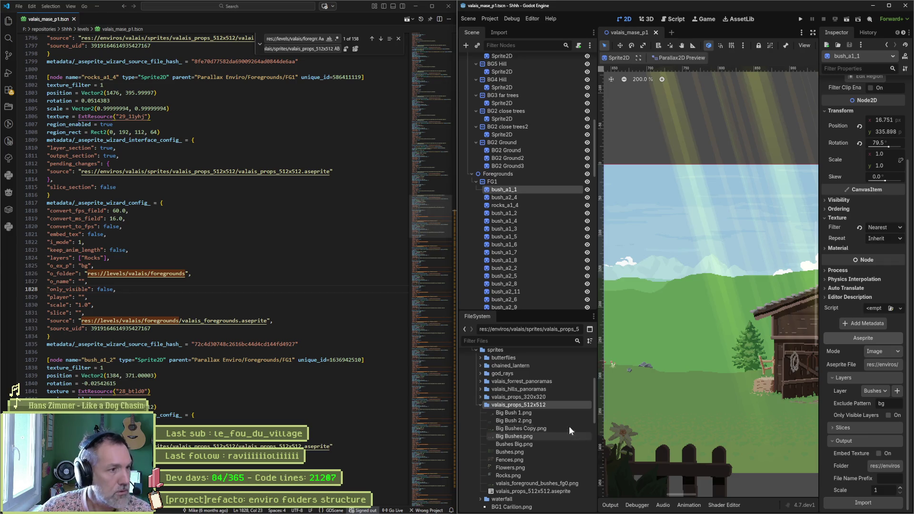
{"action": "left_click", "coordinate": [326, 50]}
{"action": "key", "text": "ctrl+a"}
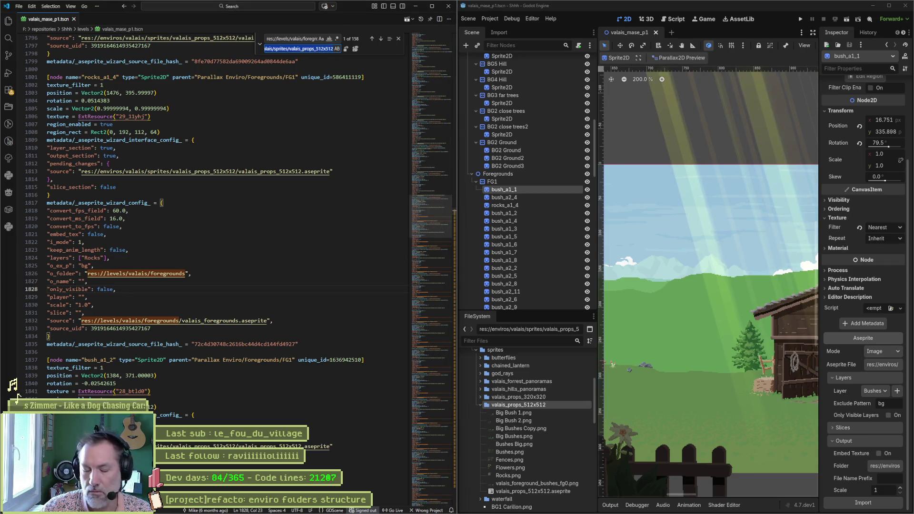
{"action": "key", "text": "alt+Tab"}
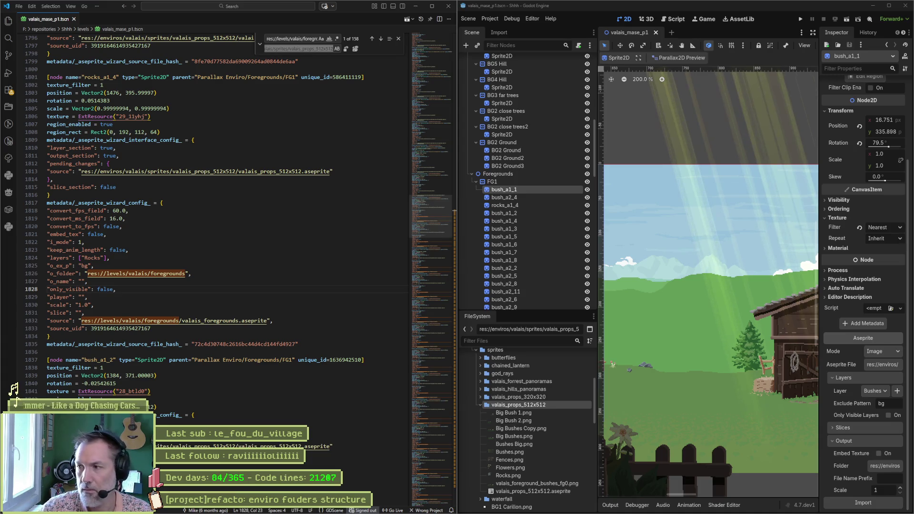
{"action": "key", "text": "alt+Tab"}
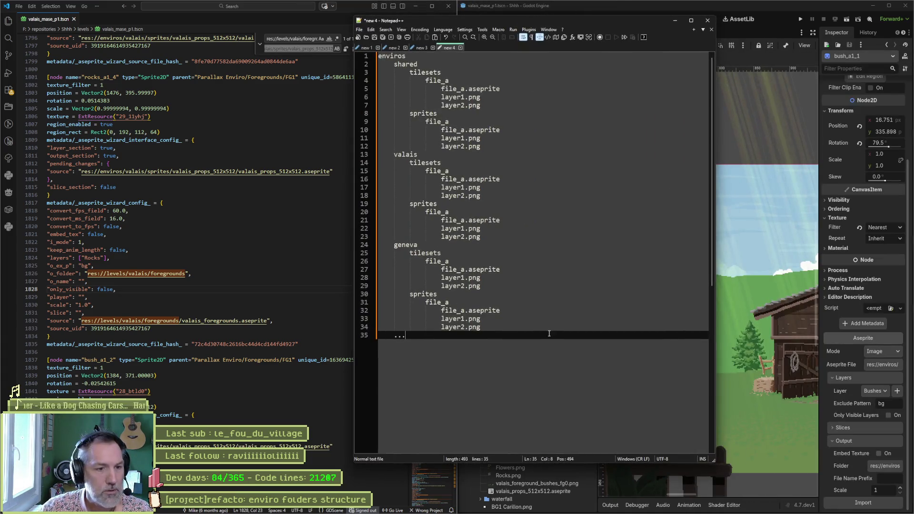
- Paste F:/repositories/Shhh/enviros/valais/sprites/valais_props_512x512/ on a new line below the outline
{"action": "key", "text": "Return"}
{"action": "key", "text": "Return"}
{"action": "key", "text": "ctrl+v"}
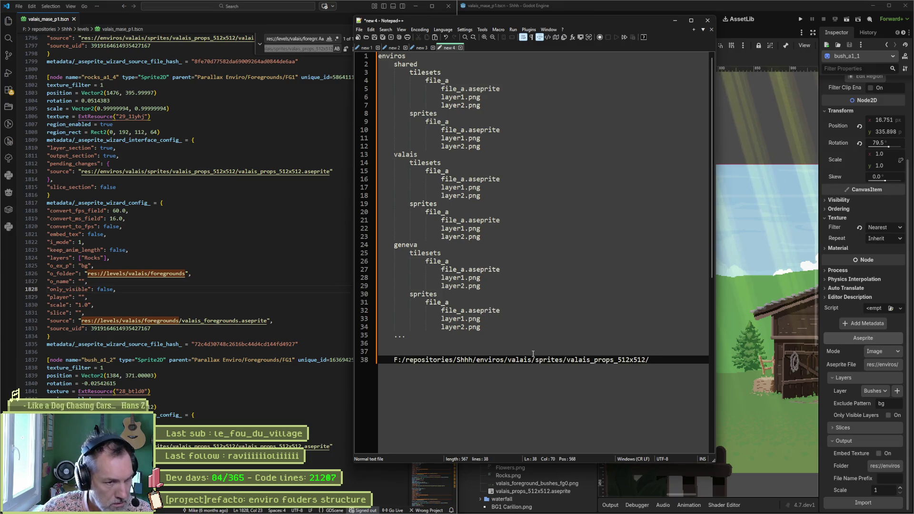
{"action": "key", "text": "alt+Tab"}
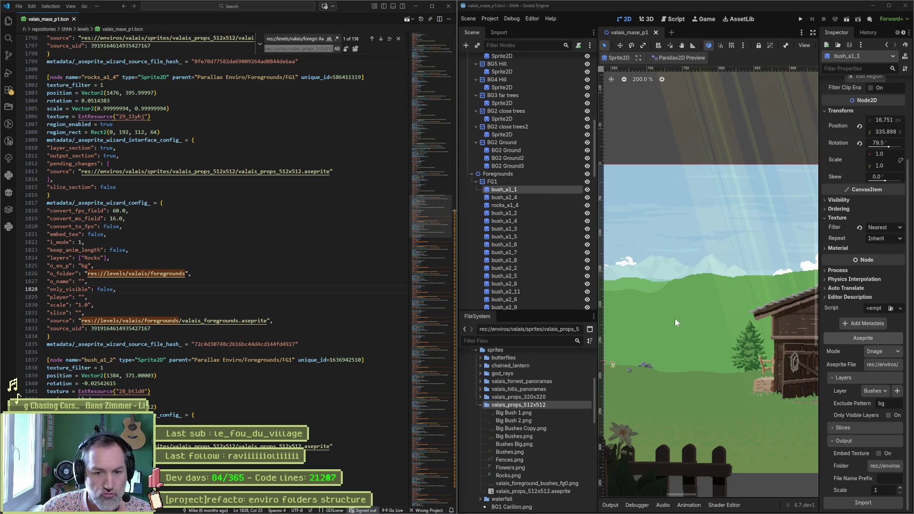
- Replace all foregrounds paths with res://enviros/valais/sprites/valais_props_512x512, without the trailing slash
{"action": "right_click", "coordinate": [524, 404]}
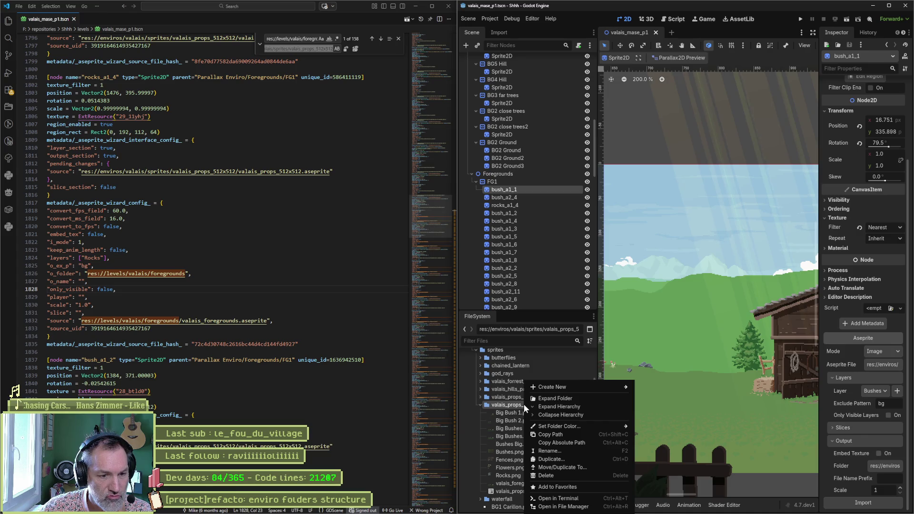
{"action": "left_click", "coordinate": [565, 434]}
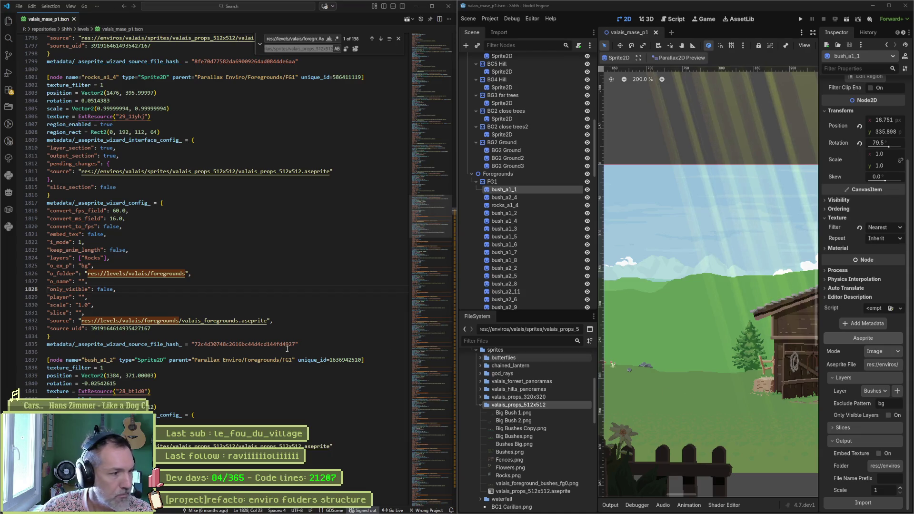
{"action": "left_click", "coordinate": [305, 49]}
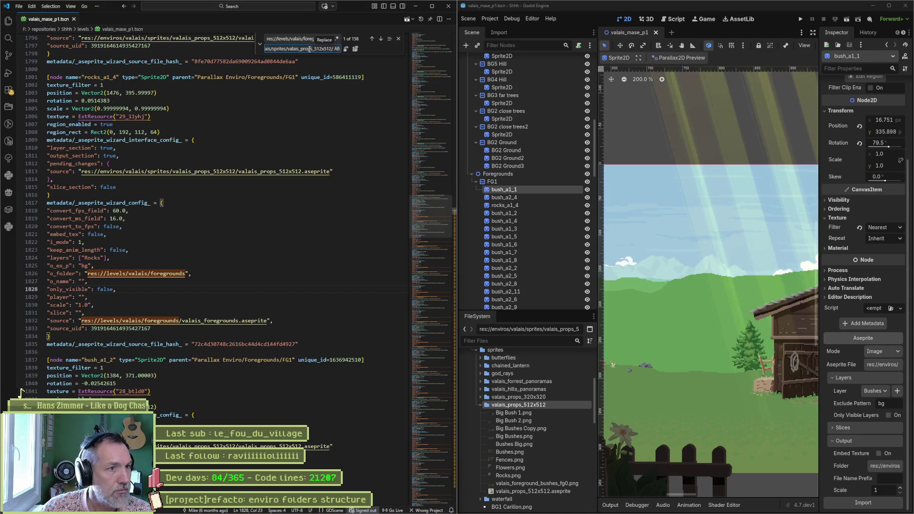
{"action": "key", "text": "ctrl+v"}
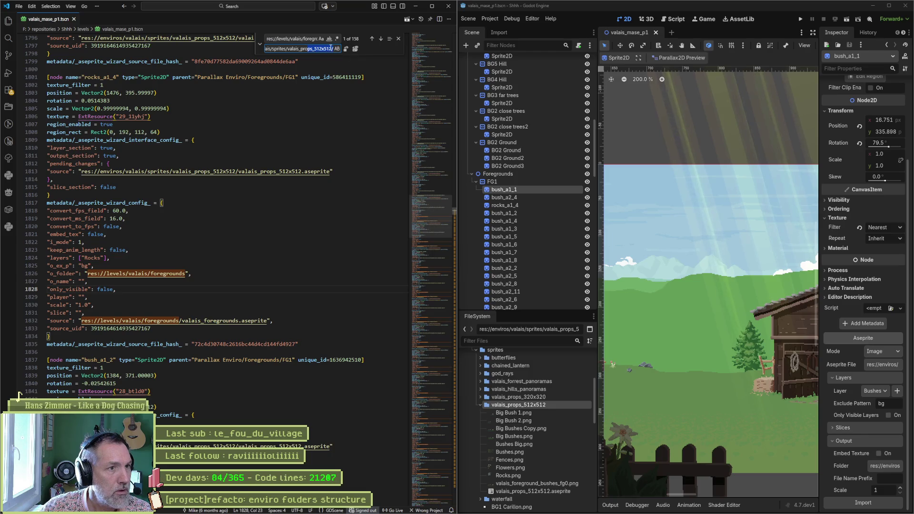
{"action": "left_click_drag", "start_coordinate": [311, 37], "coordinate": [329, 39]}
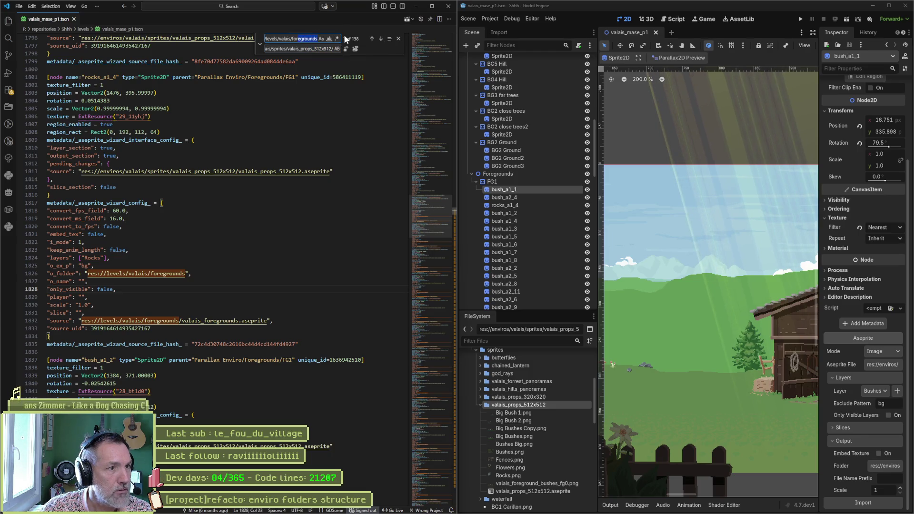
{"action": "left_click", "coordinate": [318, 49]}
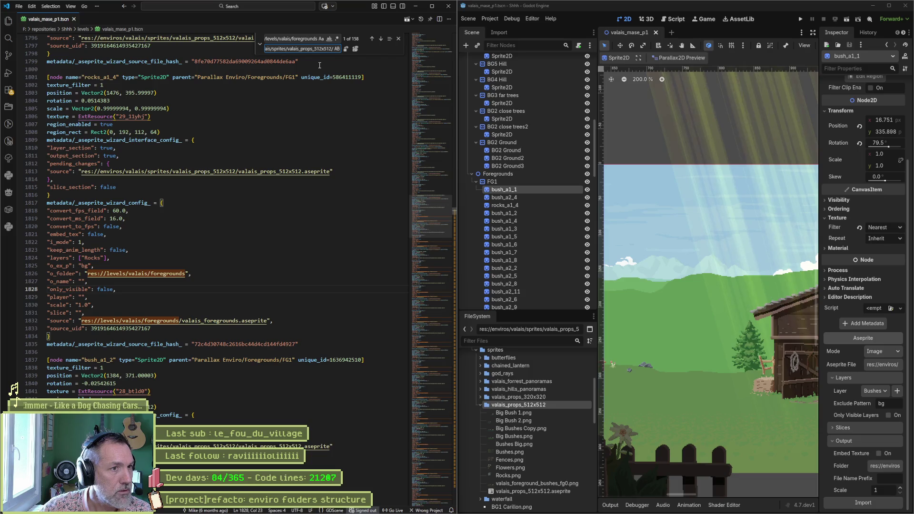
{"action": "key", "text": "BackSpace"}
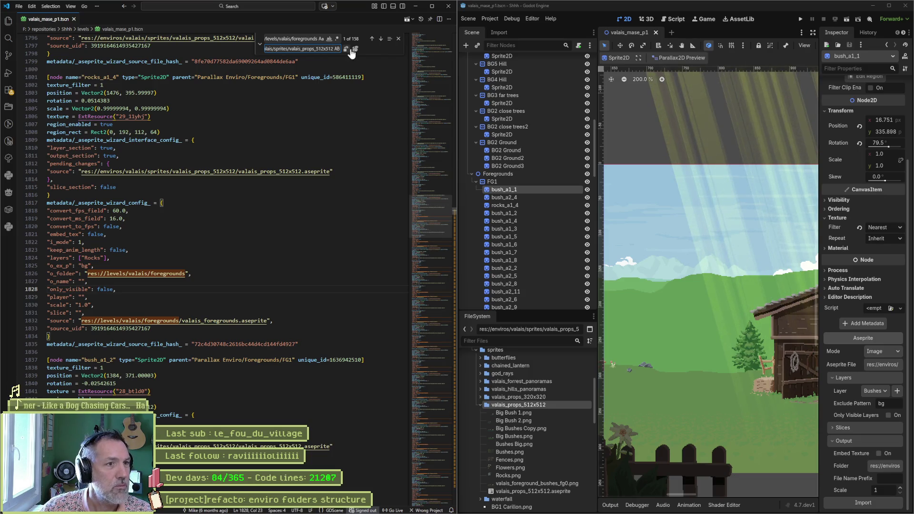
{"action": "left_click", "coordinate": [355, 49]}
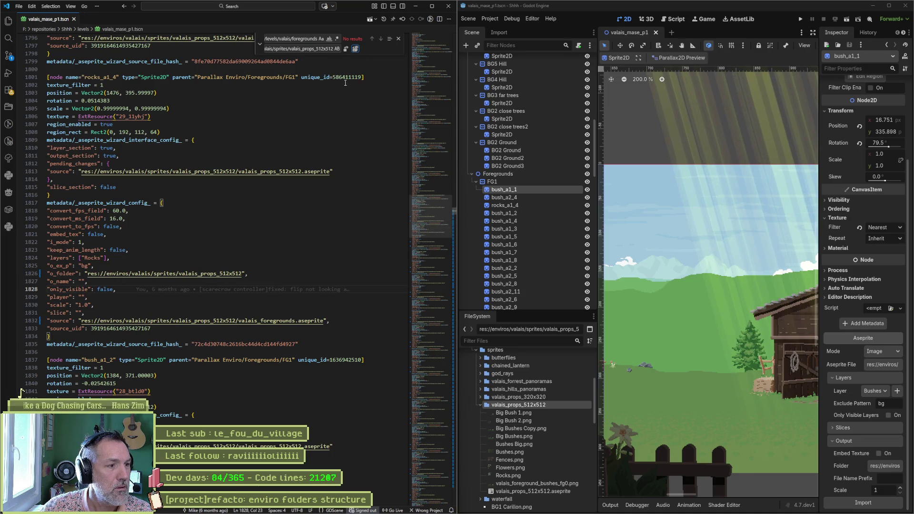
{"action": "left_click", "coordinate": [705, 38]}
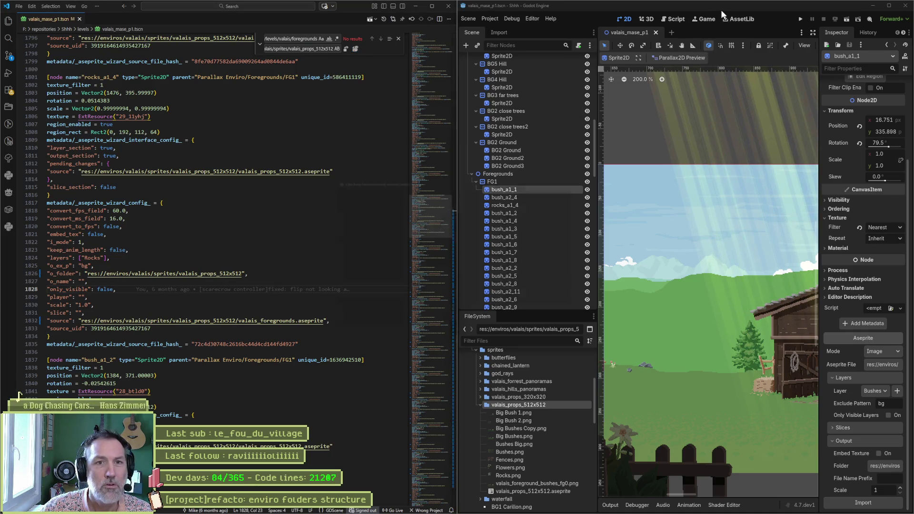
- Reload the edited scene and reimport bush_a1_2 from its new source folder
{"action": "left_click", "coordinate": [470, 325]}
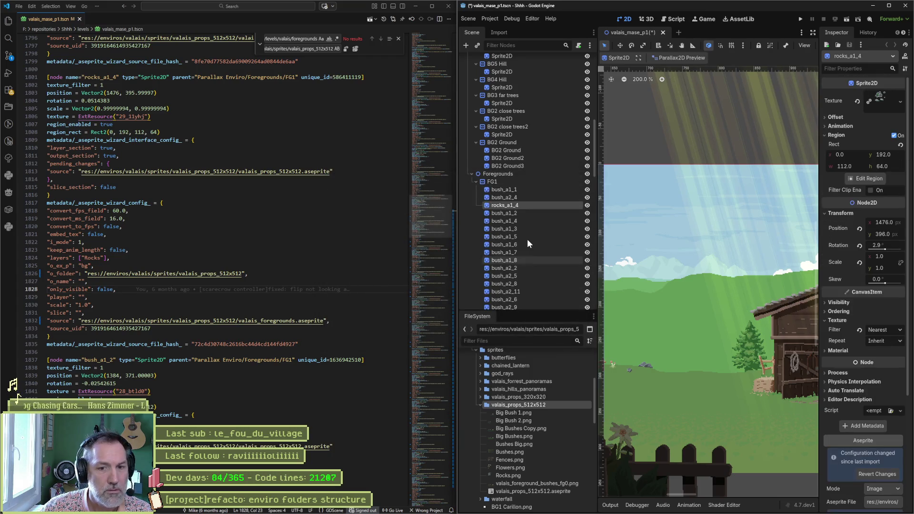
{"action": "left_click", "coordinate": [889, 5]}
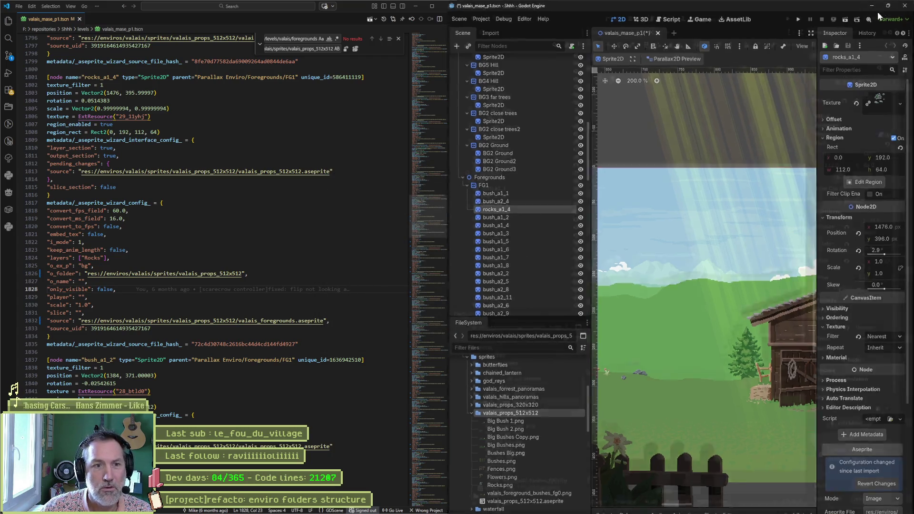
{"action": "left_click", "coordinate": [76, 210]}
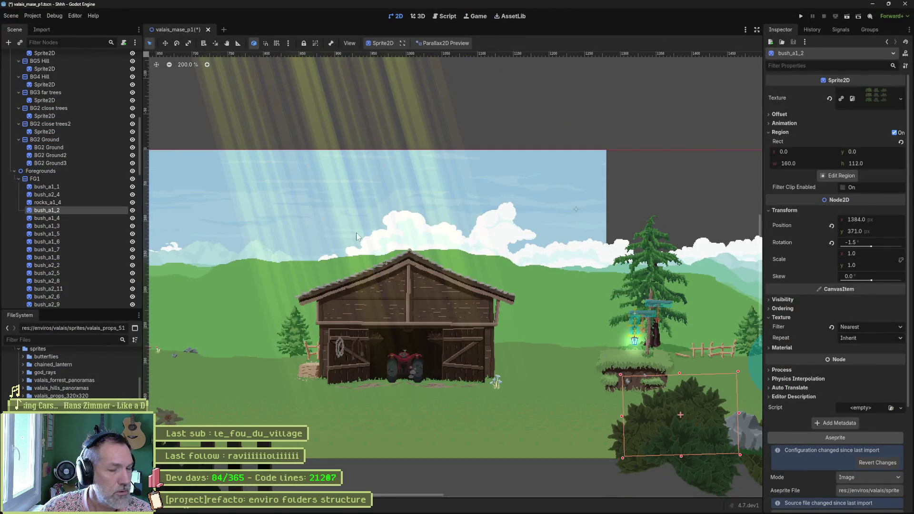
{"action": "scroll", "coordinate": [826, 333], "scroll_direction": "down", "scroll_amount": 5}
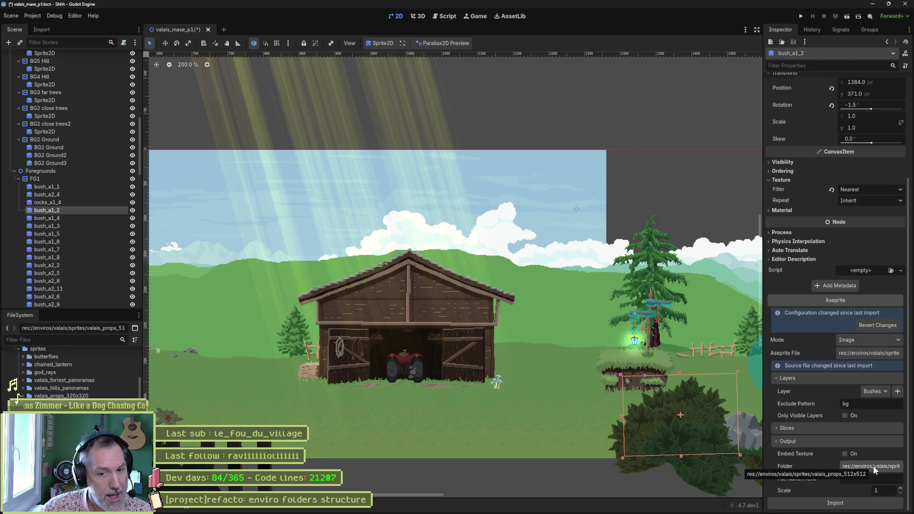
{"action": "left_click", "coordinate": [869, 507]}
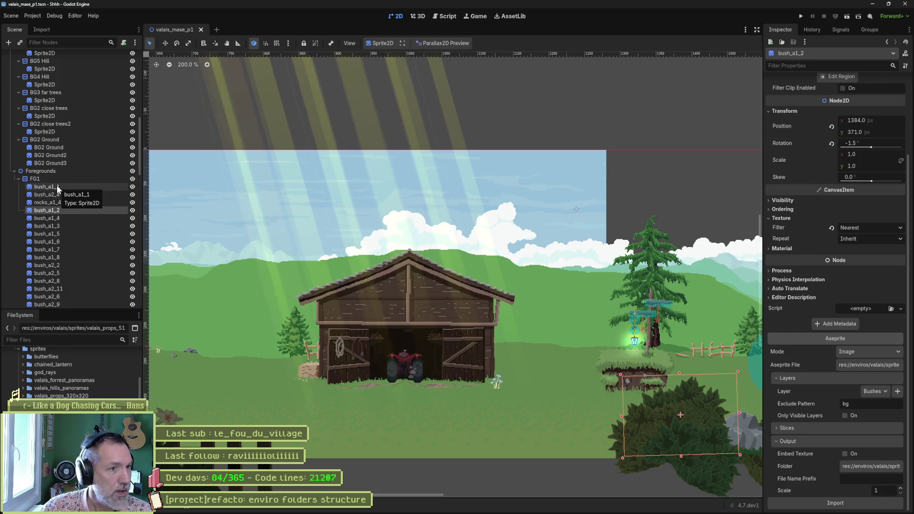
- Reimport bush_a3_3, then select bush_a2_9 through bush_a3_4 in the Scene tree
{"action": "scroll", "coordinate": [56, 188], "scroll_direction": "down", "scroll_amount": 5}
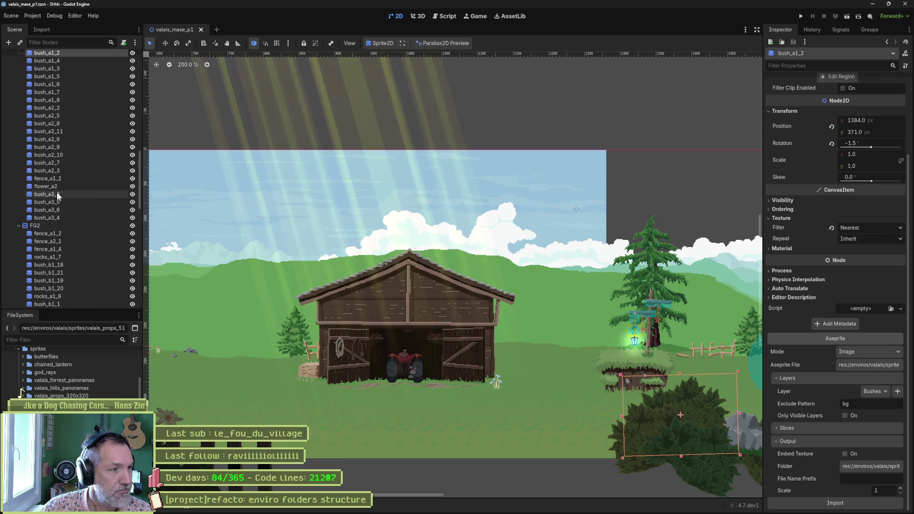
{"action": "left_click", "coordinate": [57, 193]}
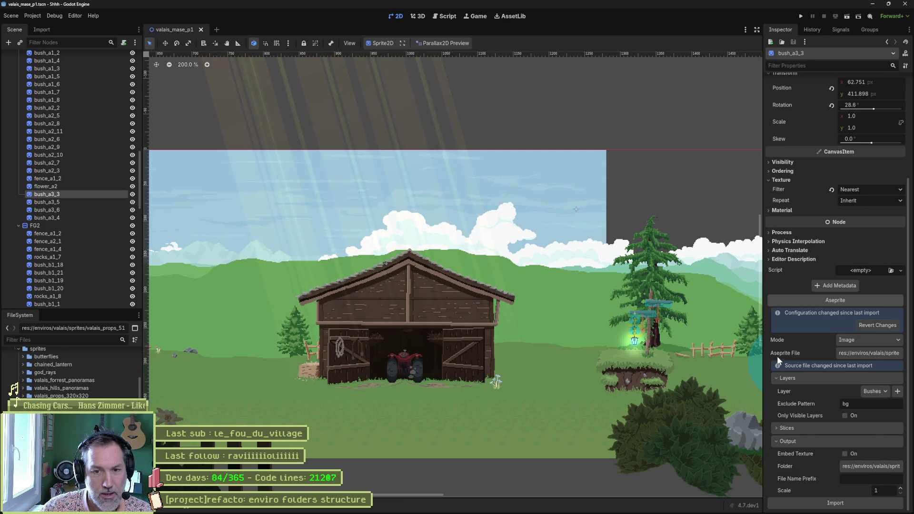
{"action": "left_click", "coordinate": [852, 504]}
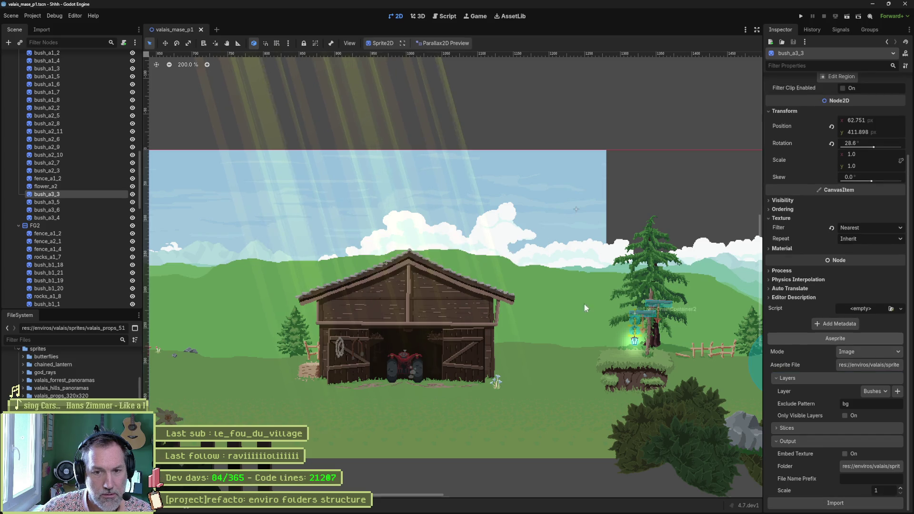
{"action": "left_click", "coordinate": [54, 216]}
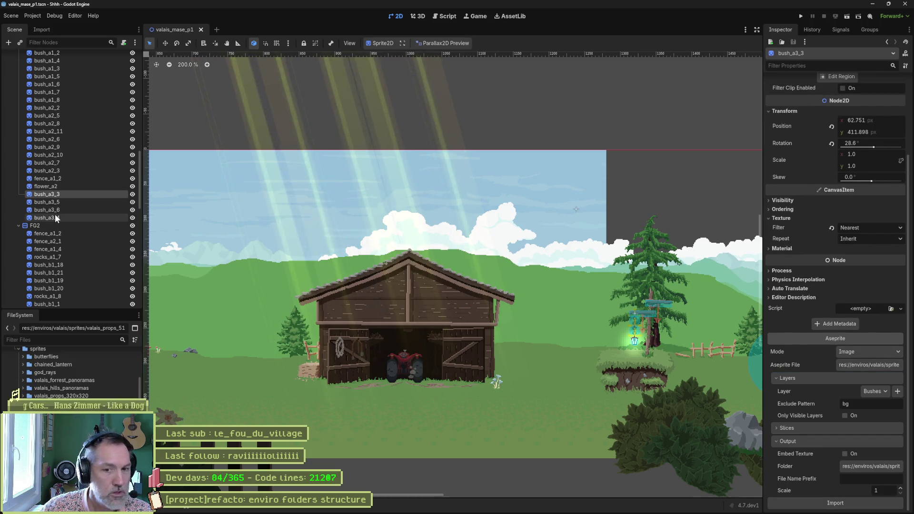
{"action": "left_click", "coordinate": [64, 145], "text": "shift"}
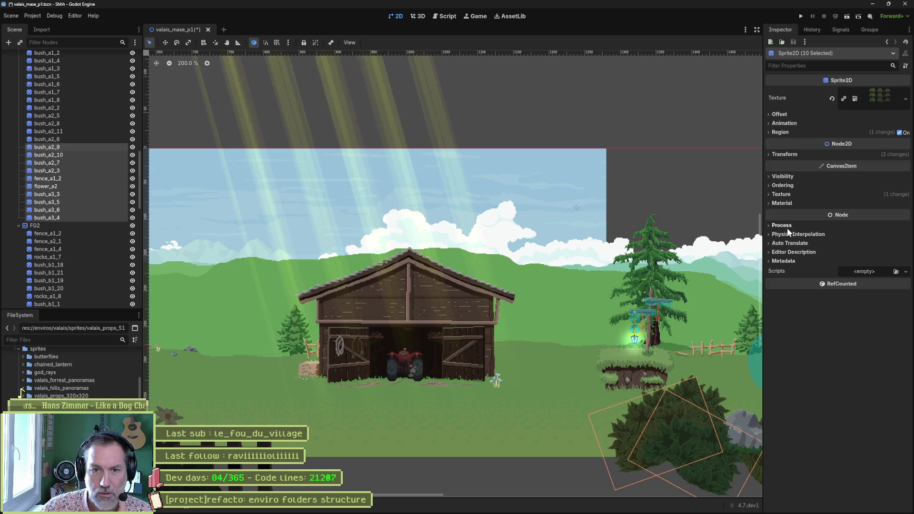
{"action": "left_click", "coordinate": [67, 139]}
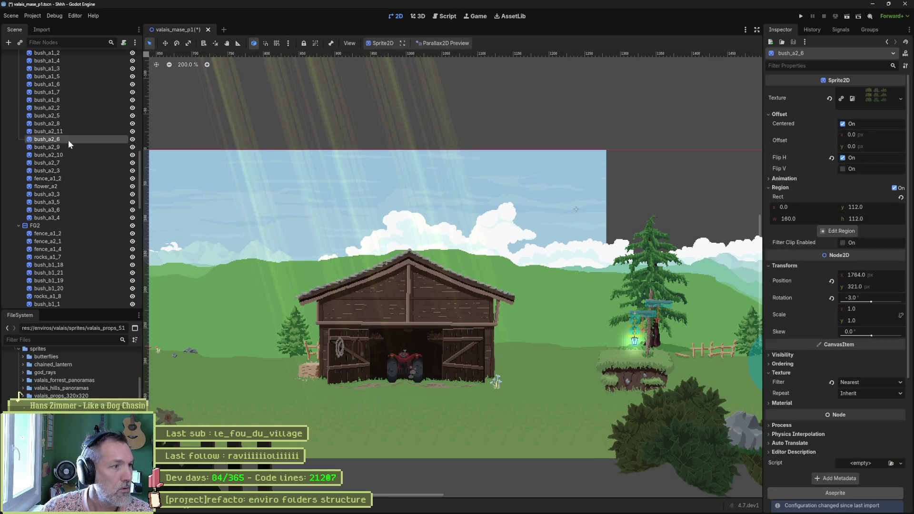
{"action": "scroll", "coordinate": [90, 176], "scroll_direction": "up", "scroll_amount": 10}
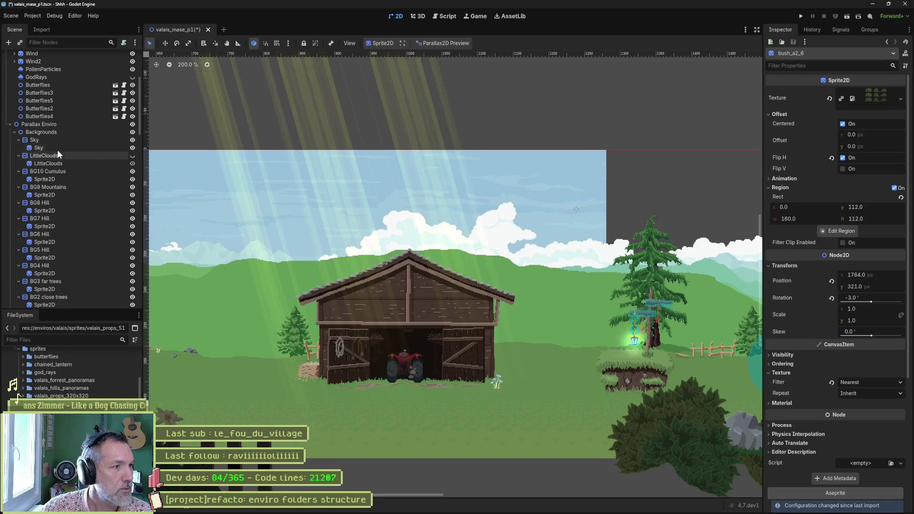
{"action": "scroll", "coordinate": [65, 179], "scroll_direction": "down", "scroll_amount": 10}
{"action": "scroll", "coordinate": [65, 182], "scroll_direction": "down", "scroll_amount": 4}
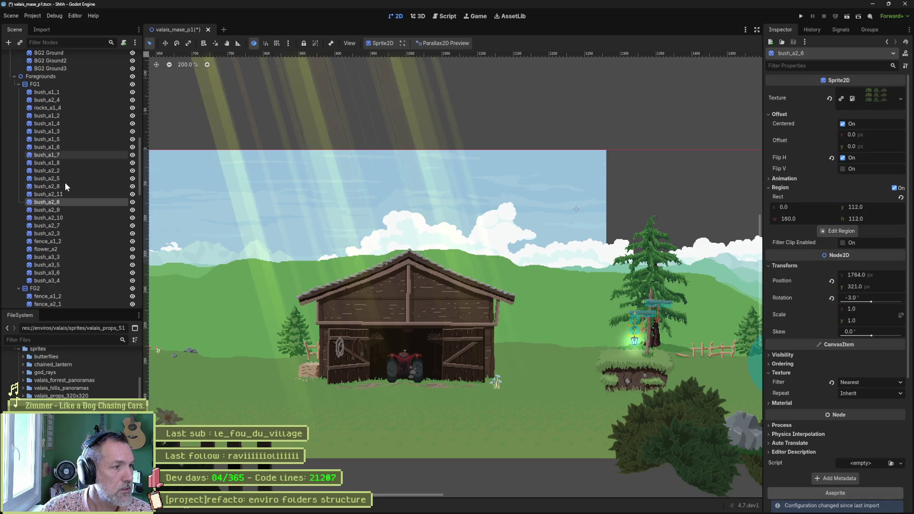
{"action": "scroll", "coordinate": [65, 200], "scroll_direction": "down", "scroll_amount": 8}
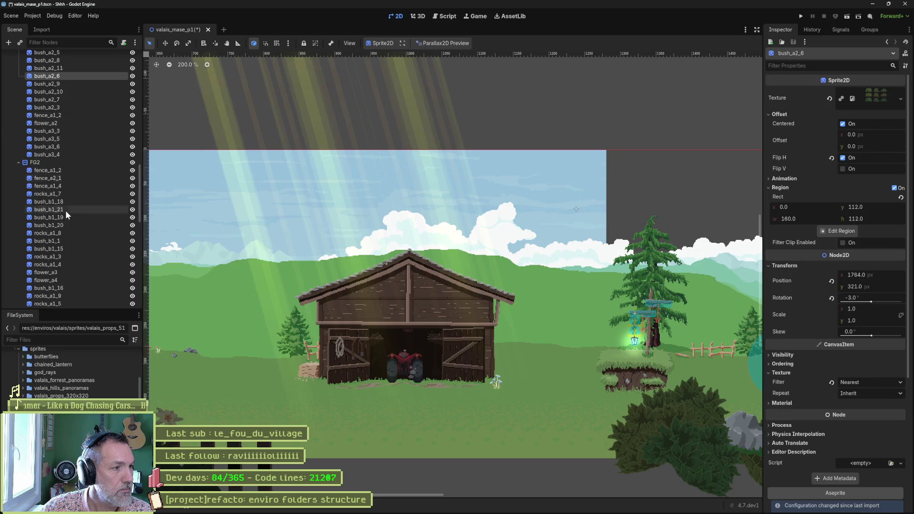
{"action": "scroll", "coordinate": [68, 212], "scroll_direction": "up", "scroll_amount": 9}
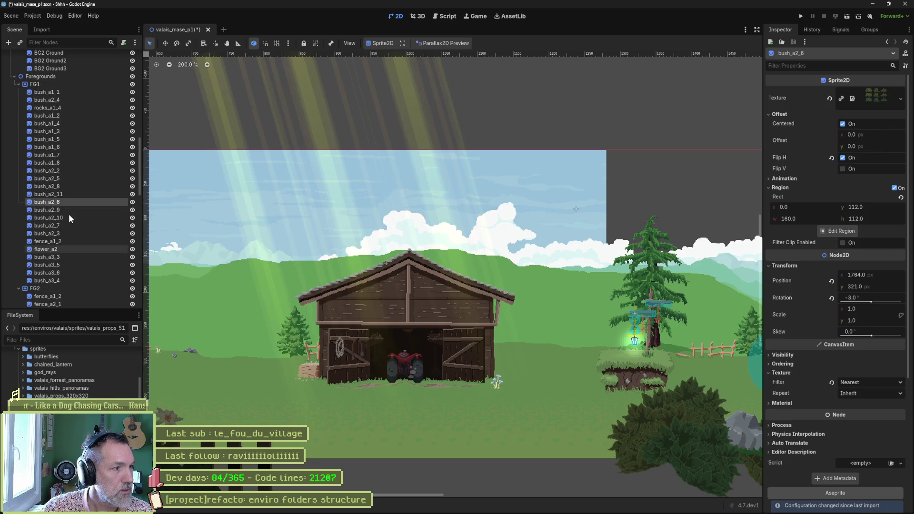
{"action": "left_click", "coordinate": [37, 78]}
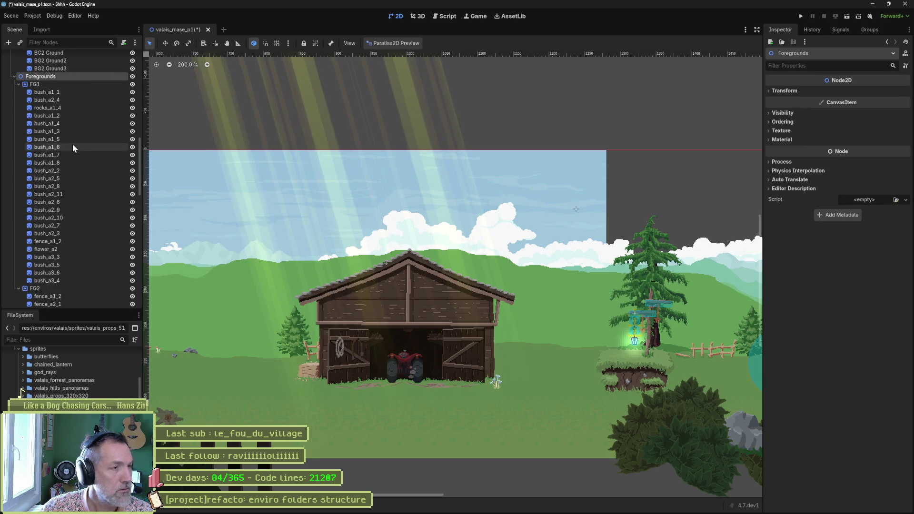
{"action": "key", "text": "F2"}
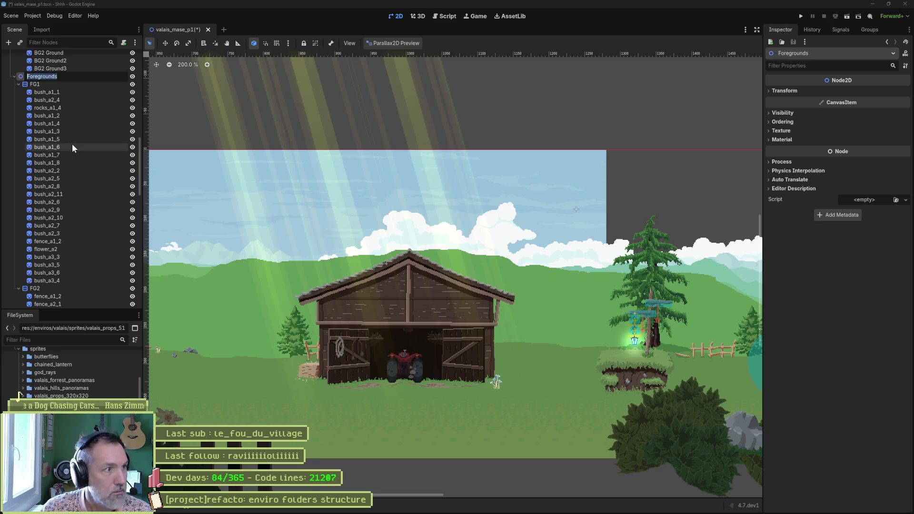
{"action": "key", "text": "Return"}
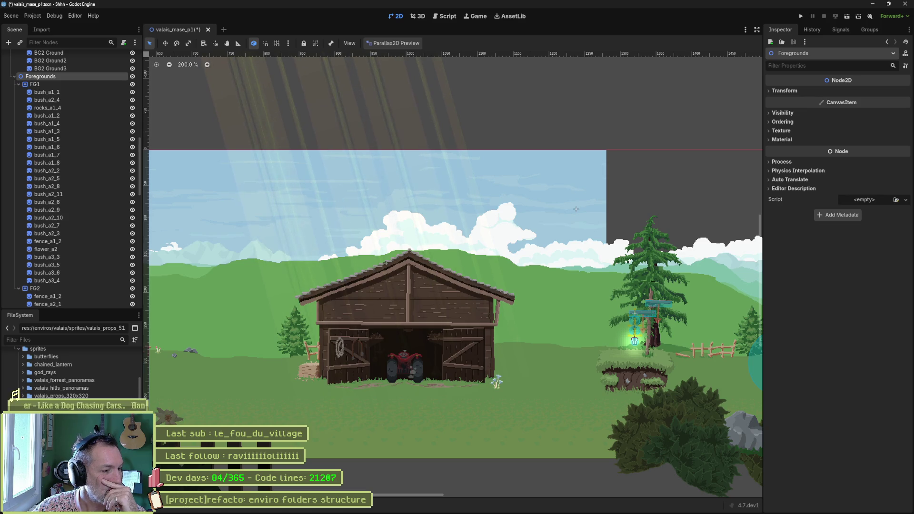
- Save the scene and reimport bush_a1_2 after checking bush_a1_1, bush_a2_4 and rocks_a1_4
{"action": "left_click", "coordinate": [71, 94]}
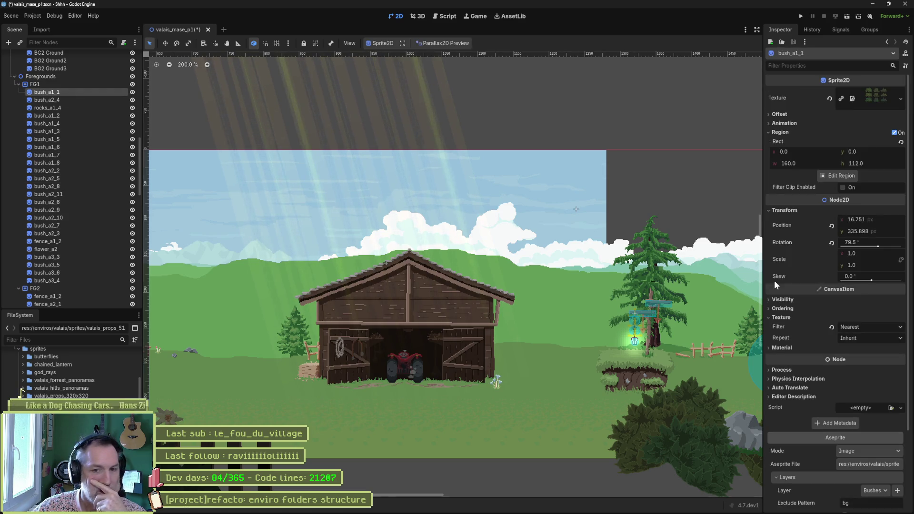
{"action": "scroll", "coordinate": [776, 285], "scroll_direction": "down", "scroll_amount": 4}
{"action": "key", "text": "ctrl+s"}
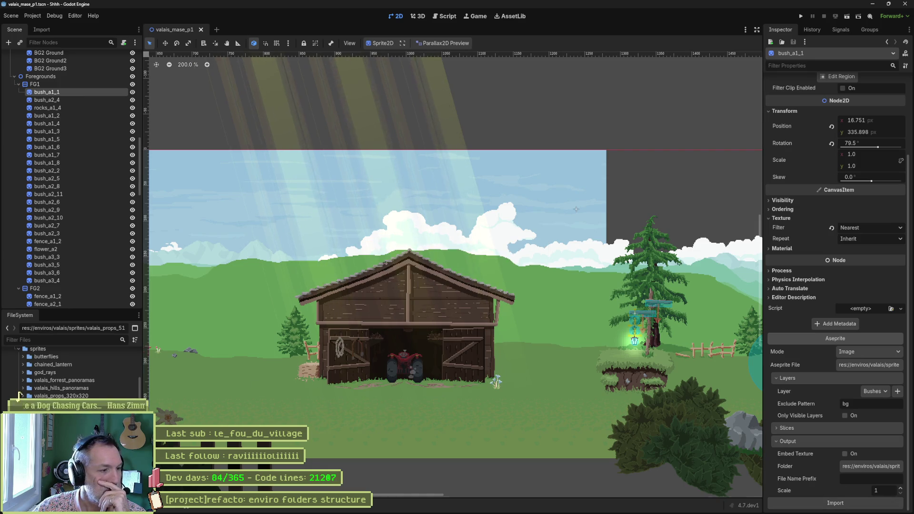
{"action": "left_click", "coordinate": [47, 100]}
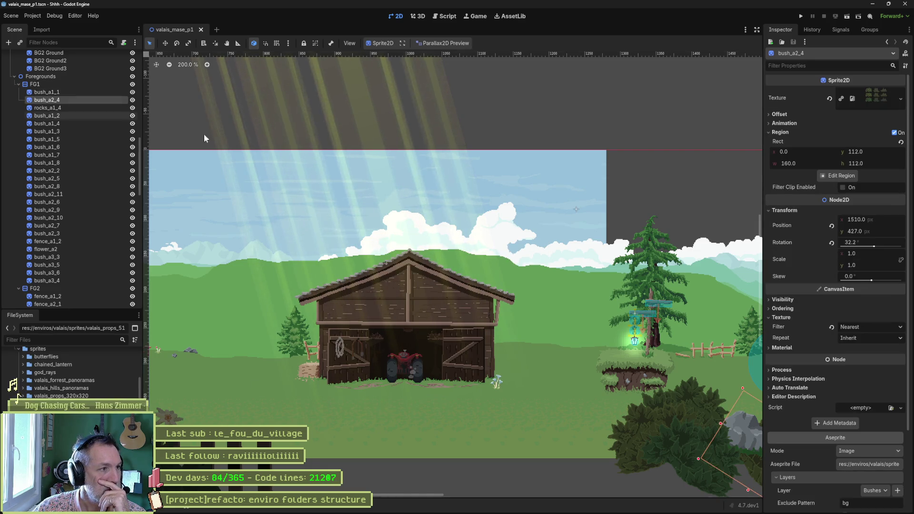
{"action": "left_click", "coordinate": [55, 108]}
{"action": "scroll", "coordinate": [811, 371], "scroll_direction": "down", "scroll_amount": 4}
{"action": "left_click", "coordinate": [46, 116]}
{"action": "key", "text": "ctrl+s"}
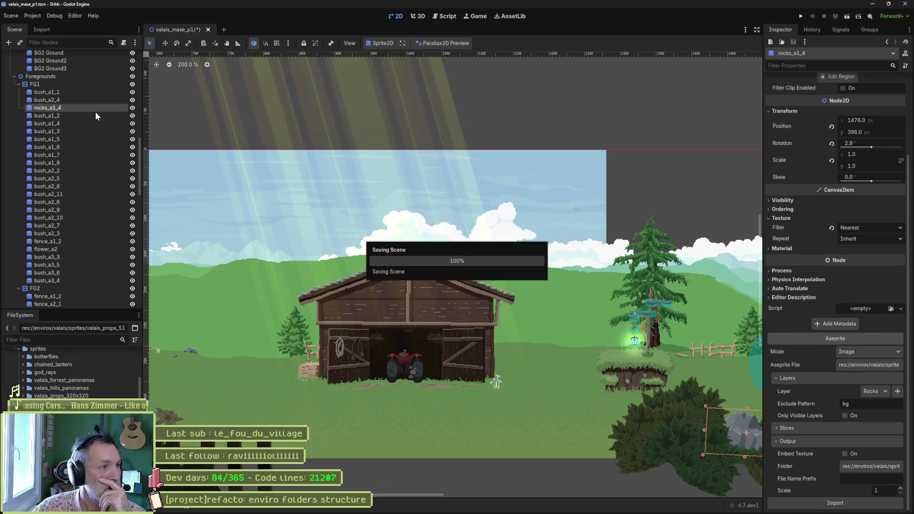
{"action": "left_click", "coordinate": [846, 499]}
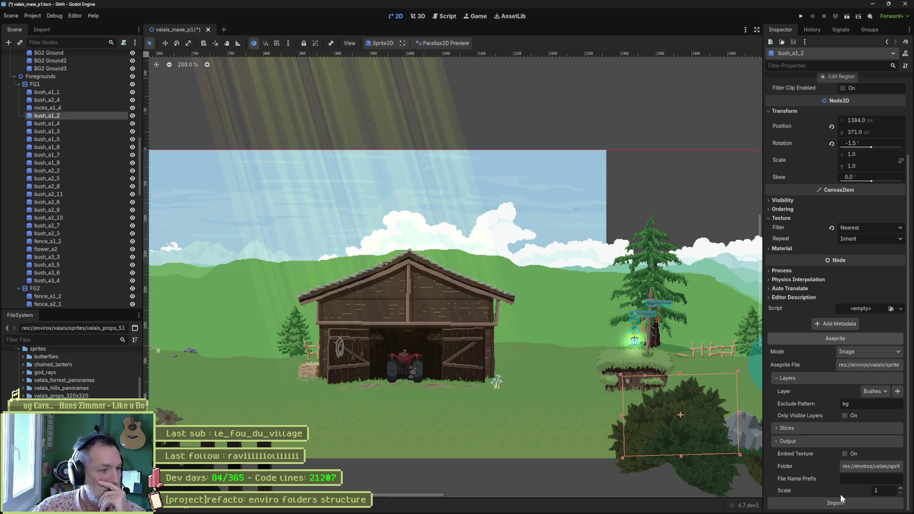
- Reimport bush_a1_5 and fence_a1_2 after checking bush_a1_4, bush_a1_3 and bush_a1_6
{"action": "left_click", "coordinate": [61, 124]}
{"action": "scroll", "coordinate": [836, 310], "scroll_direction": "down", "scroll_amount": 3}
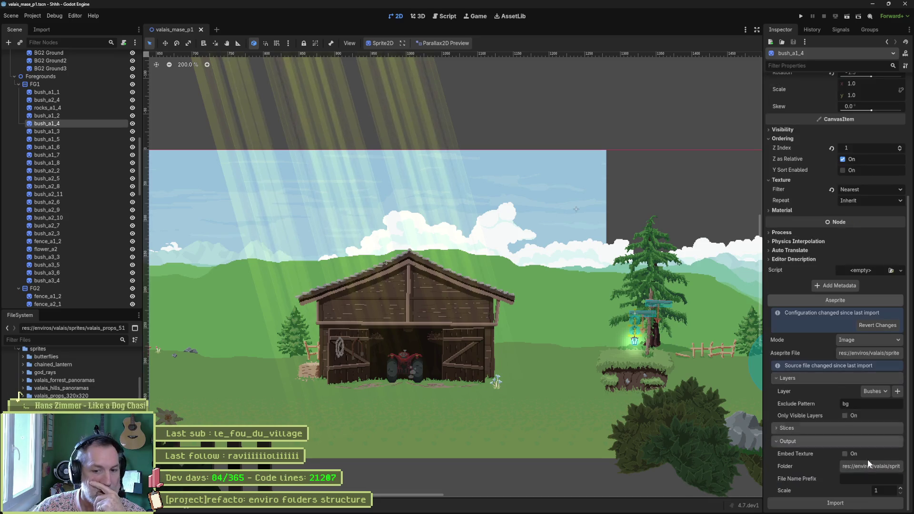
{"action": "left_click", "coordinate": [47, 131]}
{"action": "scroll", "coordinate": [848, 476], "scroll_direction": "down", "scroll_amount": 3}
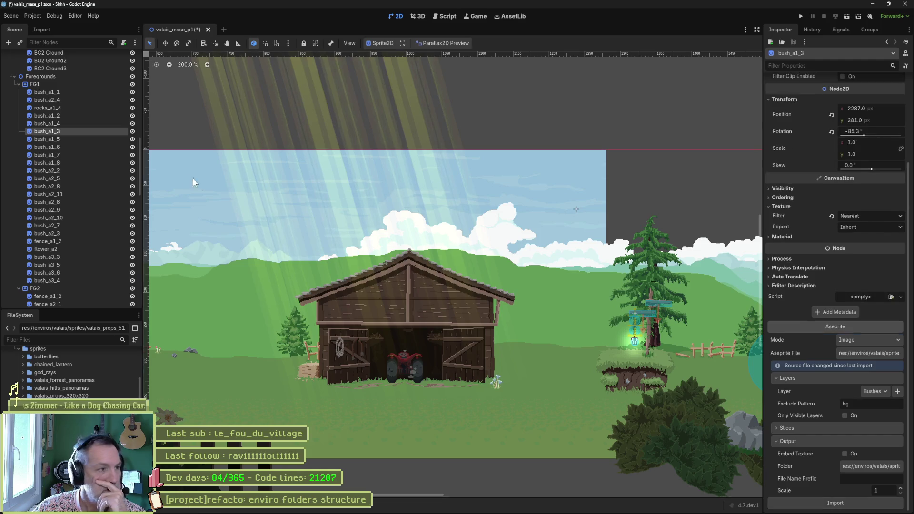
{"action": "left_click", "coordinate": [76, 139]}
{"action": "scroll", "coordinate": [476, 310], "scroll_direction": "down", "scroll_amount": 5}
{"action": "left_click", "coordinate": [859, 501]}
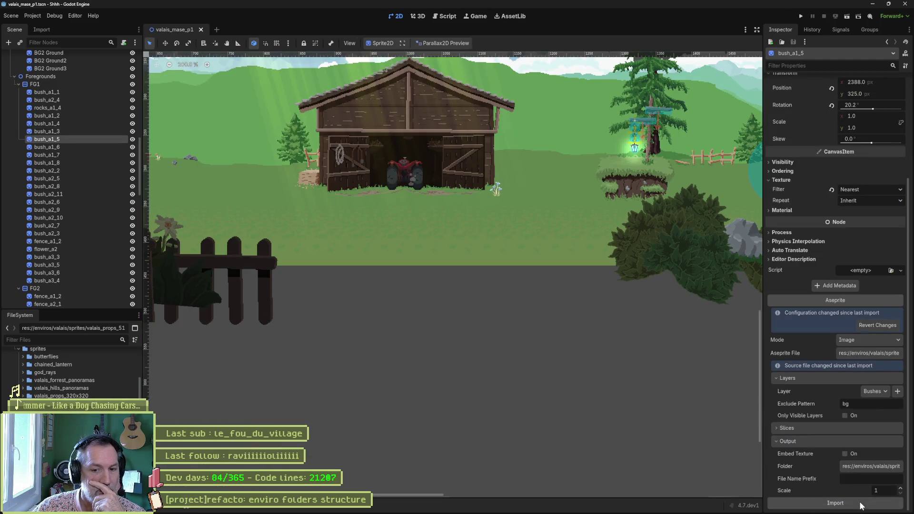
{"action": "left_click", "coordinate": [73, 148]}
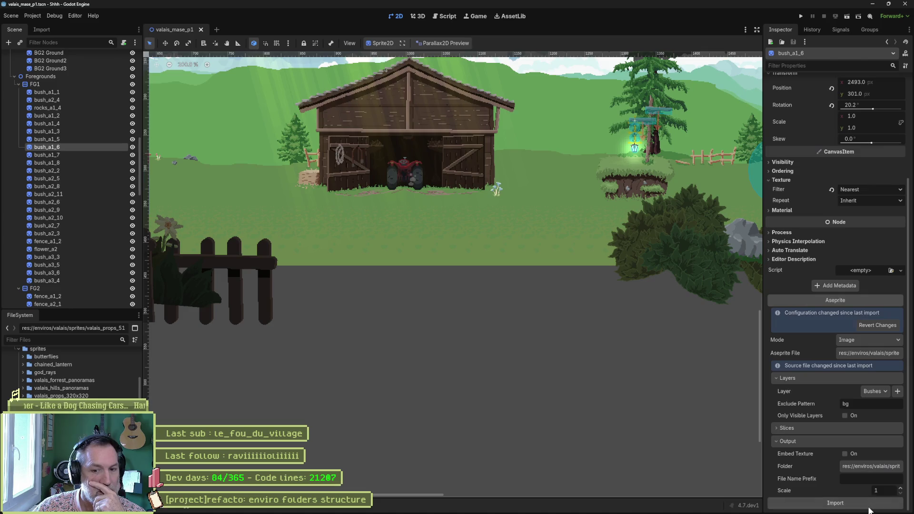
{"action": "left_click", "coordinate": [67, 155]}
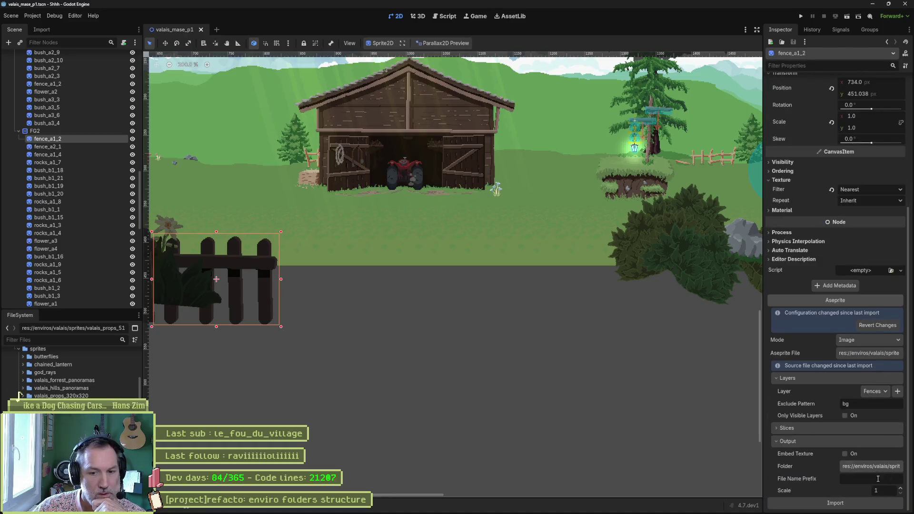
{"action": "left_click", "coordinate": [874, 503]}
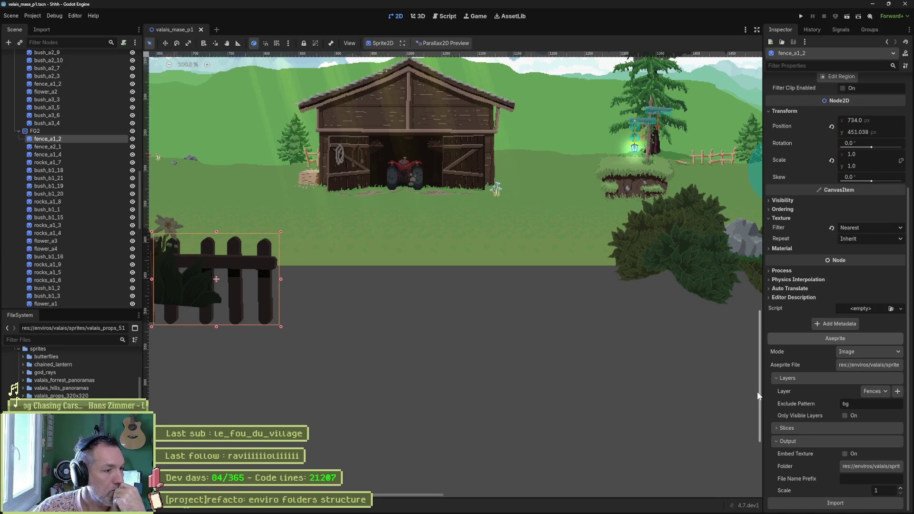
{"action": "scroll", "coordinate": [97, 234], "scroll_direction": "down", "scroll_amount": 4}
{"action": "scroll", "coordinate": [97, 235], "scroll_direction": "down", "scroll_amount": 9}
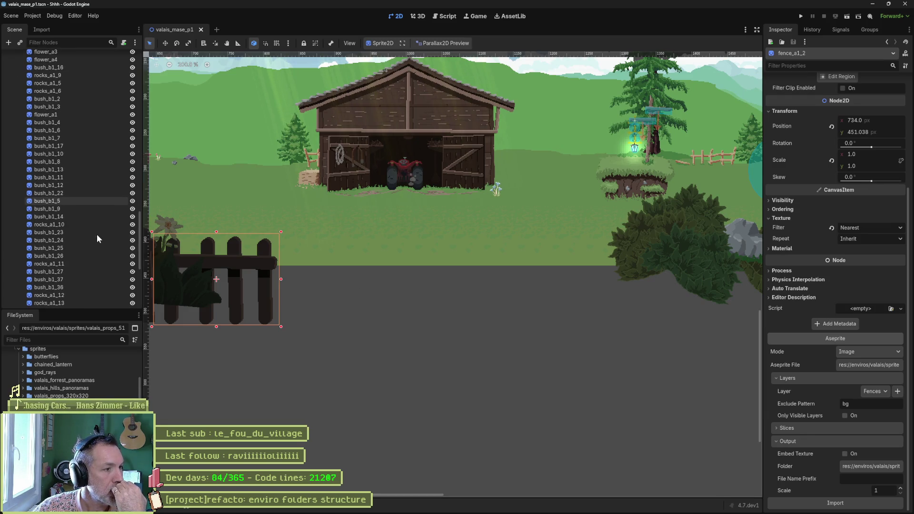
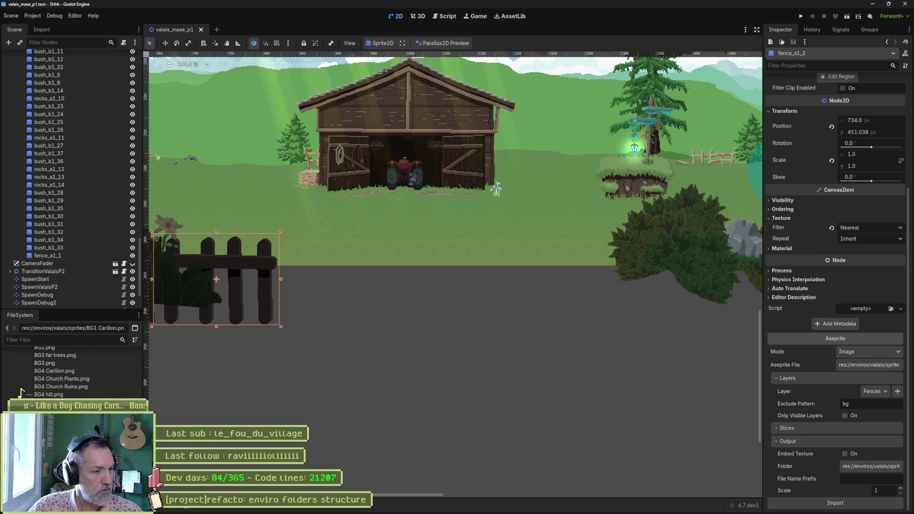
- Save and run the valais_mase_p1 scene, then stop the game with F8
{"action": "scroll", "coordinate": [21, 393], "scroll_direction": "down", "scroll_amount": 4}
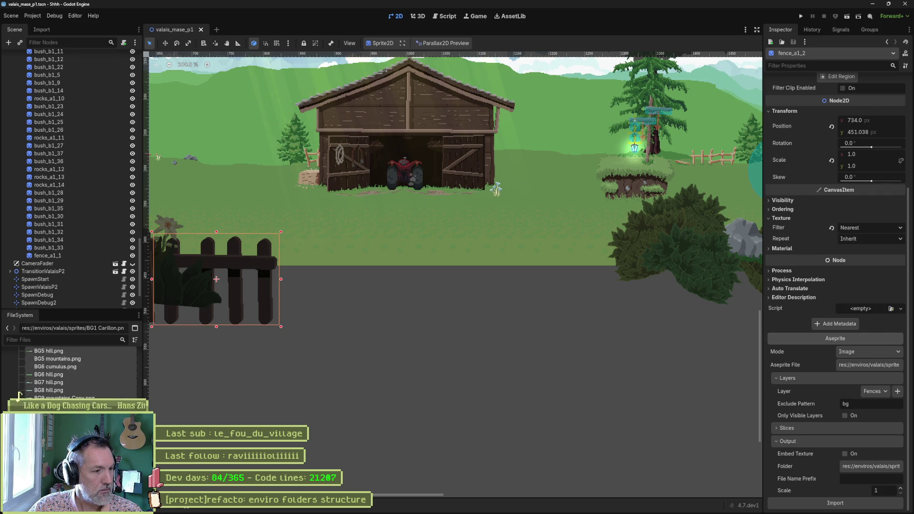
{"action": "key", "text": "Delete"}
{"action": "key", "text": "Escape"}
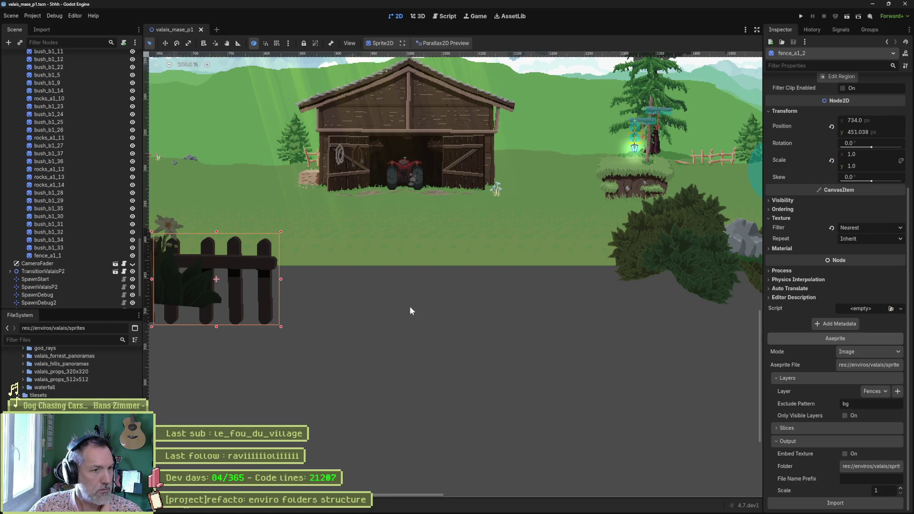
{"action": "scroll", "coordinate": [385, 196], "scroll_direction": "down", "scroll_amount": 5}
{"action": "scroll", "coordinate": [344, 209], "scroll_direction": "up", "scroll_amount": 3}
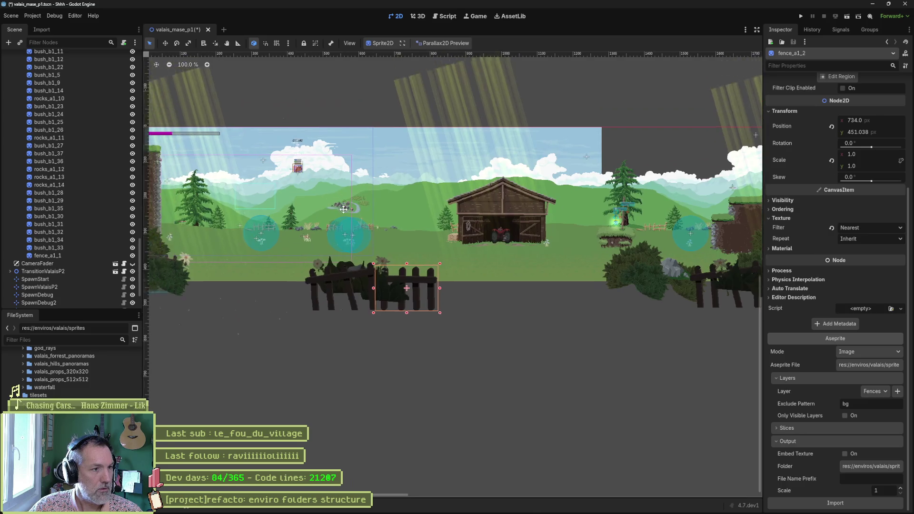
{"action": "key", "text": "F6"}
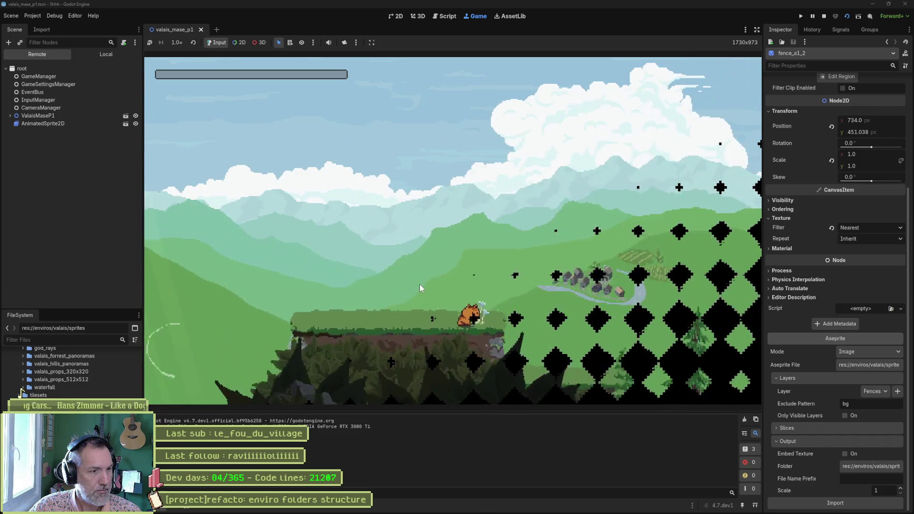
{"action": "key", "text": "F8"}
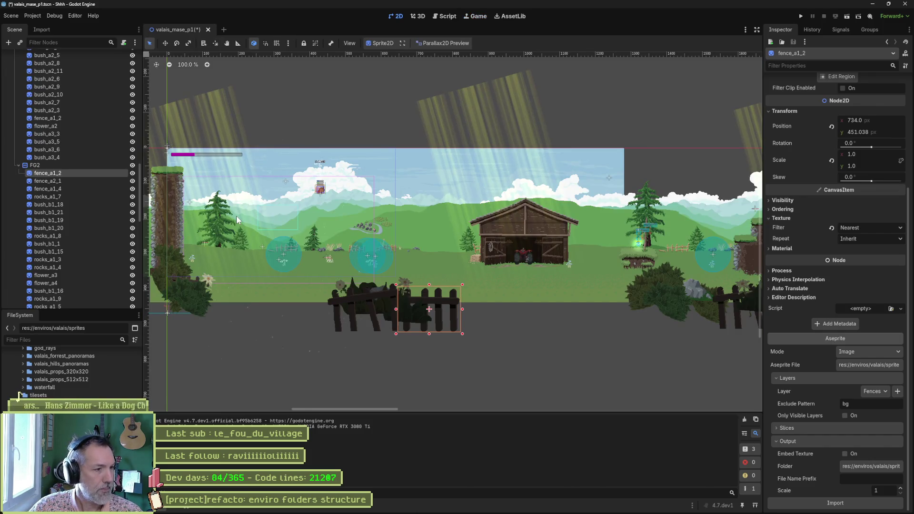
{"action": "scroll", "coordinate": [19, 396], "scroll_direction": "up", "scroll_amount": 5}
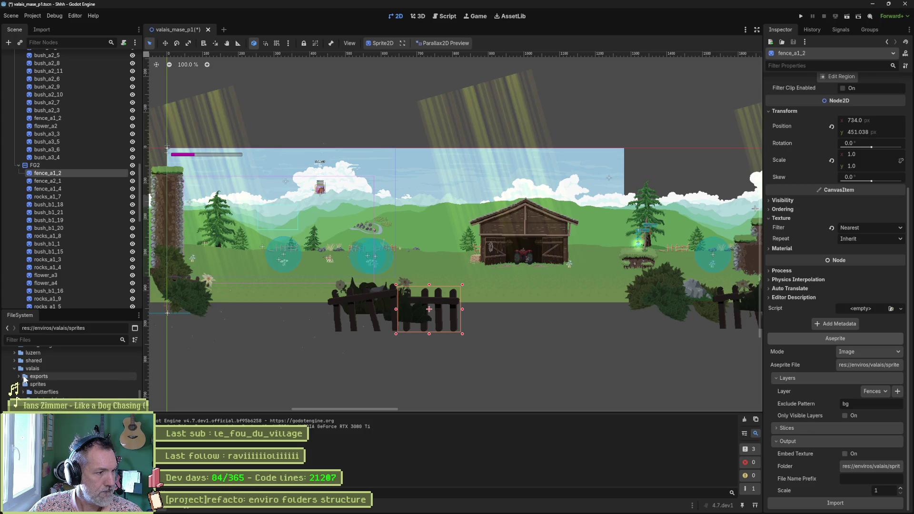
- Delete the old exports folder under enviros/valais from the FileSystem dock
{"action": "double_click", "coordinate": [25, 376]}
{"action": "key", "text": "Delete"}
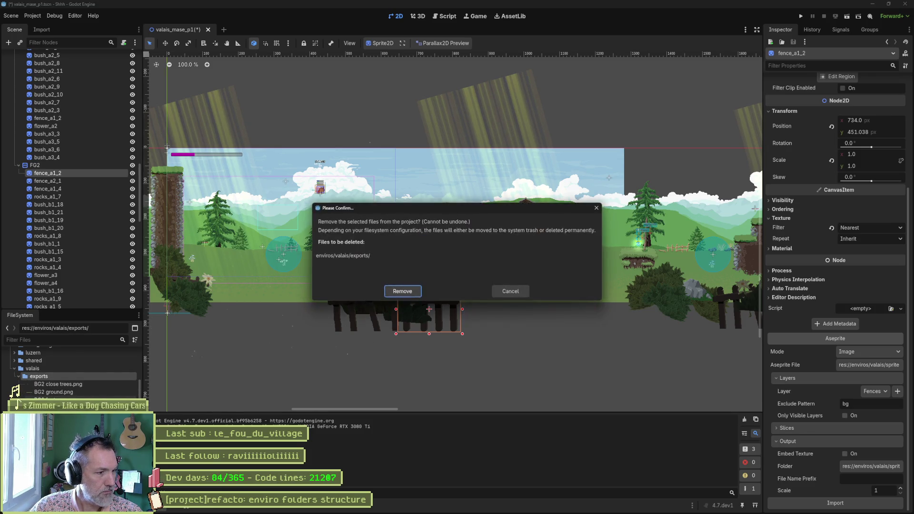
{"action": "key", "text": "Return"}
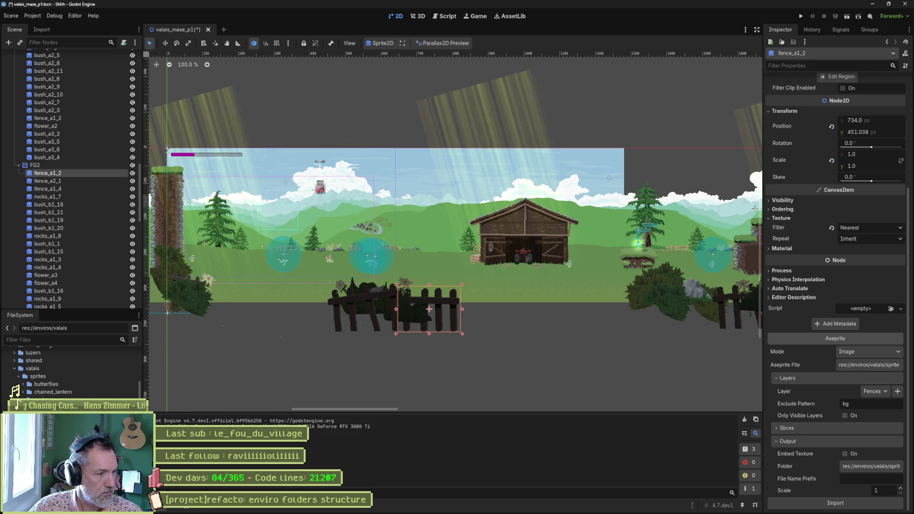
- Open the valais_props_512x512 sprites folder and dismiss its context menu
{"action": "scroll", "coordinate": [72, 372], "scroll_direction": "down", "scroll_amount": 2}
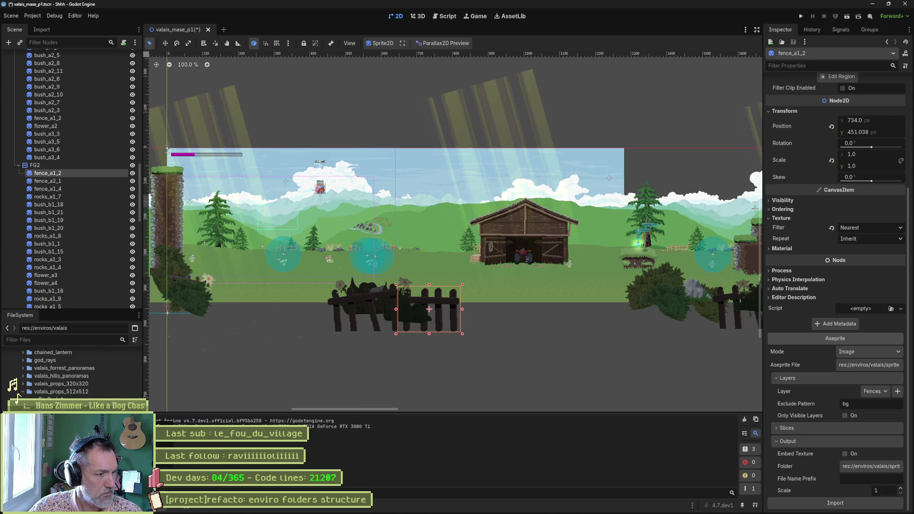
{"action": "left_click", "coordinate": [61, 391]}
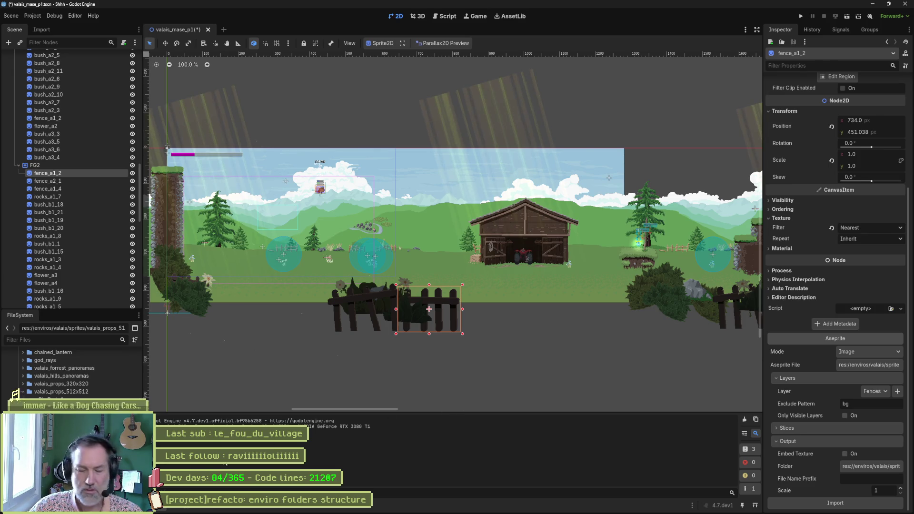
{"action": "right_click", "coordinate": [55, 363]}
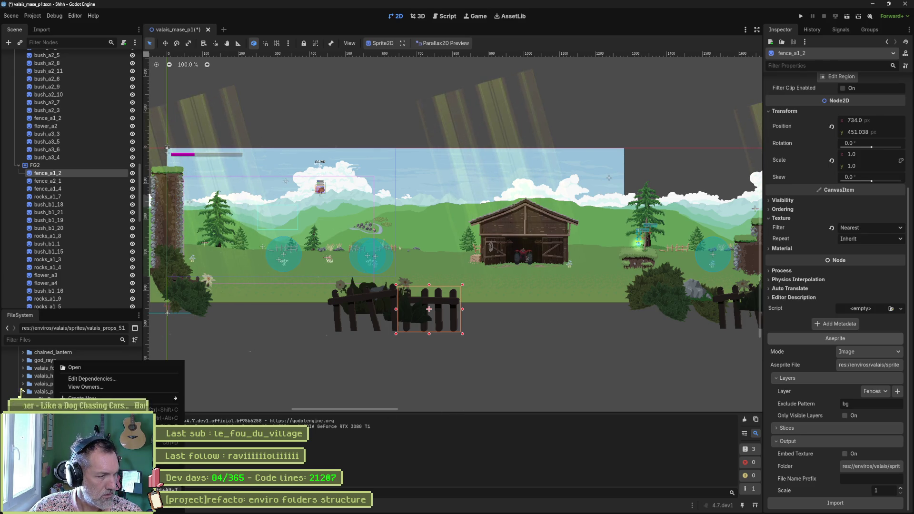
{"action": "key", "text": "Escape"}
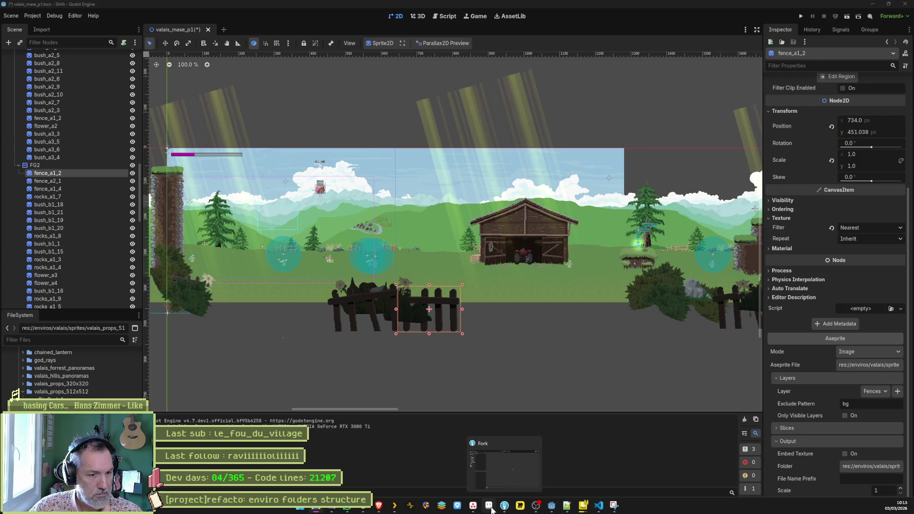
- In Aseprite, open sprites/valais_props_512x512/valais_props_512x512.aseprite
{"action": "left_click", "coordinate": [490, 507]}
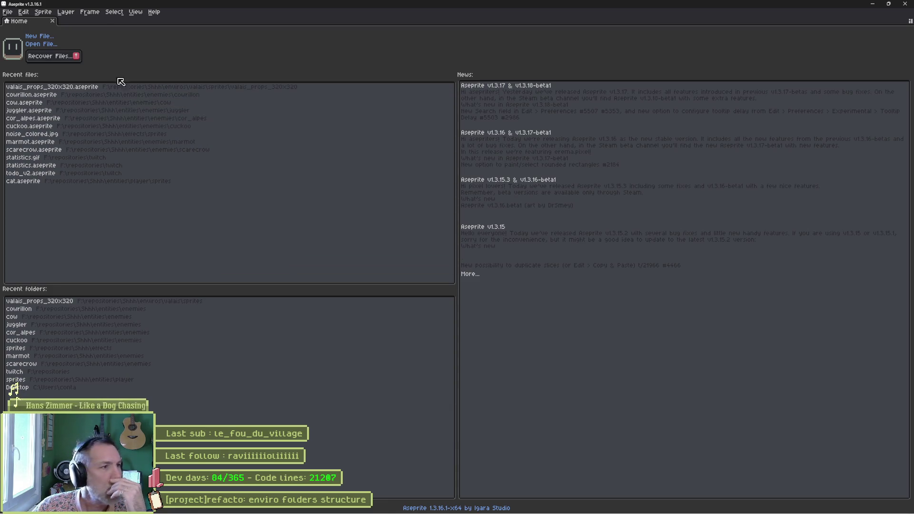
{"action": "left_click", "coordinate": [39, 44]}
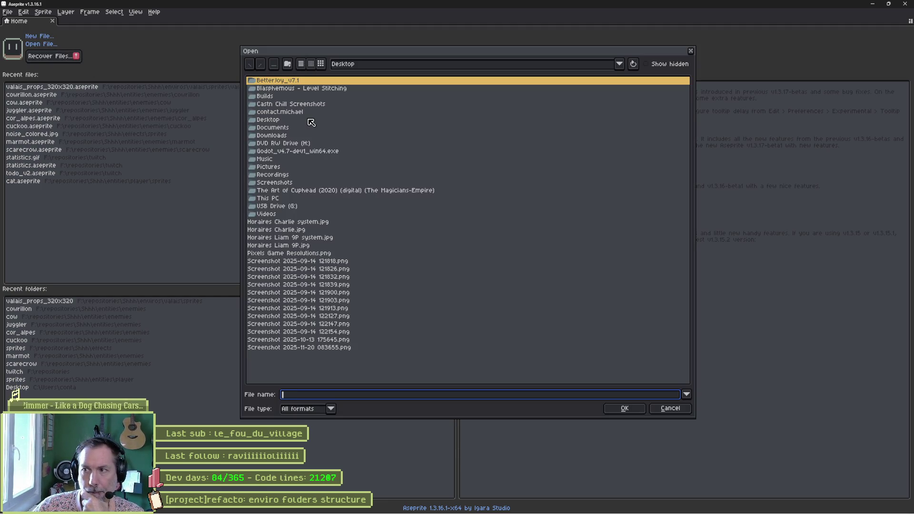
{"action": "left_click", "coordinate": [362, 67]}
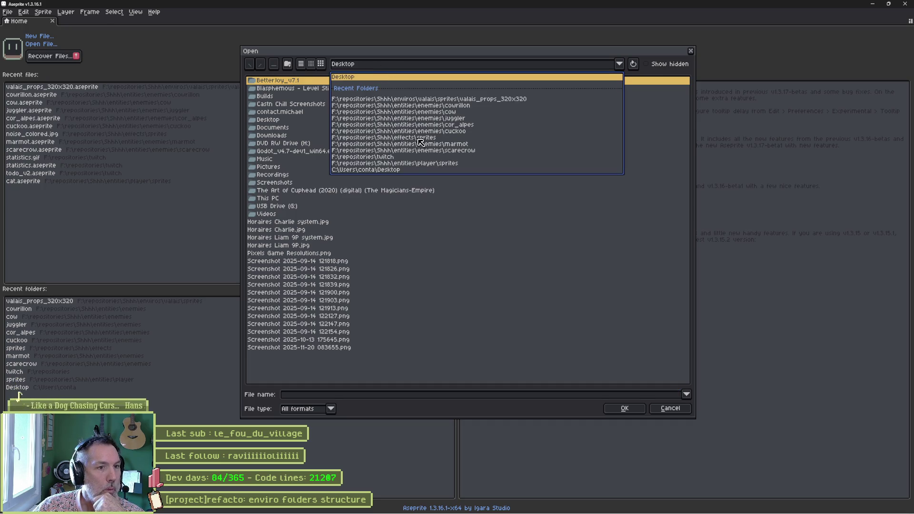
{"action": "left_click", "coordinate": [448, 99]}
{"action": "left_click", "coordinate": [275, 65]}
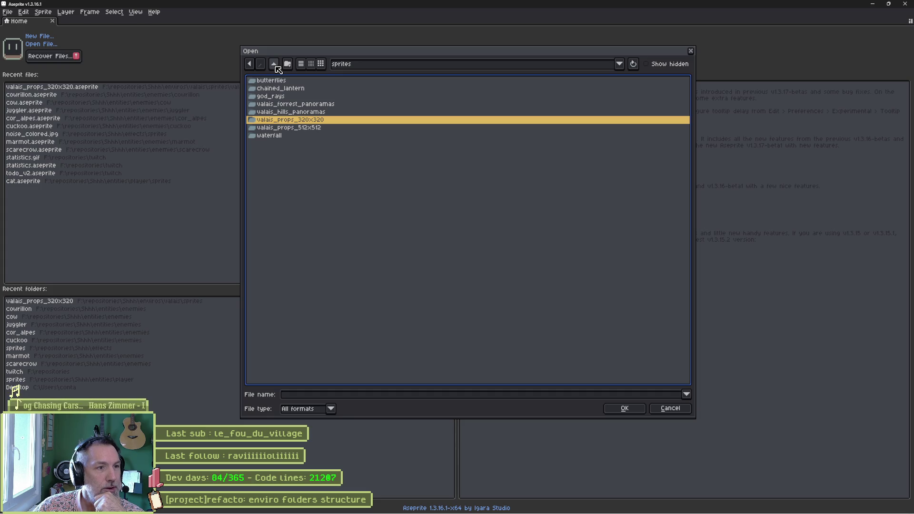
{"action": "double_click", "coordinate": [325, 129]}
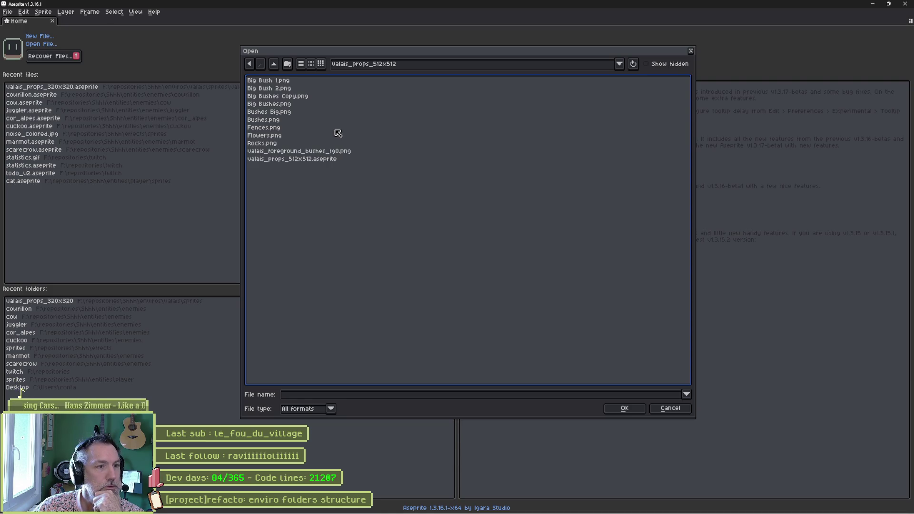
{"action": "left_click", "coordinate": [336, 161]}
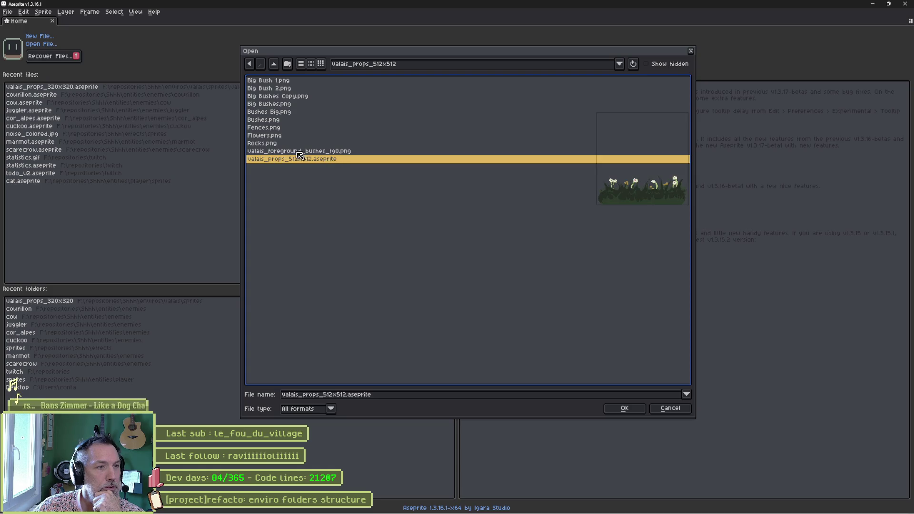
{"action": "left_click", "coordinate": [619, 409]}
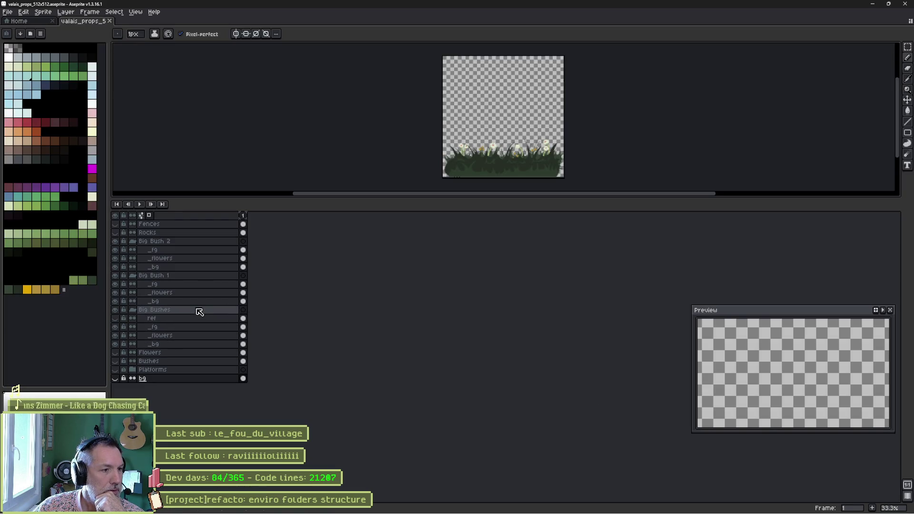
- Expand the Platforms layer group, then minimize Aseprite
{"action": "left_click", "coordinate": [133, 370]}
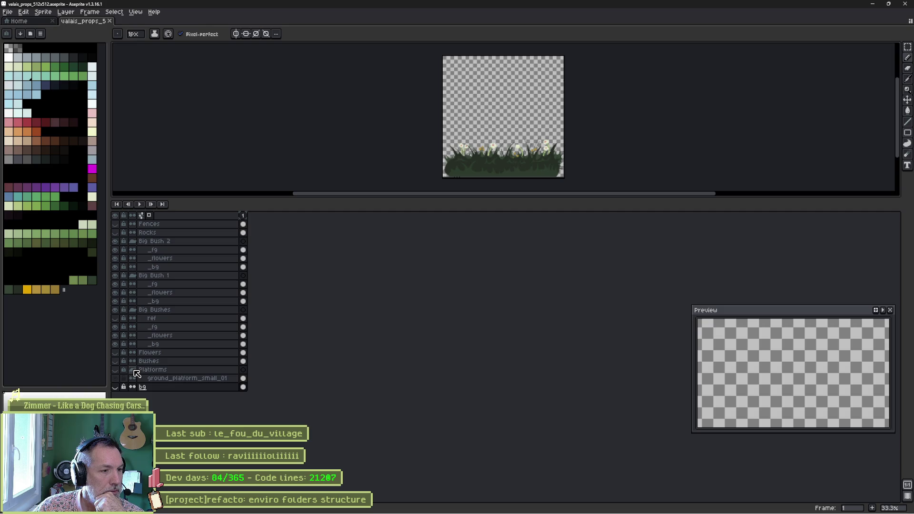
{"action": "left_click", "coordinate": [134, 371]}
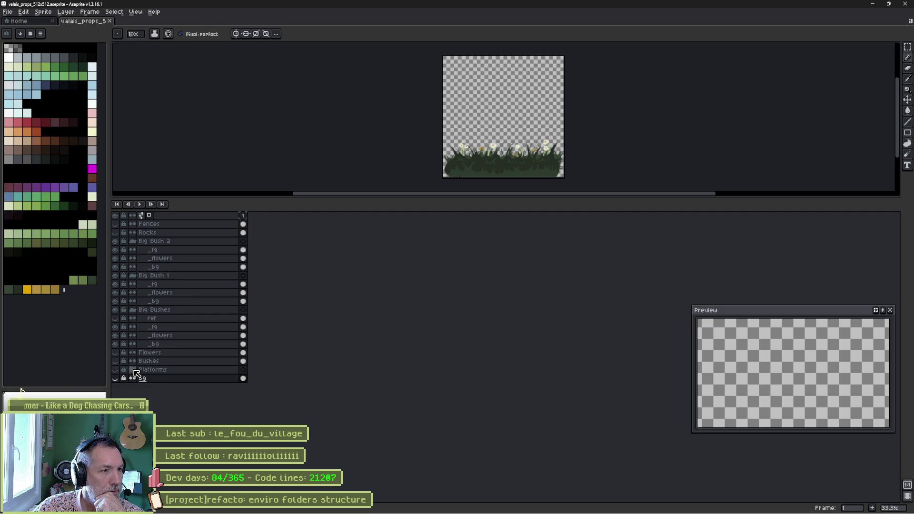
{"action": "left_click", "coordinate": [135, 371]}
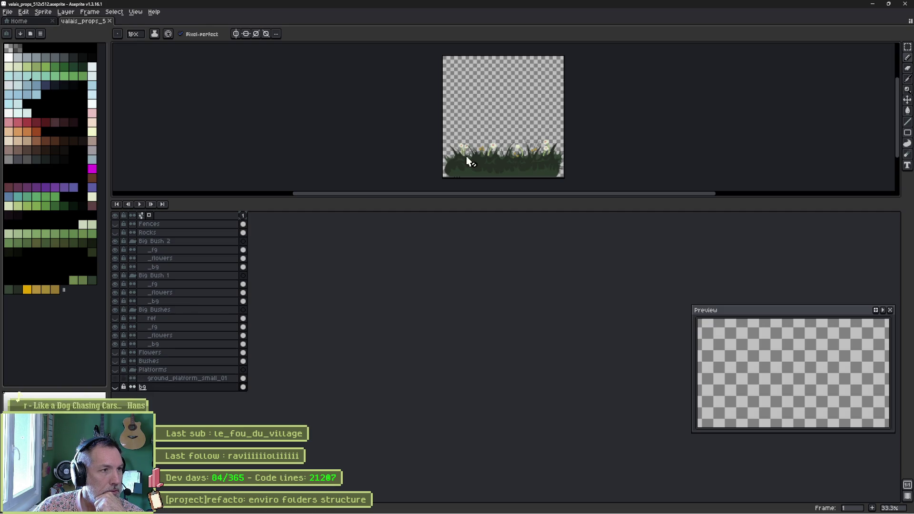
{"action": "left_click", "coordinate": [872, 6]}
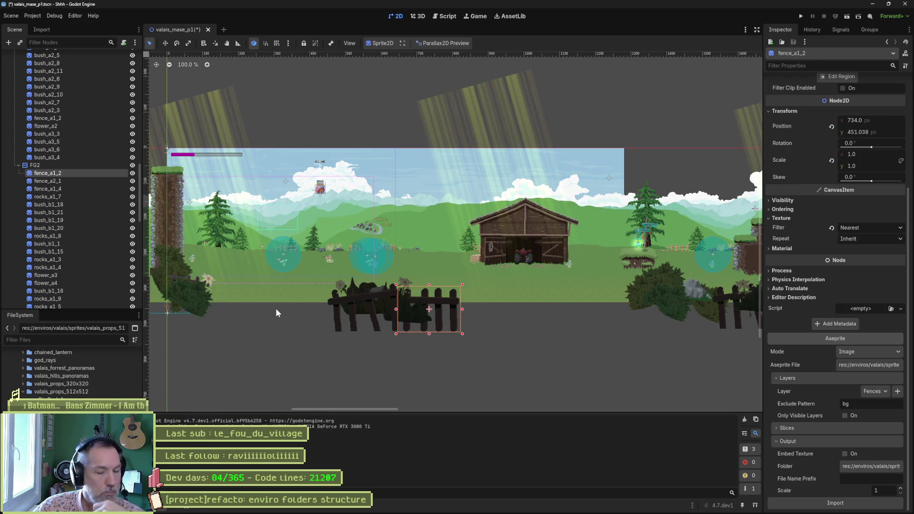
- Run the level and guide the cat left across the meadow with jumps, then stop it
{"action": "key", "text": "F5"}
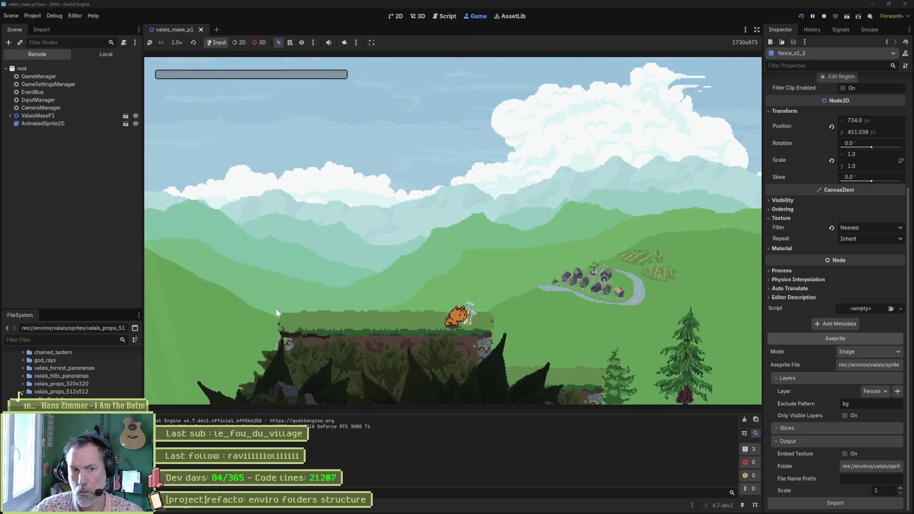
{"action": "key", "text": "Left"}
{"action": "key", "text": "space"}
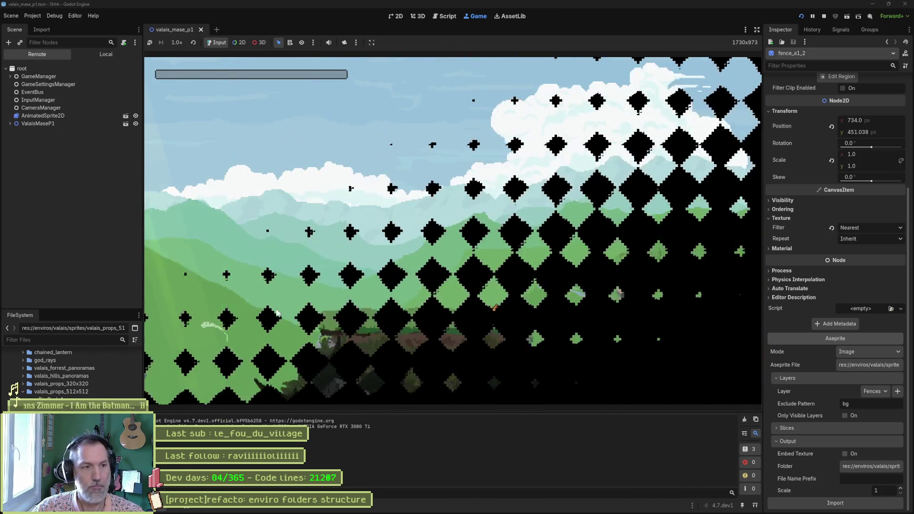
{"action": "key", "text": "Left"}
{"action": "key", "text": "space"}
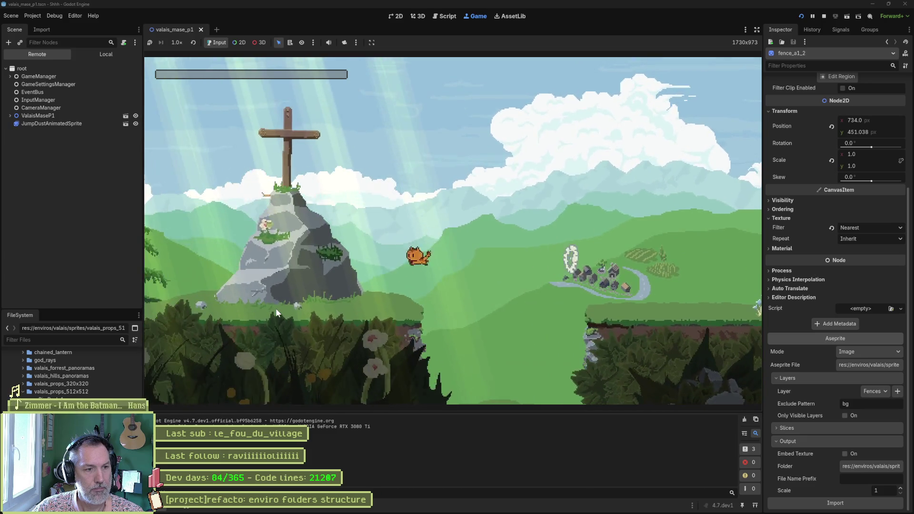
{"action": "key", "text": "Left"}
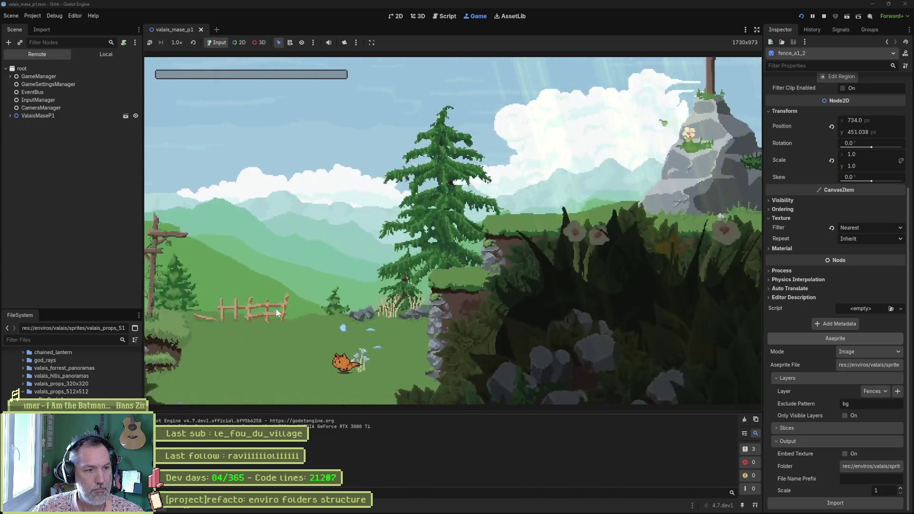
{"action": "key", "text": "space"}
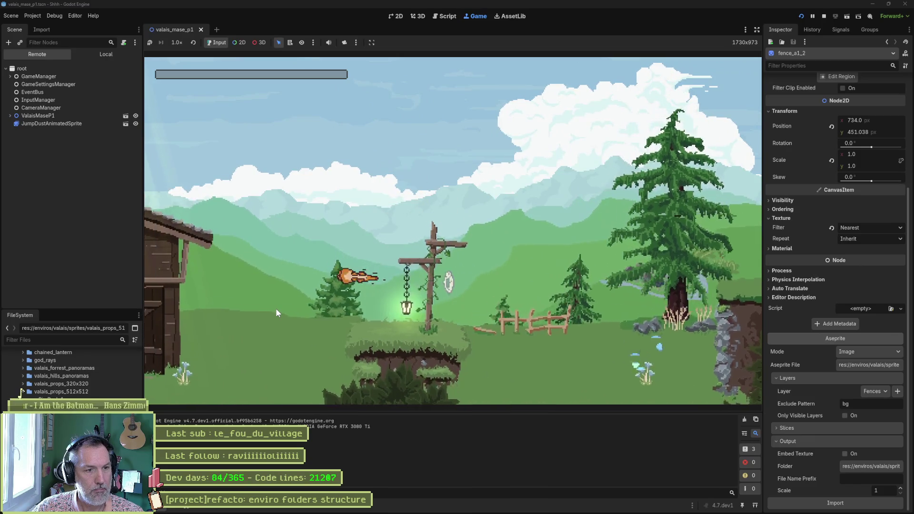
{"action": "key", "text": "Left"}
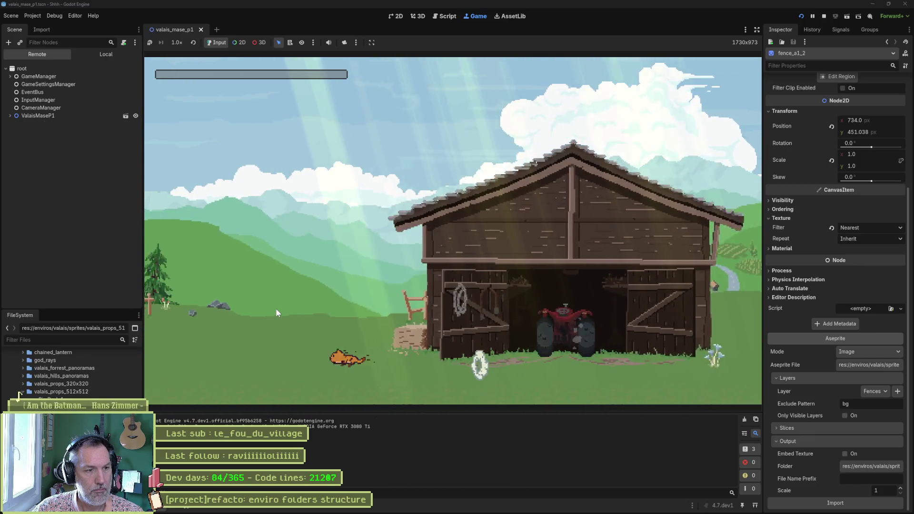
{"action": "key", "text": "space"}
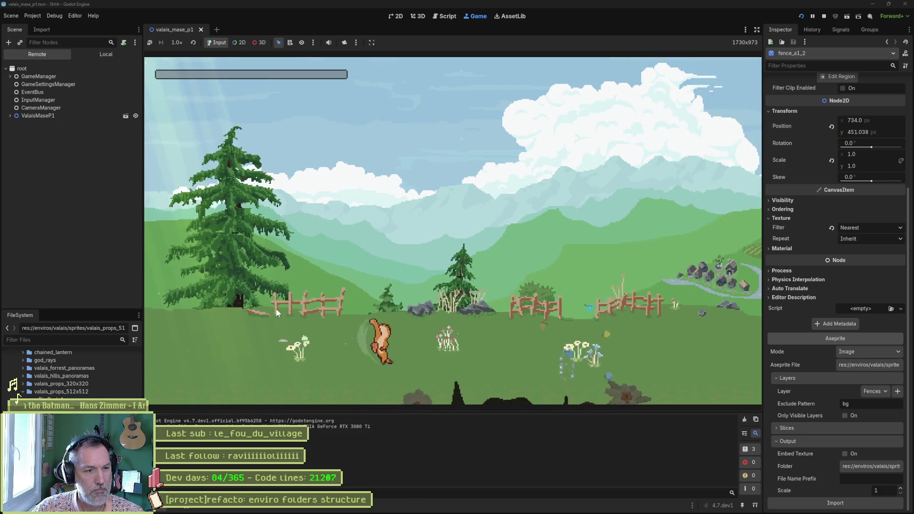
{"action": "key", "text": "Left"}
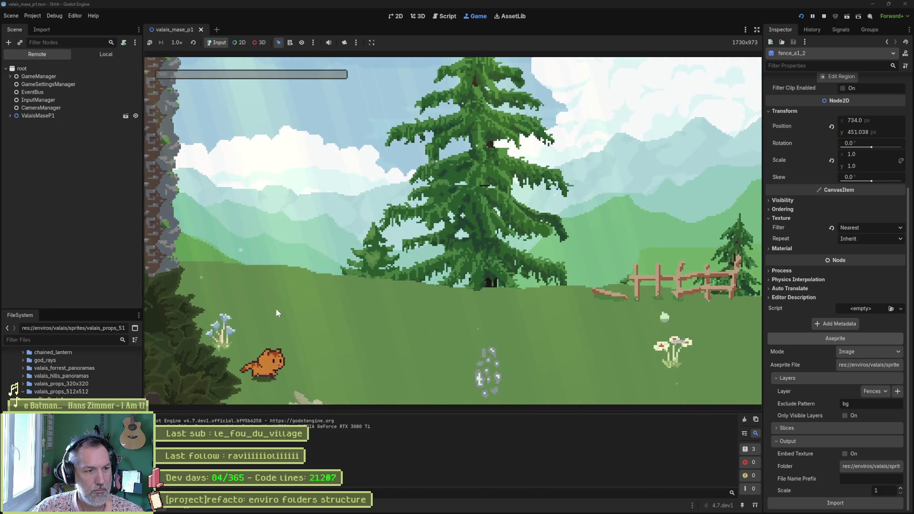
{"action": "key", "text": "space"}
{"action": "key", "text": "Right"}
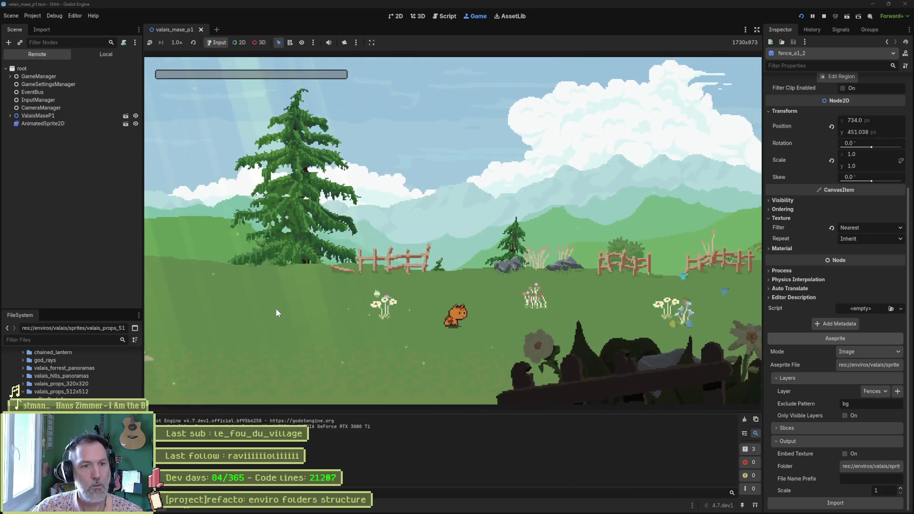
{"action": "key", "text": "F8"}
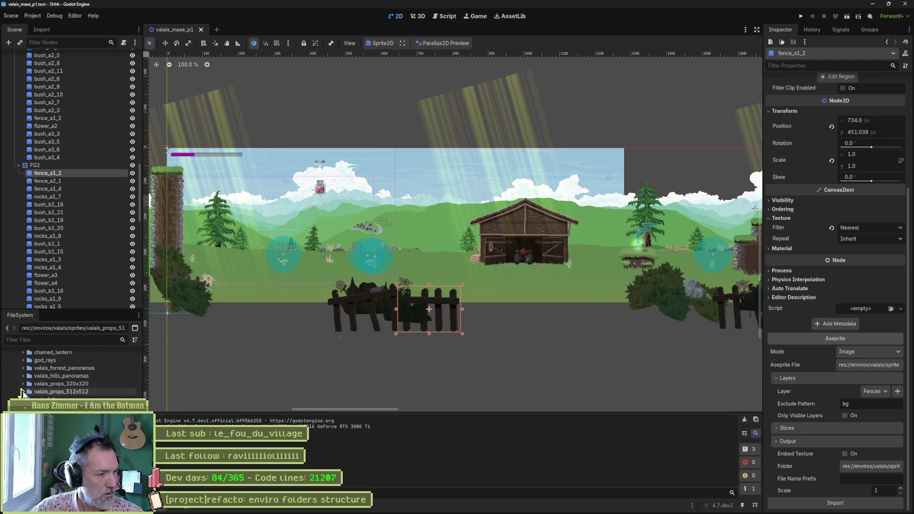
- Quick Open valais_mase_p2.tscn and open it despite missing dependencies
{"action": "scroll", "coordinate": [20, 394], "scroll_direction": "up", "scroll_amount": 2}
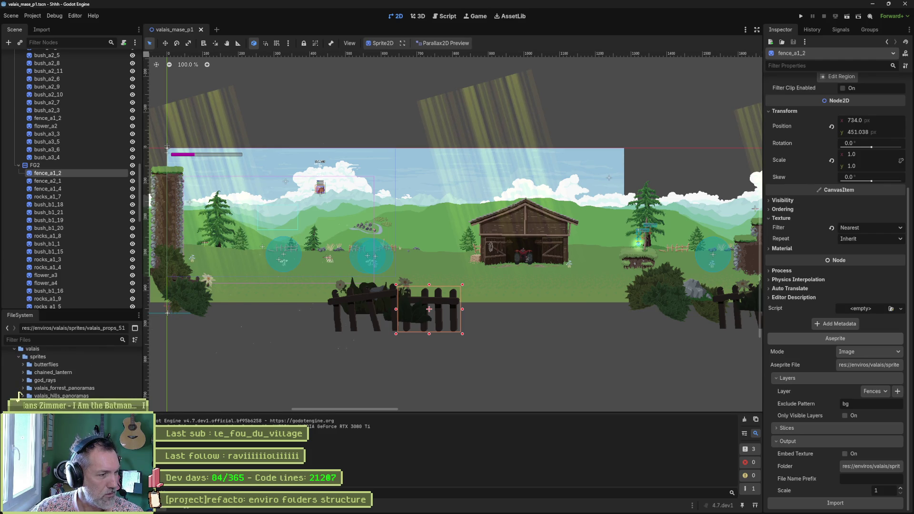
{"action": "scroll", "coordinate": [19, 395], "scroll_direction": "up", "scroll_amount": 2}
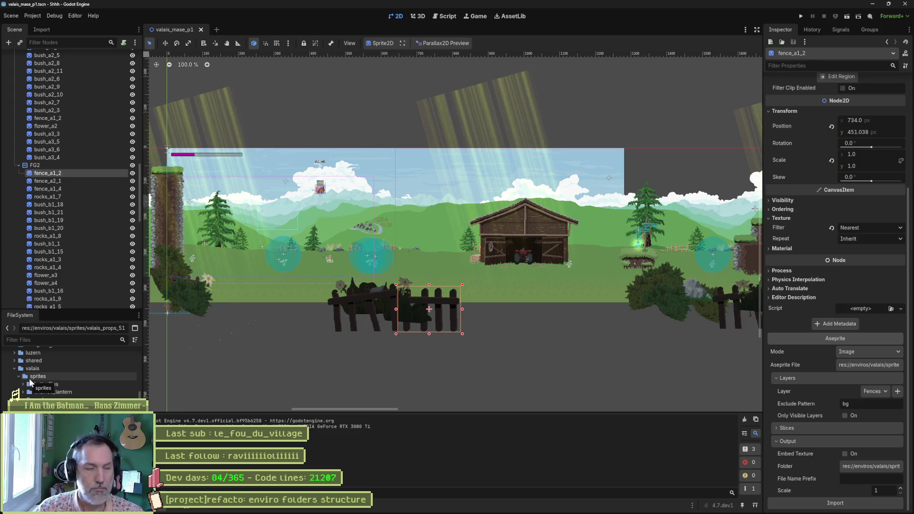
{"action": "key", "text": "ctrl+shift+o"}
{"action": "key", "text": "Return"}
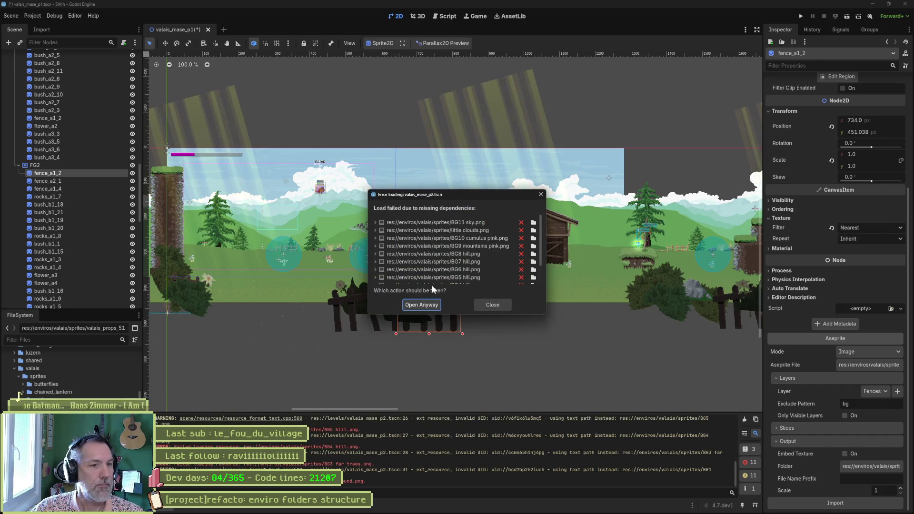
{"action": "left_click", "coordinate": [437, 305]}
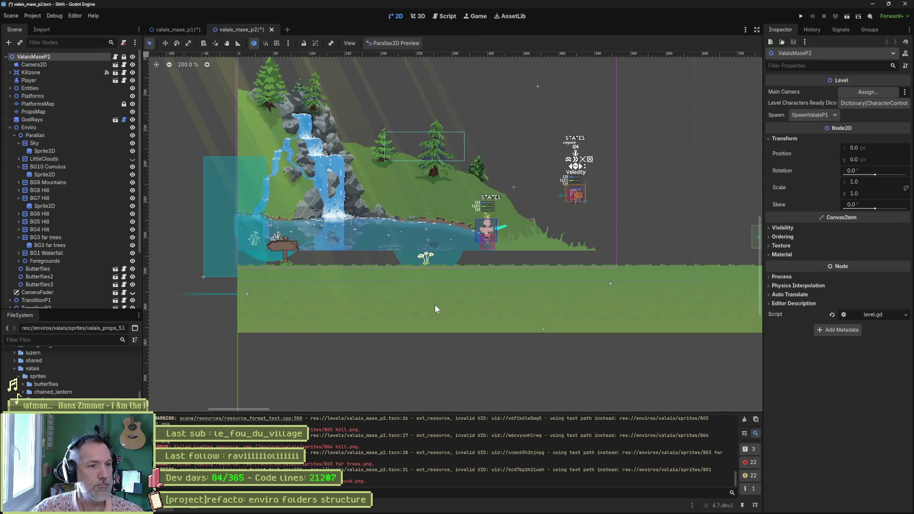
{"action": "scroll", "coordinate": [489, 274], "scroll_direction": "down", "scroll_amount": 8}
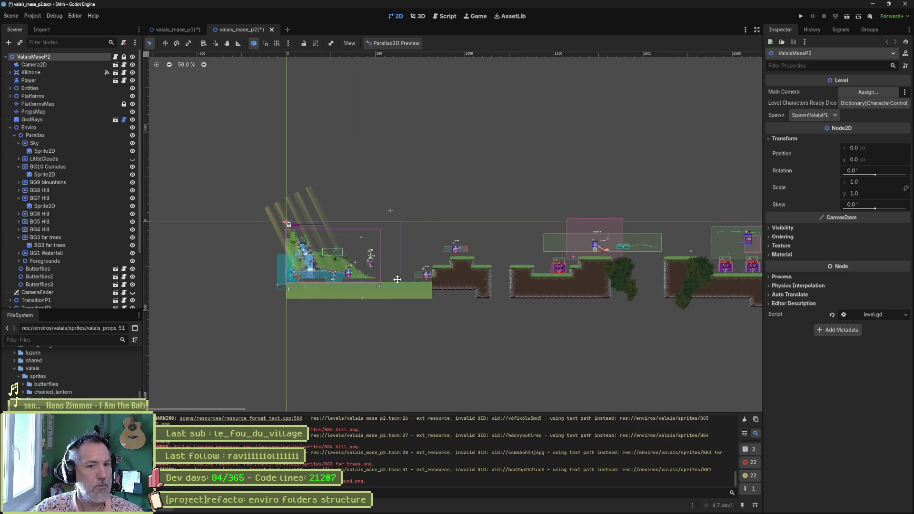
- Reveal the valais_mase_p2 scene file in the FileSystem dock via Show in FileSystem
{"action": "right_click", "coordinate": [41, 58]}
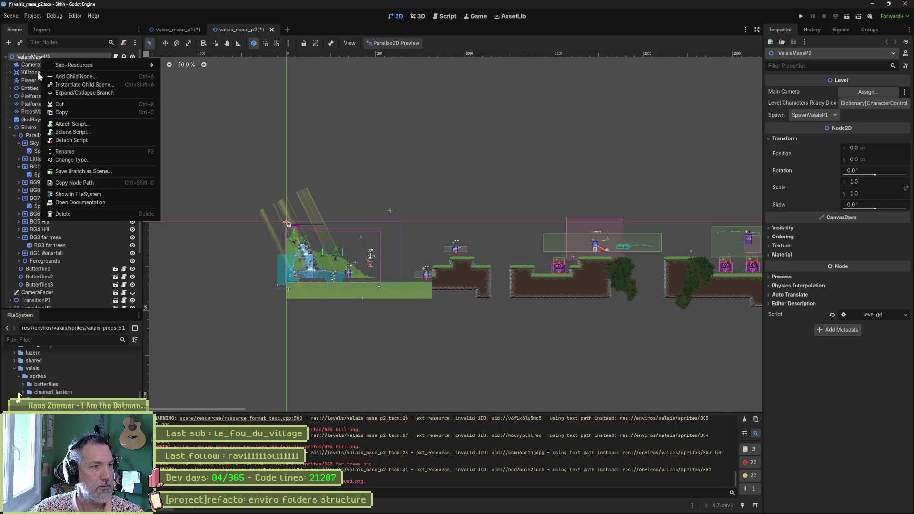
{"action": "left_click", "coordinate": [97, 195]}
{"action": "right_click", "coordinate": [50, 386]}
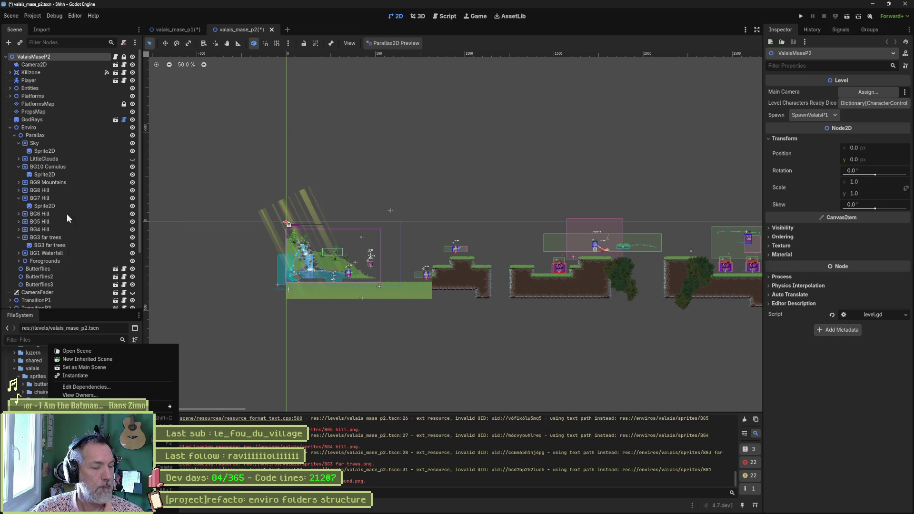
{"action": "key", "text": "Escape"}
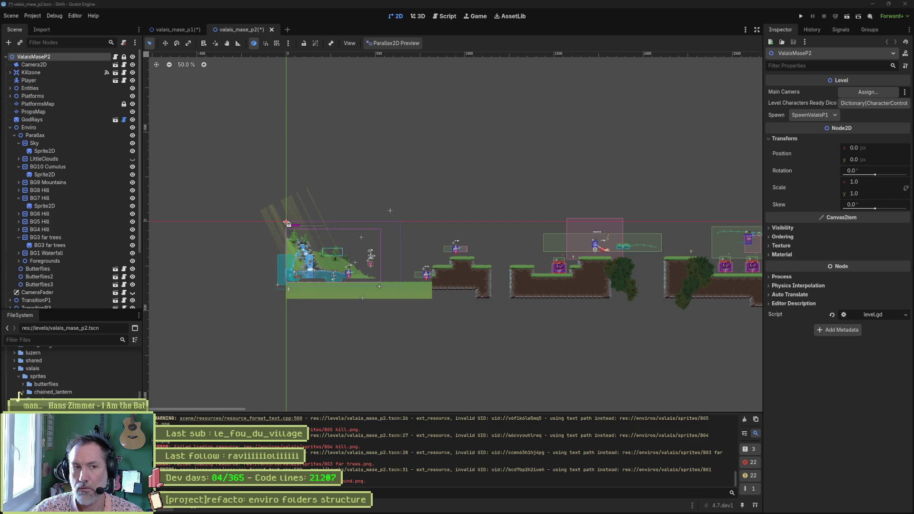
{"action": "key", "text": "alt+Tab"}
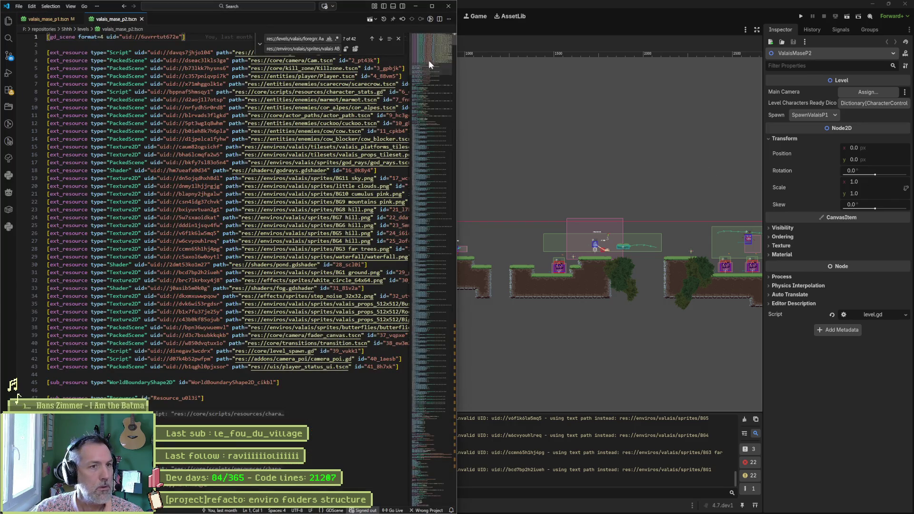
{"action": "left_click", "coordinate": [518, 44]}
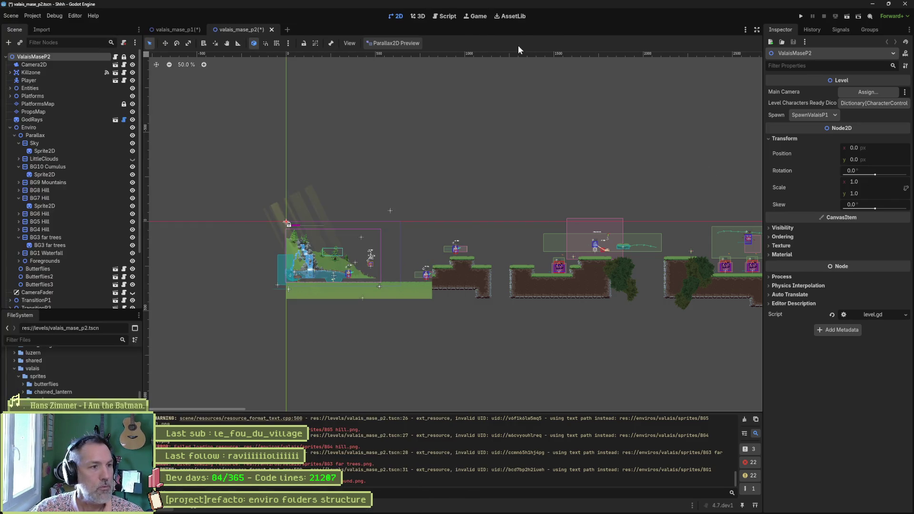
- Select the Sky sprite, view its Aseprite import settings, and filter the output log to errors
{"action": "left_click", "coordinate": [78, 150]}
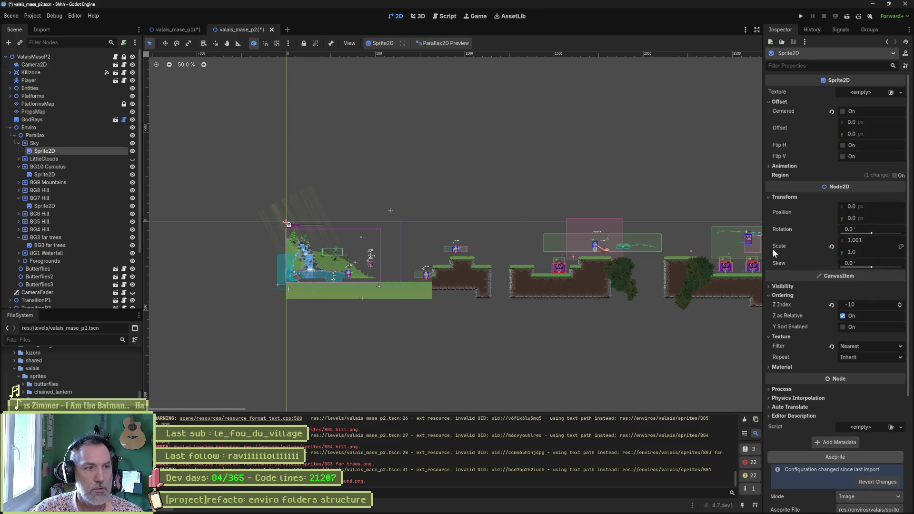
{"action": "scroll", "coordinate": [799, 245], "scroll_direction": "down", "scroll_amount": 5}
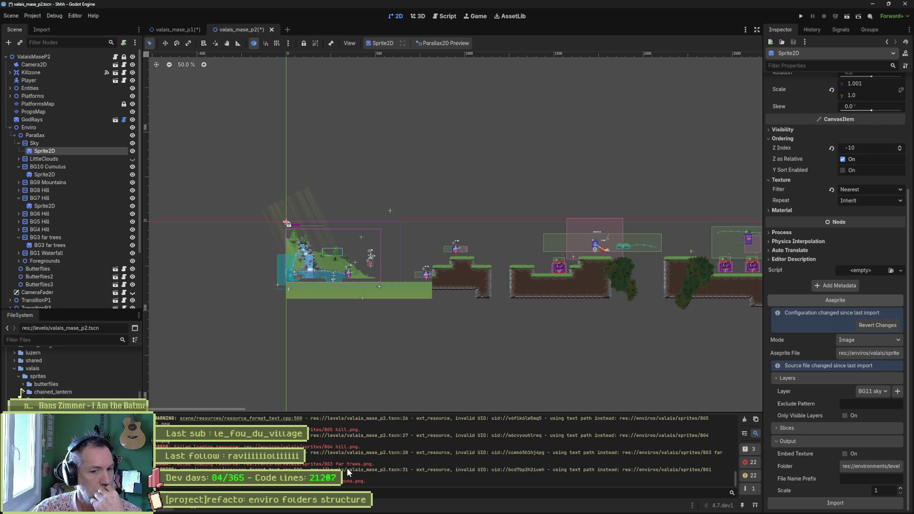
{"action": "scroll", "coordinate": [425, 466], "scroll_direction": "up", "scroll_amount": 3}
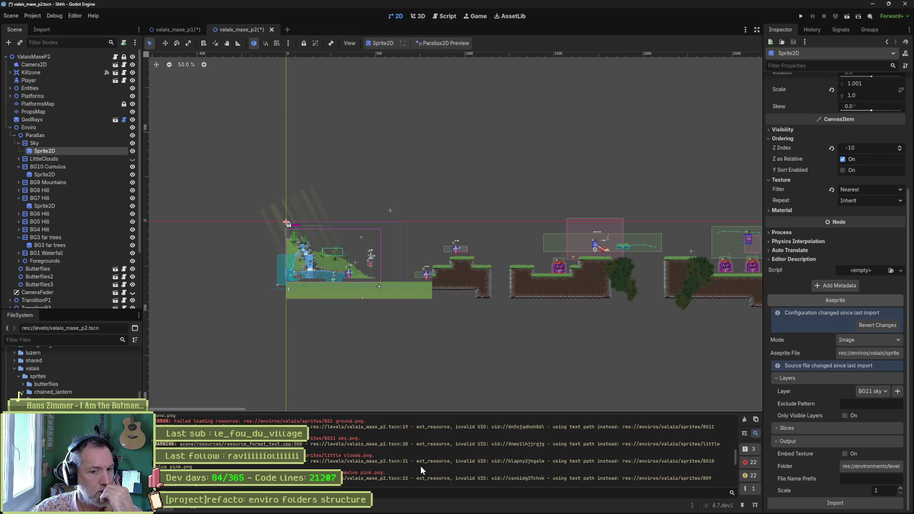
{"action": "scroll", "coordinate": [418, 462], "scroll_direction": "up", "scroll_amount": 3}
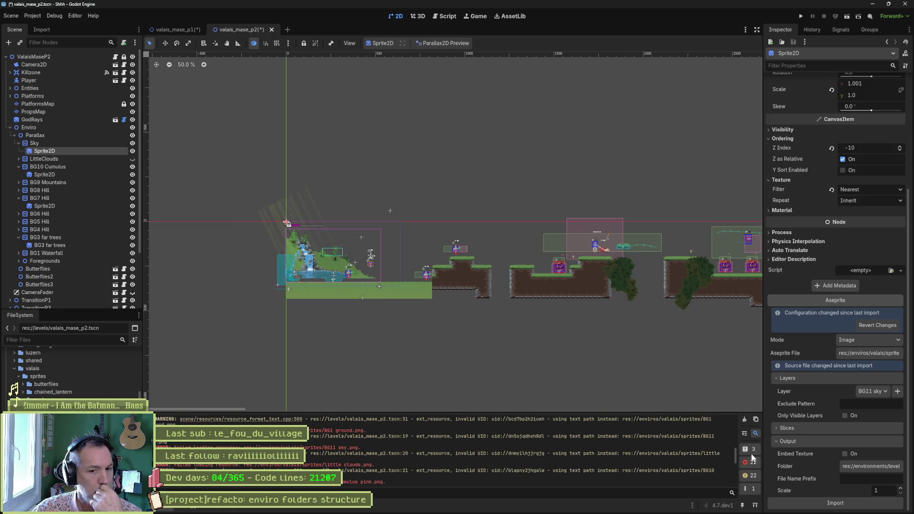
{"action": "left_click", "coordinate": [750, 475]}
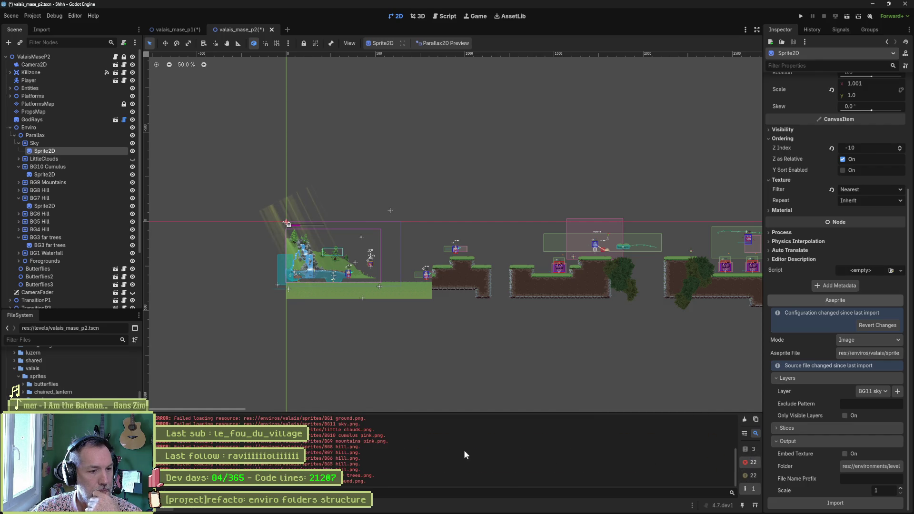
{"action": "scroll", "coordinate": [429, 451], "scroll_direction": "up", "scroll_amount": 1}
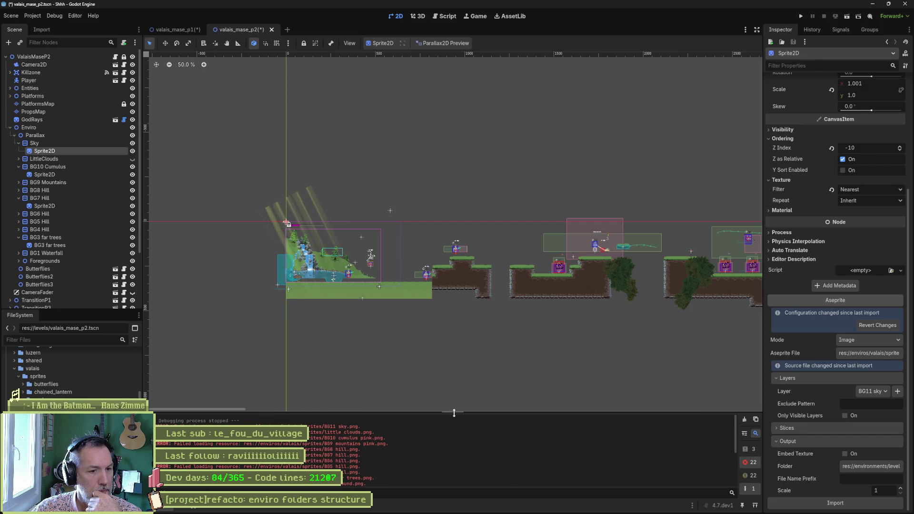
- Enlarge the Output panel, select all its error lines and copy them
{"action": "left_click_drag", "start_coordinate": [454, 413], "coordinate": [473, 329]}
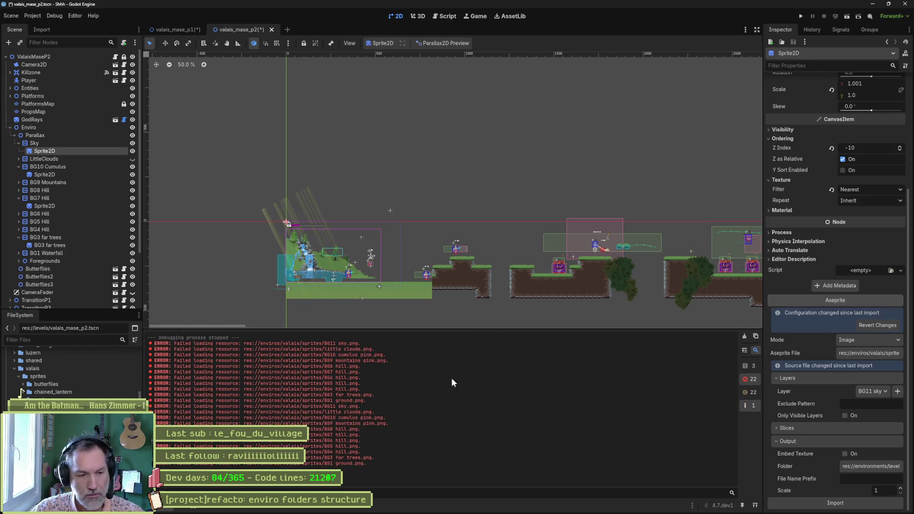
{"action": "key", "text": "ctrl+a"}
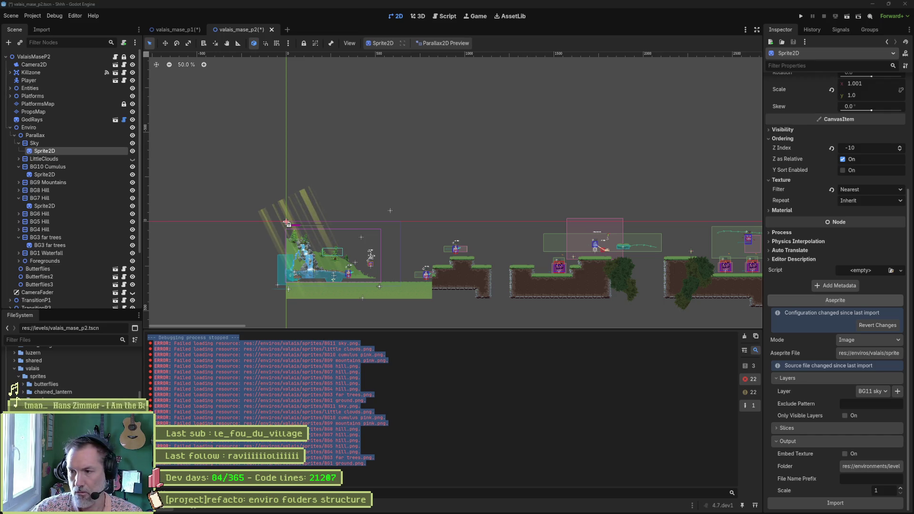
{"action": "right_click", "coordinate": [327, 399]}
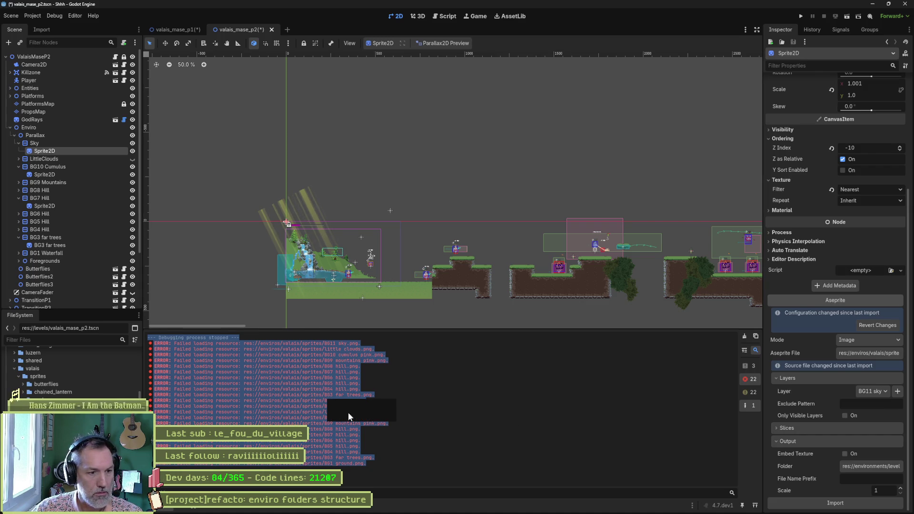
{"action": "right_click", "coordinate": [339, 403]}
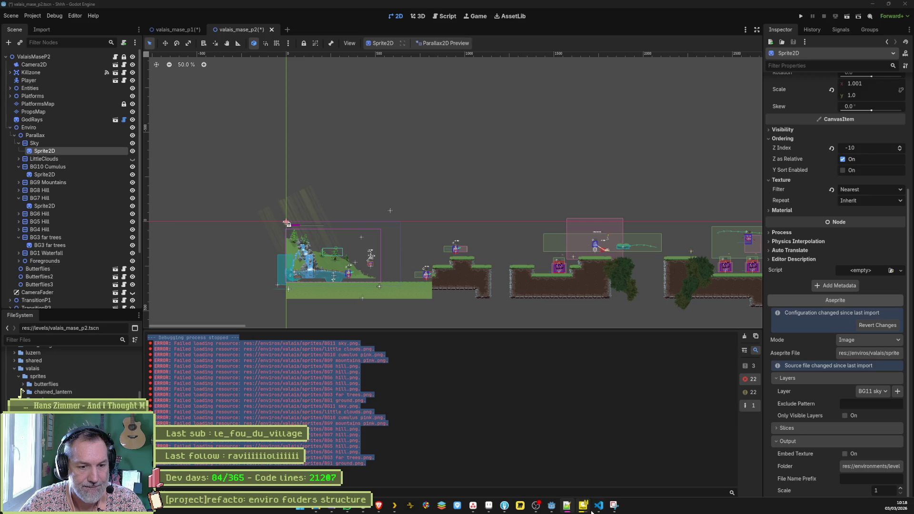
- In VS Code, widen the window and search valais_mase_p2.tscn for res://enviros/valais/sprites
{"action": "left_click", "coordinate": [597, 508]}
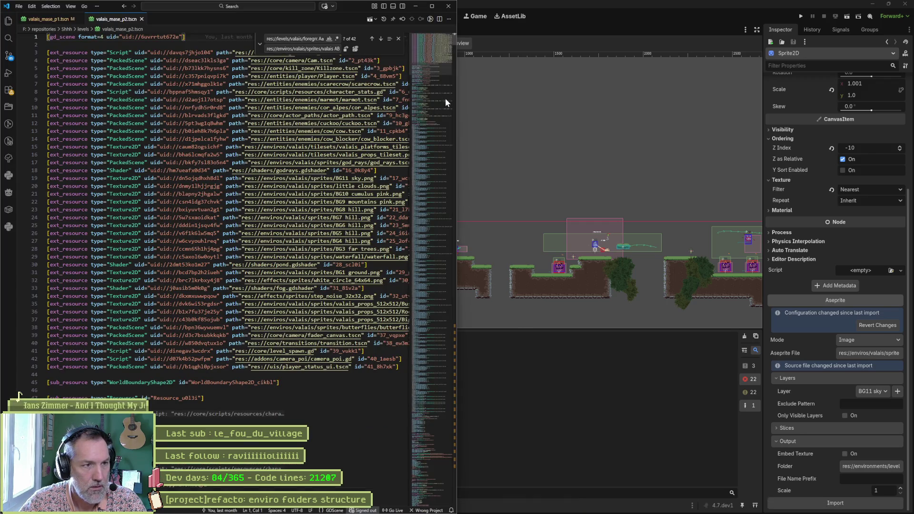
{"action": "left_click_drag", "start_coordinate": [457, 104], "coordinate": [749, 126]}
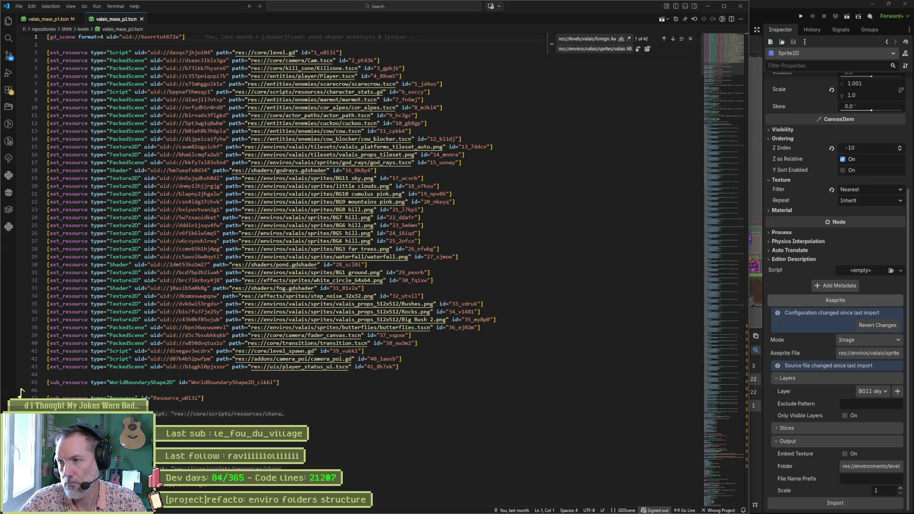
{"action": "key", "text": "ctrl+a"}
{"action": "type", "text": "res://enviros/valais/sprites"}
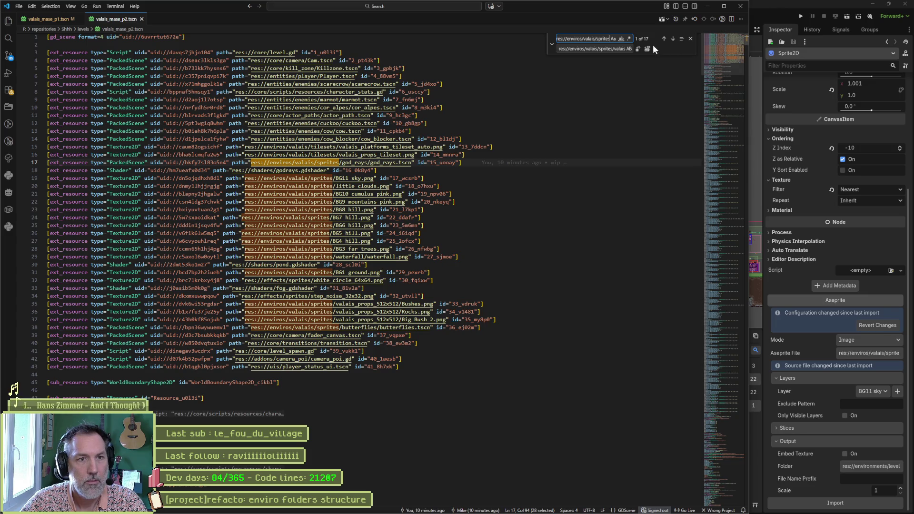
{"action": "triple_click", "coordinate": [615, 49]}
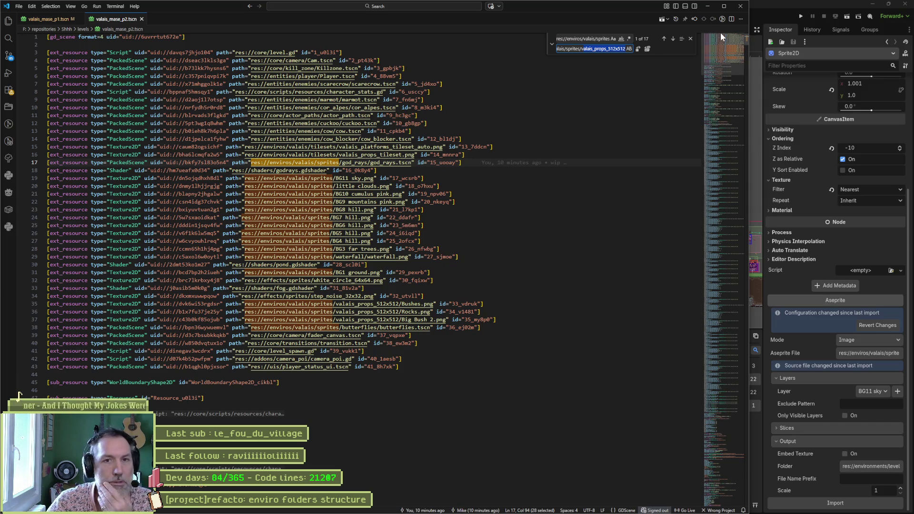
{"action": "left_click", "coordinate": [767, 13]}
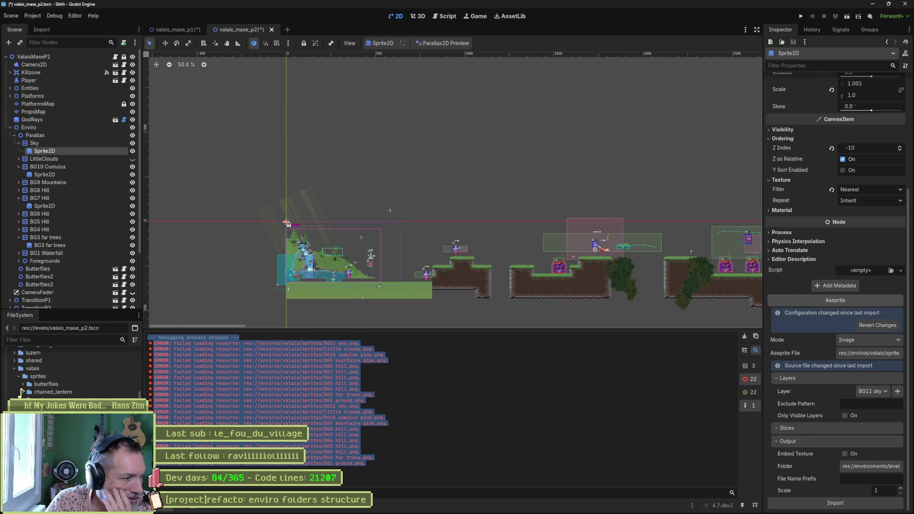
- Locate the BG hill, ground and tree PNGs from the hills panoramas folder in the FileSystem dock
{"action": "scroll", "coordinate": [21, 391], "scroll_direction": "down", "scroll_amount": 5}
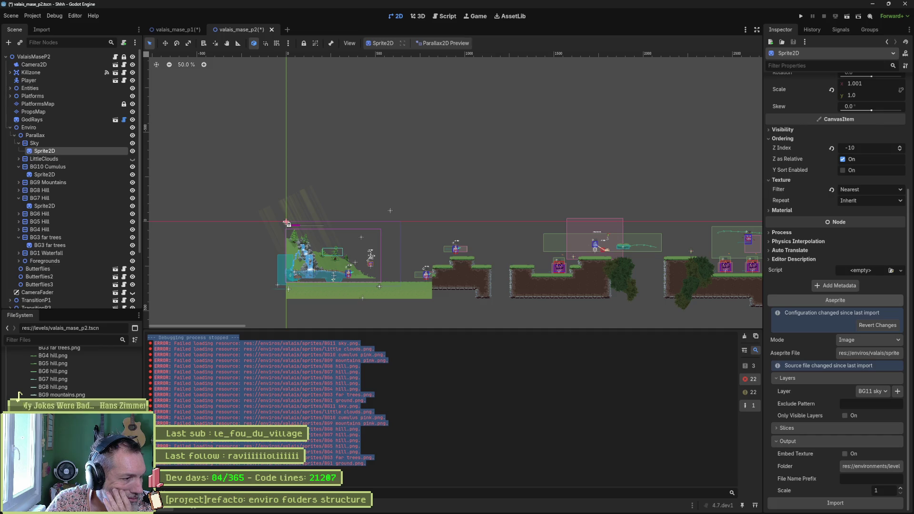
{"action": "scroll", "coordinate": [62, 376], "scroll_direction": "up", "scroll_amount": 1}
{"action": "right_click", "coordinate": [60, 363]}
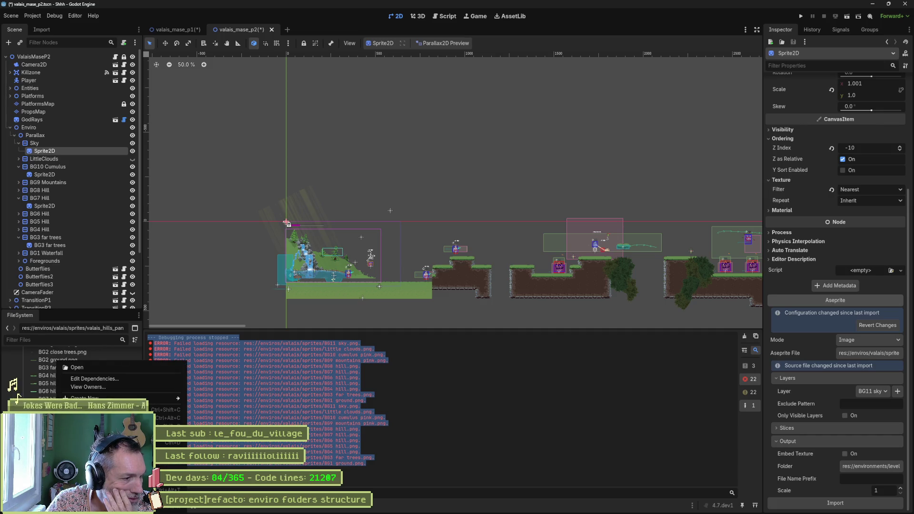
{"action": "key", "text": "Escape"}
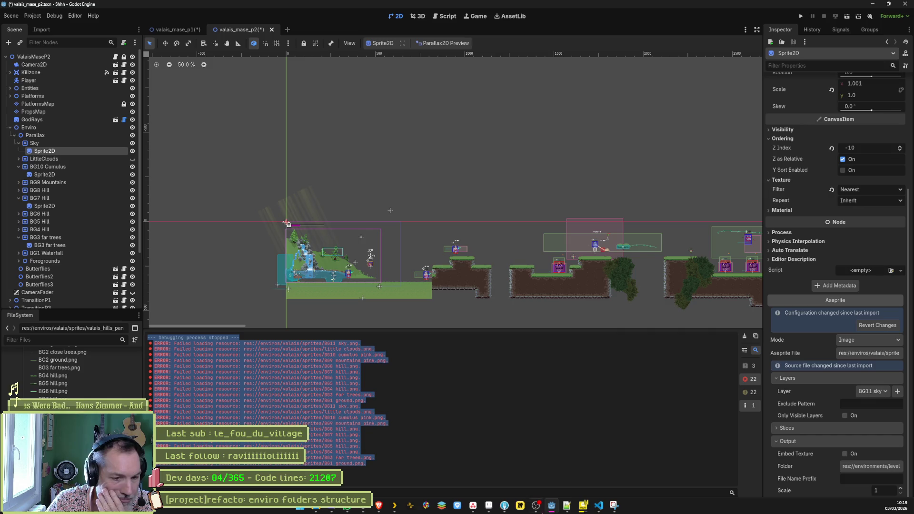
{"action": "left_click", "coordinate": [599, 506]}
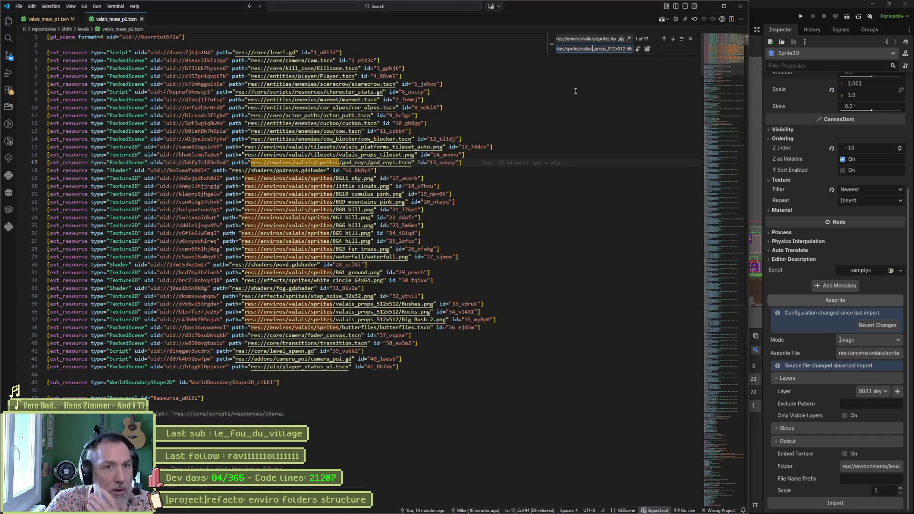
- Set the replacement path to res://enviros/valais/sprites/valais_hills_panoramas and widen the find widget
{"action": "key", "text": "ctrl+a"}
{"action": "key", "text": "ctrl+v"}
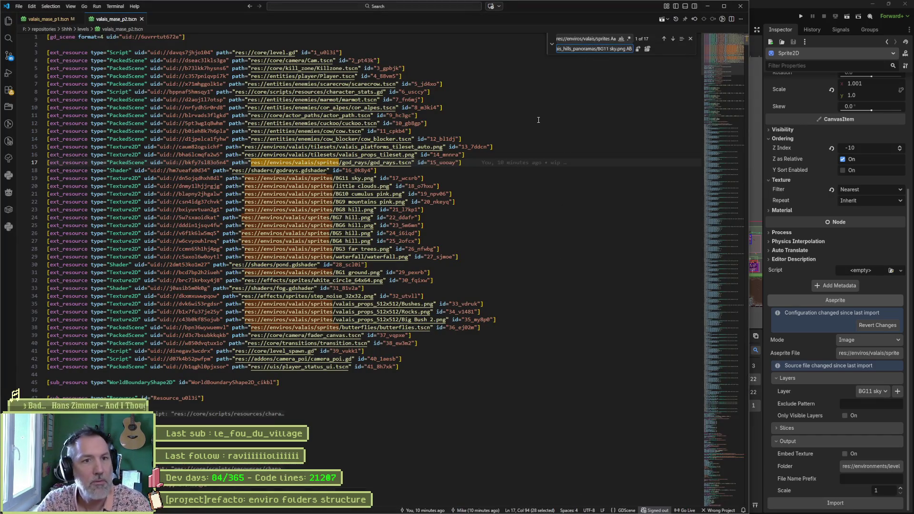
{"action": "key", "text": "BackSpace"}
{"action": "key", "text": "BackSpace"}
{"action": "key", "text": "BackSpace"}
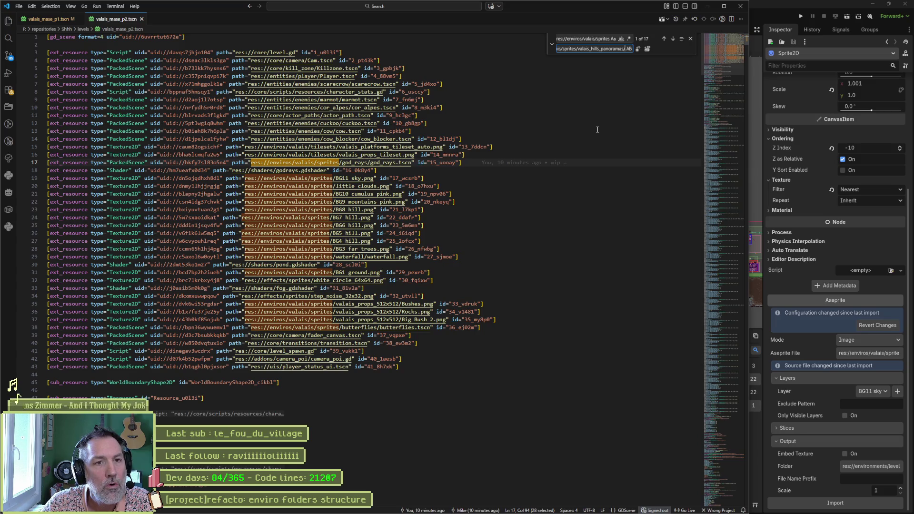
{"action": "key", "text": "BackSpace"}
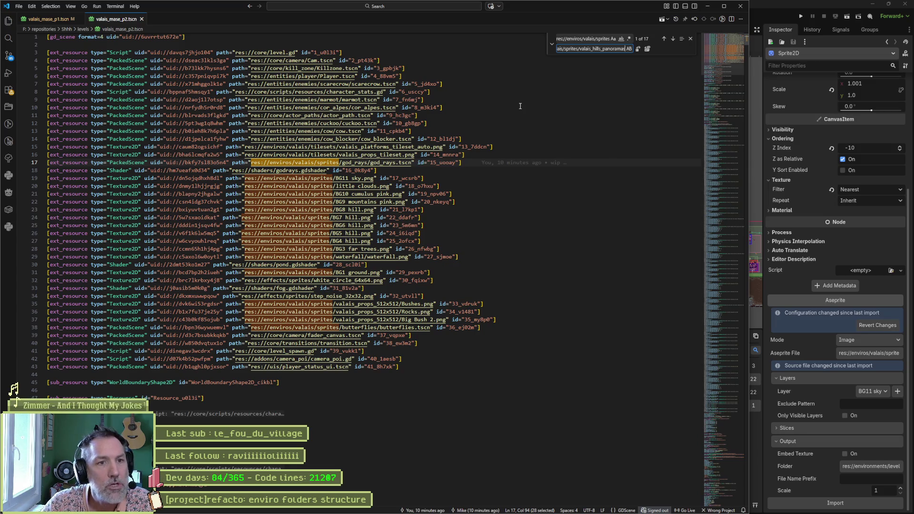
{"action": "left_click_drag", "start_coordinate": [547, 46], "coordinate": [494, 46]}
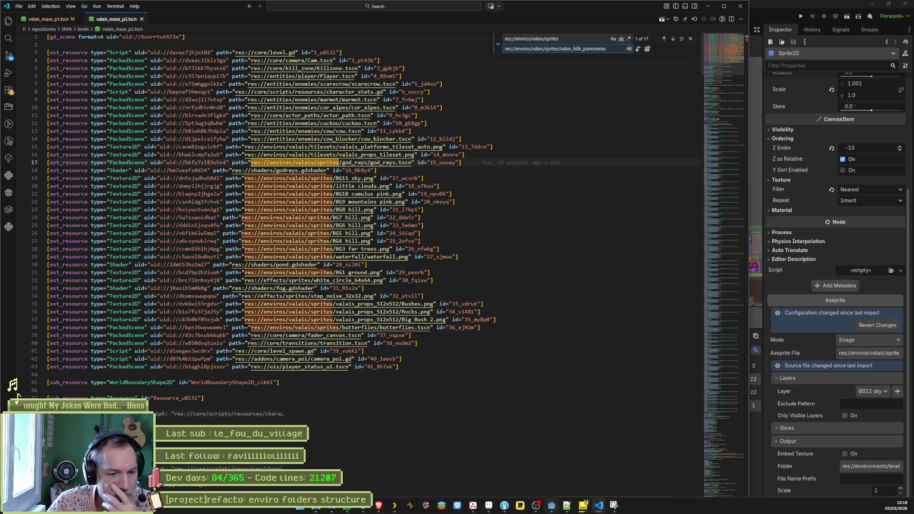
{"action": "left_click", "coordinate": [505, 505]}
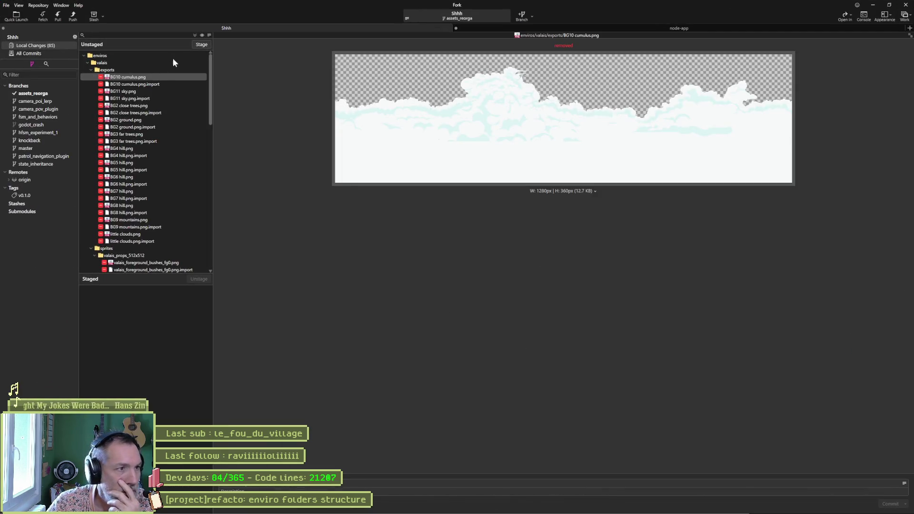
- Stage and commit all 85 changed files on assets_reorga with a pasted subject, then minimize Fork
{"action": "left_click", "coordinate": [194, 36]}
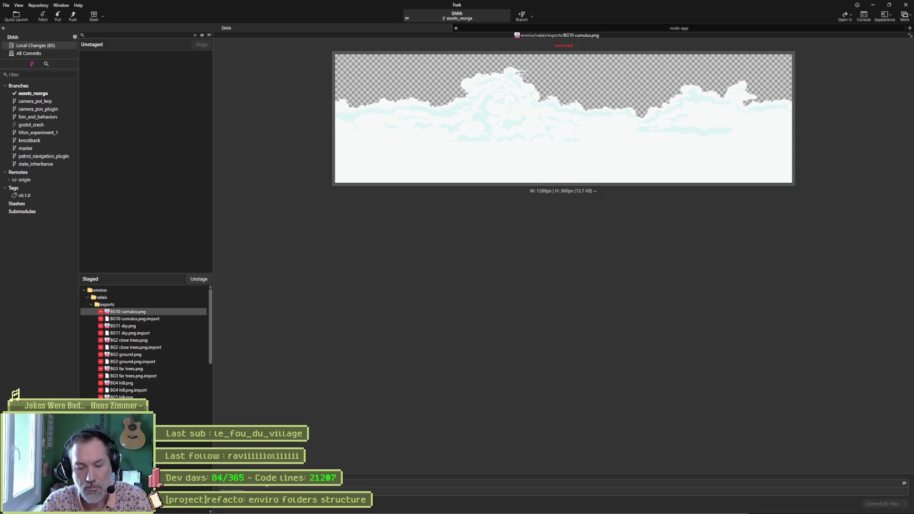
{"action": "key", "text": "ctrl+v"}
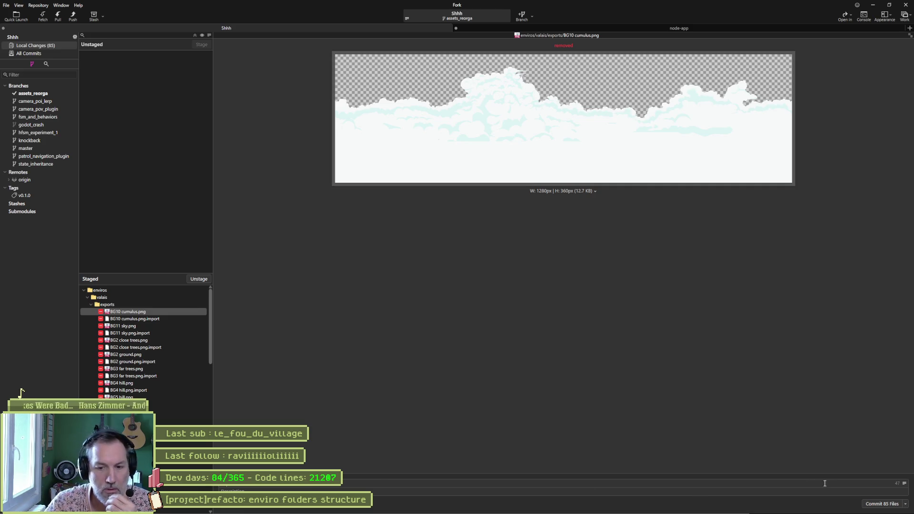
{"action": "left_click", "coordinate": [881, 504]}
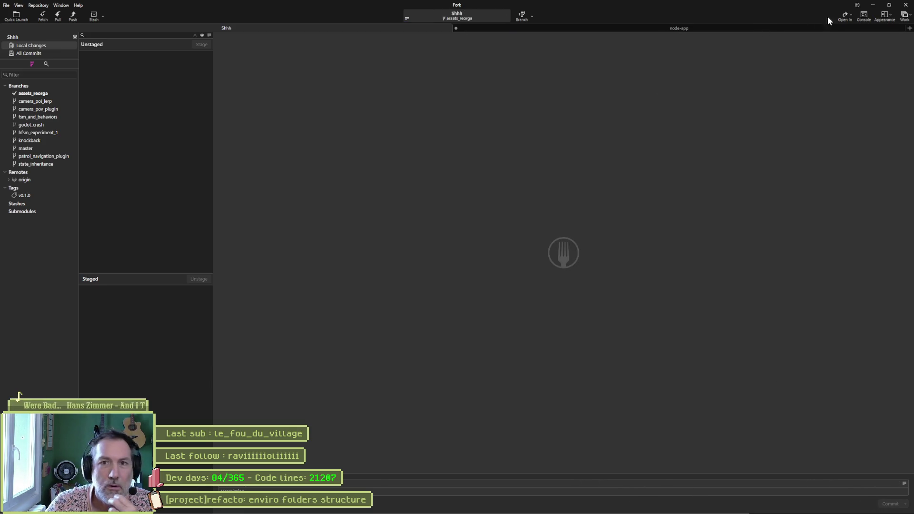
{"action": "left_click", "coordinate": [873, 4]}
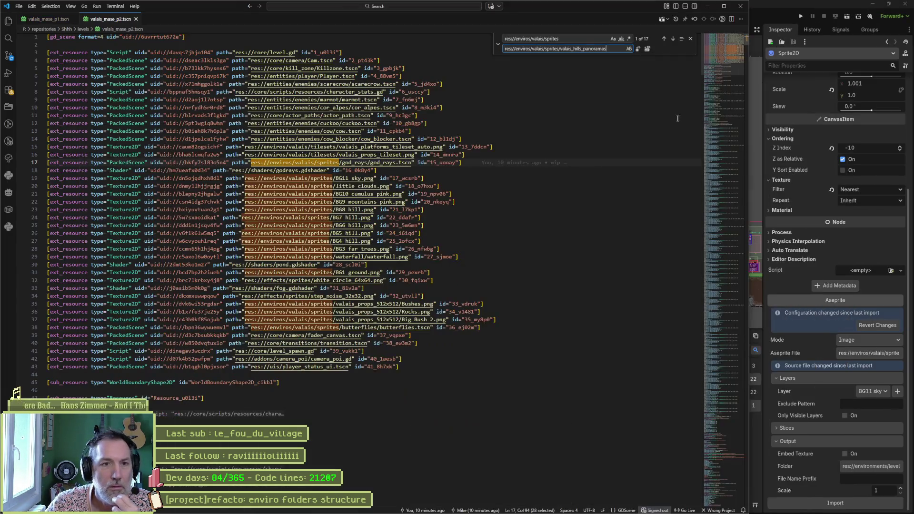
- Replace all 17 sprite paths with valais_hills_panoramas paths, then reload the changed scene in Godot
{"action": "left_click", "coordinate": [647, 48]}
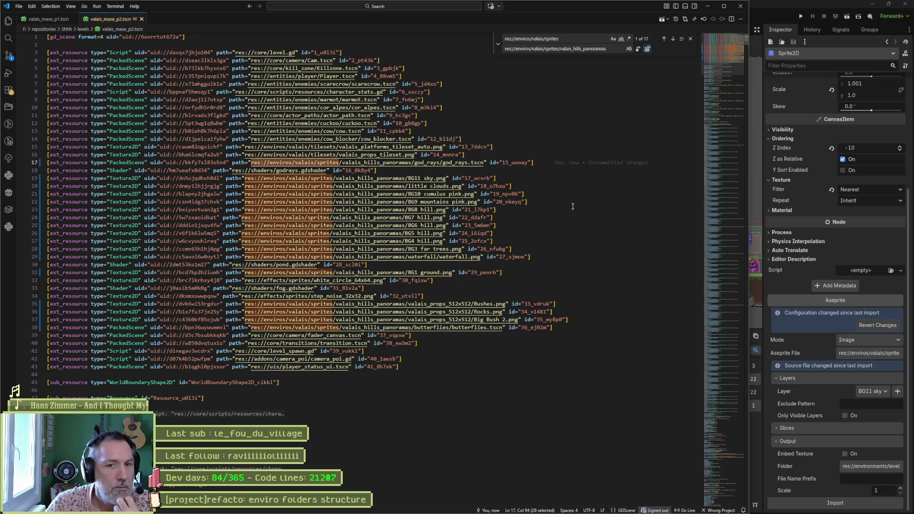
{"action": "left_click", "coordinate": [773, 30]}
{"action": "left_click", "coordinate": [471, 324]}
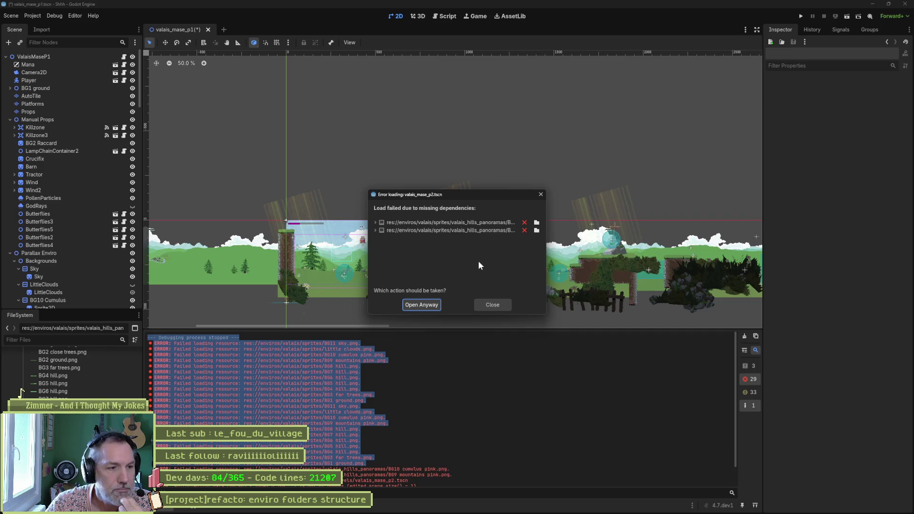
- Widen the Error loading dialog and expand the missing BG10 cumulus pink and BG9 mountains pink entries
{"action": "left_click_drag", "start_coordinate": [546, 277], "coordinate": [646, 275]}
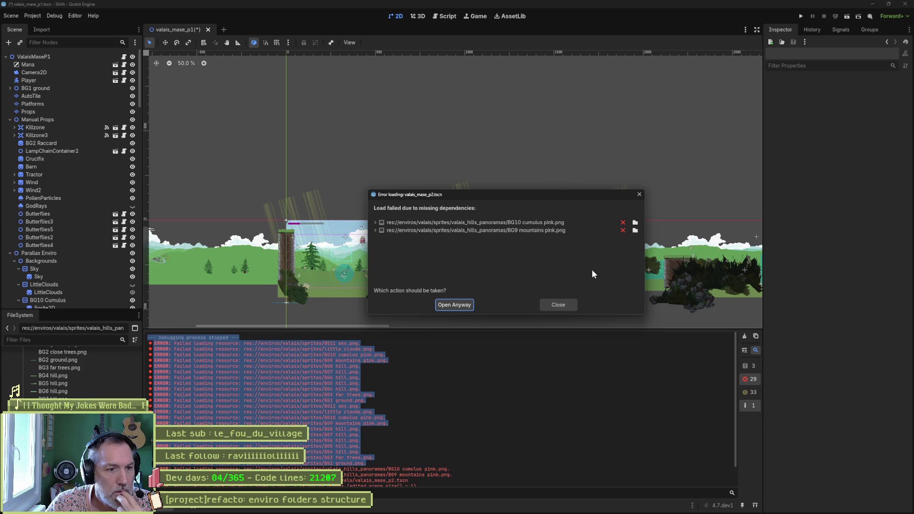
{"action": "left_click", "coordinate": [375, 222]}
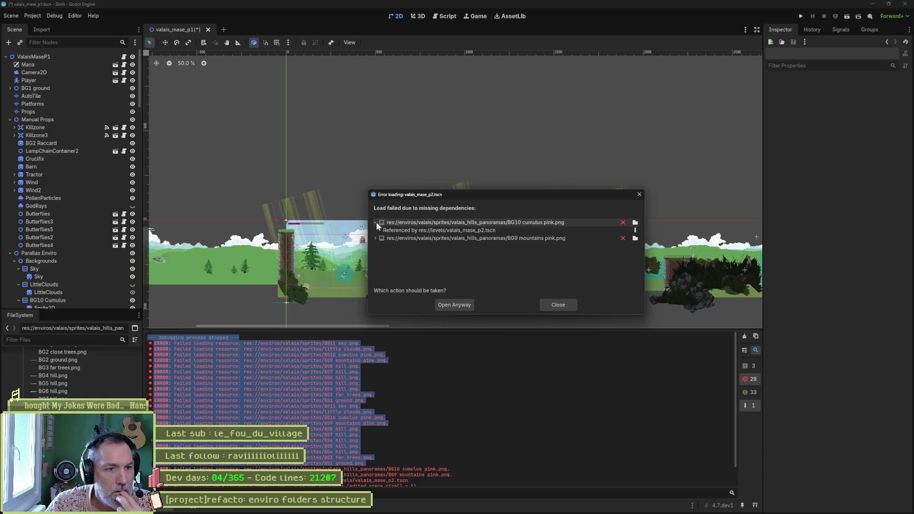
{"action": "left_click", "coordinate": [375, 238]}
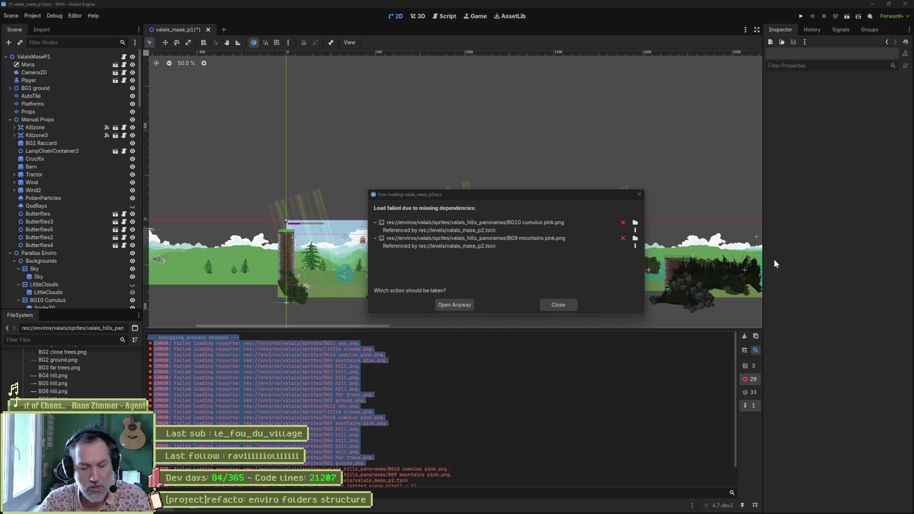
- Screenshot the missing-dependency list with the Snipping Tool and open valais_mase_p2 anyway
{"action": "key", "text": "super+shift+s"}
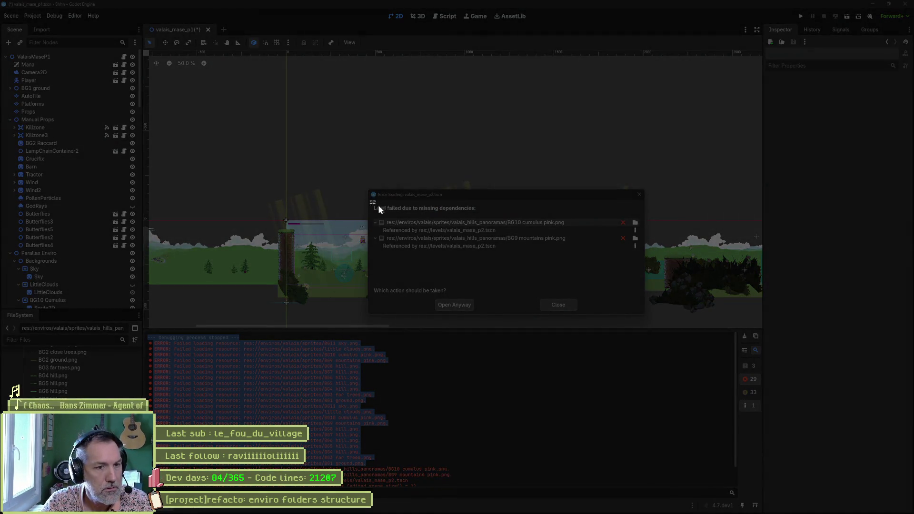
{"action": "left_click_drag", "start_coordinate": [371, 200], "coordinate": [630, 258]}
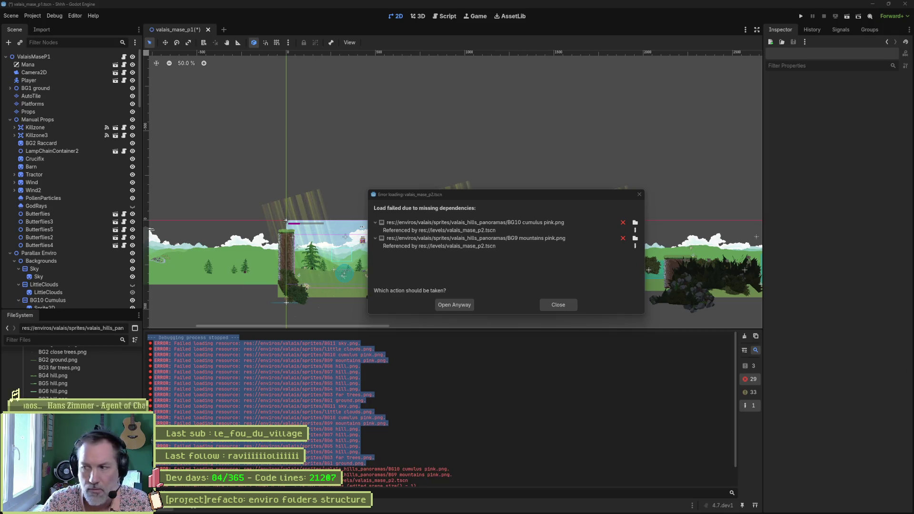
{"action": "key", "text": "alt+Tab"}
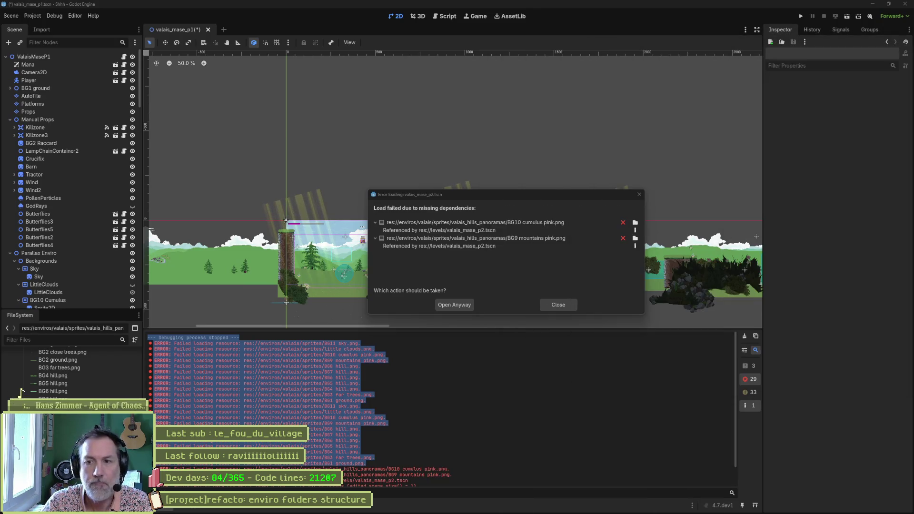
{"action": "left_click", "coordinate": [459, 305]}
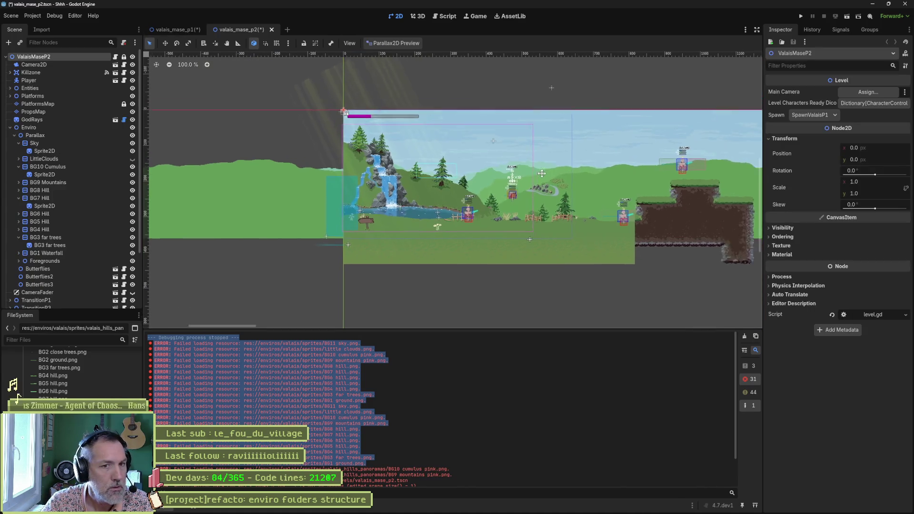
- Save the valais_mase_p2 and valais_mase_p1 scenes, ending back on p2
{"action": "key", "text": "ctrl+s"}
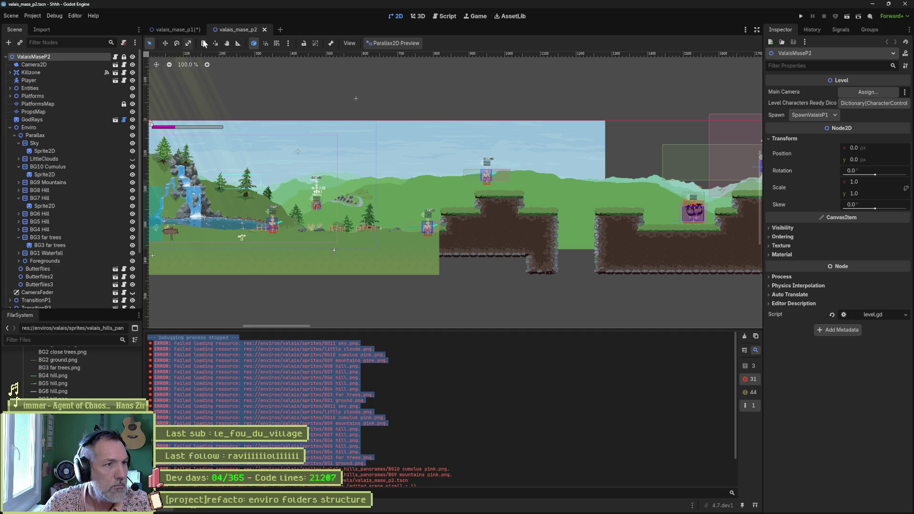
{"action": "left_click", "coordinate": [172, 29]}
{"action": "key", "text": "ctrl+s"}
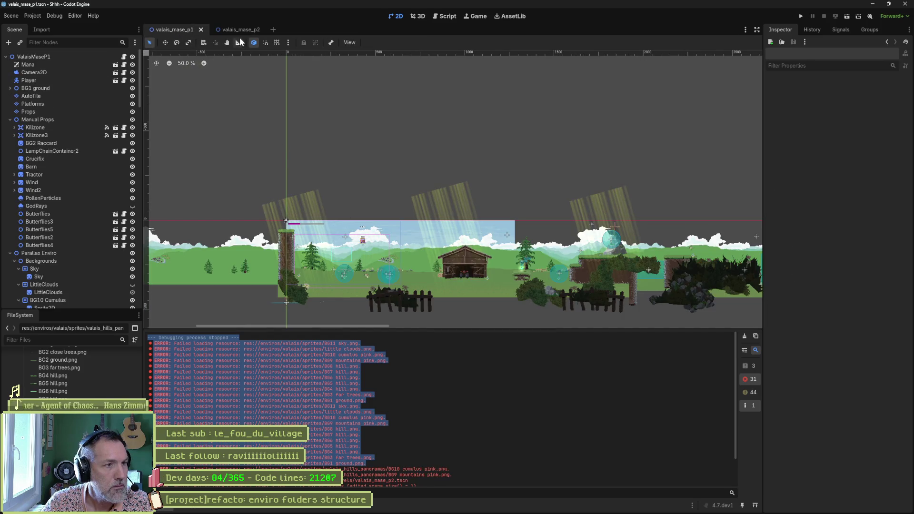
{"action": "left_click", "coordinate": [239, 29]}
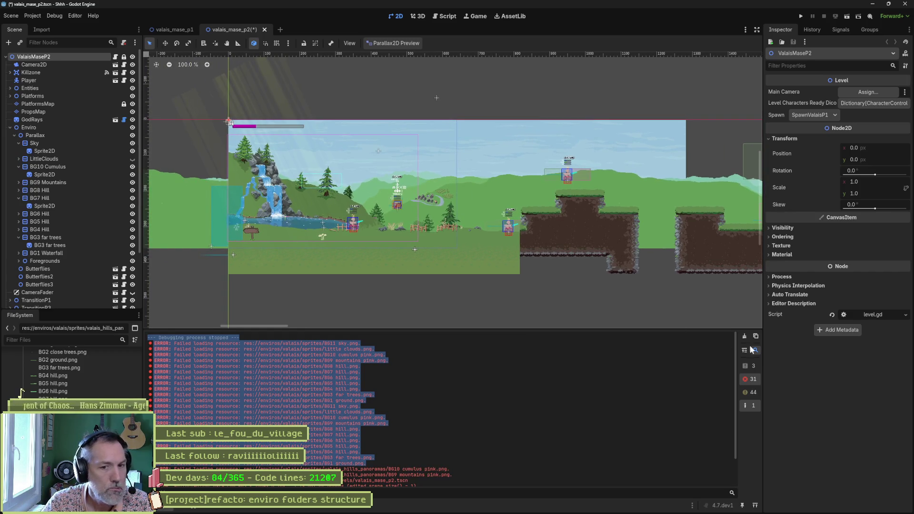
- Select the sprite under BG10 Cumulus and scroll to its Aseprite import settings
{"action": "scroll", "coordinate": [627, 430], "scroll_direction": "down", "scroll_amount": 2}
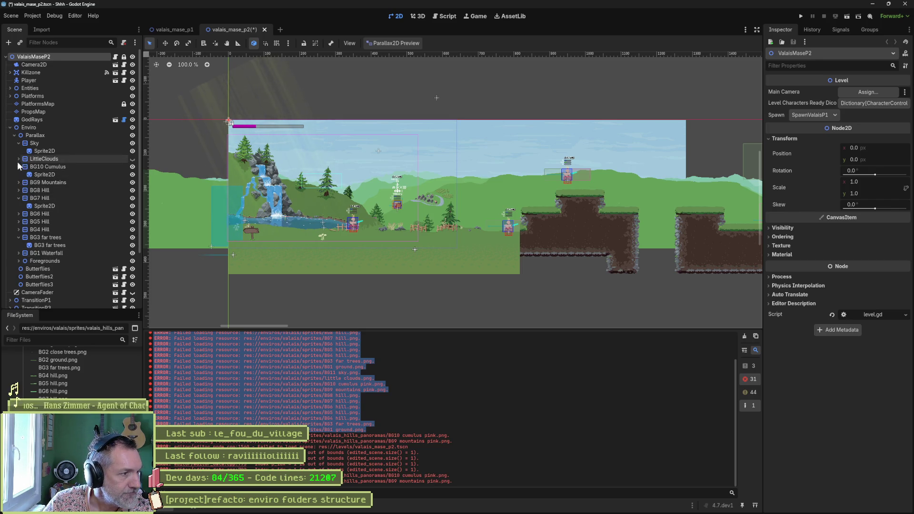
{"action": "left_click", "coordinate": [75, 175]}
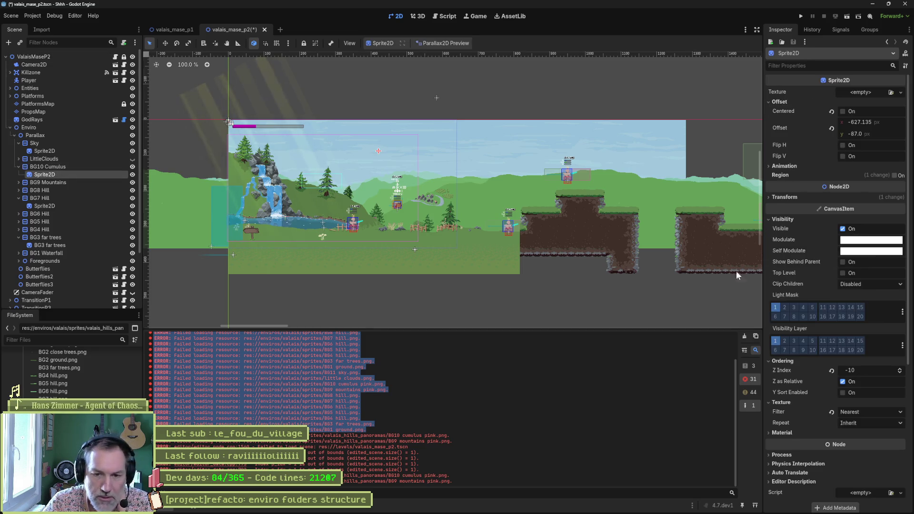
{"action": "scroll", "coordinate": [747, 267], "scroll_direction": "down", "scroll_amount": 3}
{"action": "scroll", "coordinate": [885, 296], "scroll_direction": "down", "scroll_amount": 5}
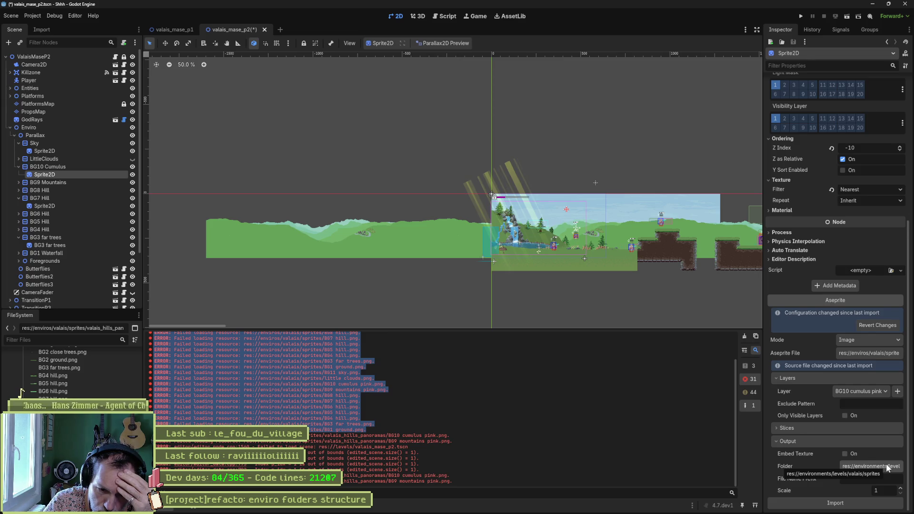
- Set the BG10 Cumulus sprite's output folder to enviros/valais/sprites/valais_forrest_panoramas
{"action": "left_click", "coordinate": [887, 466]}
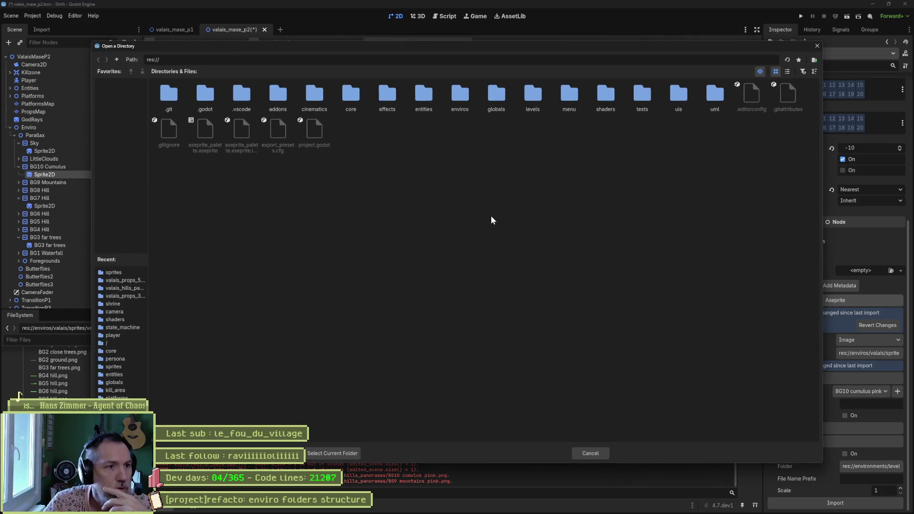
{"action": "double_click", "coordinate": [466, 98]}
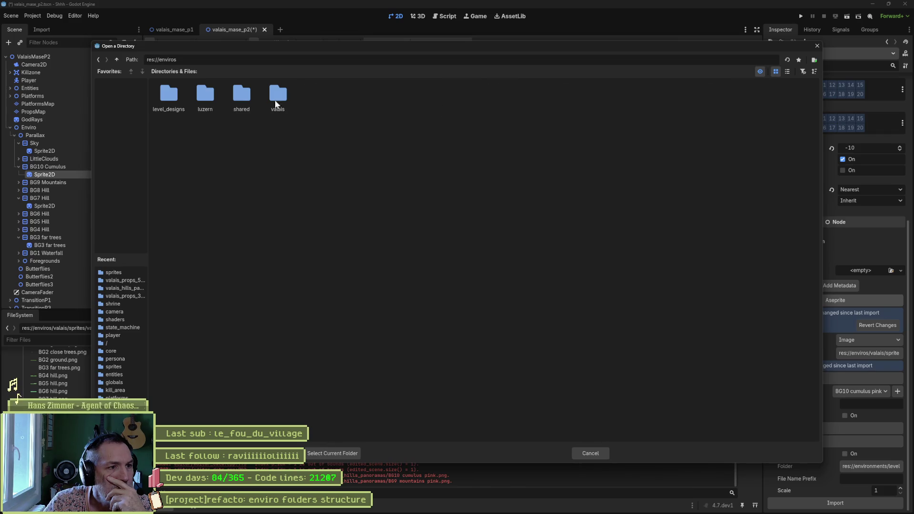
{"action": "double_click", "coordinate": [274, 99]}
{"action": "double_click", "coordinate": [158, 94]}
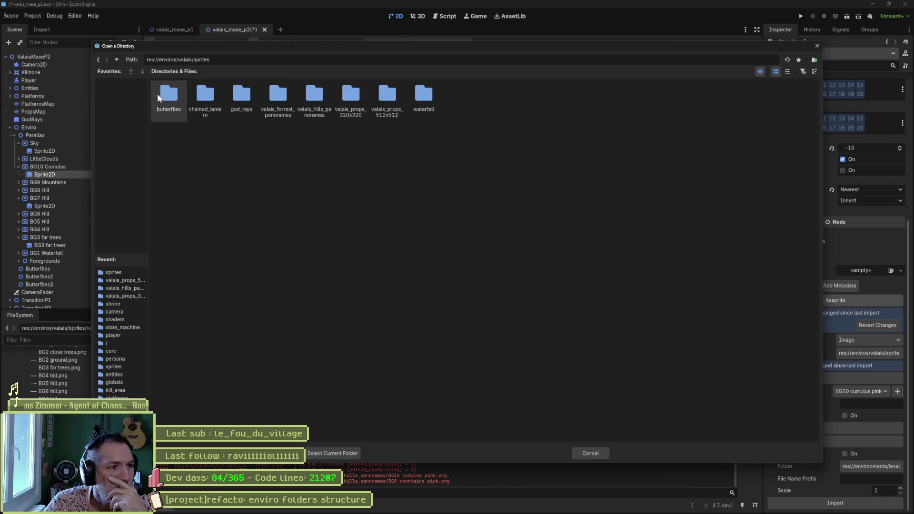
{"action": "left_click", "coordinate": [285, 113]}
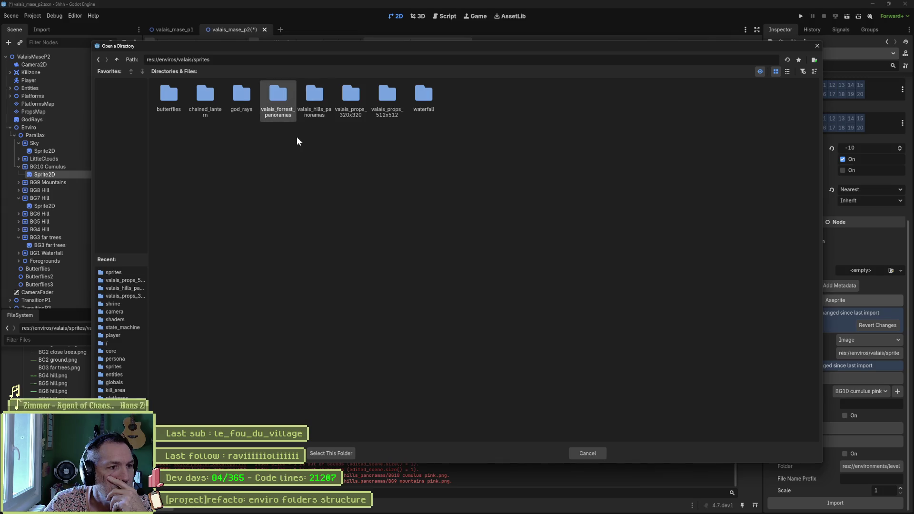
{"action": "left_click", "coordinate": [336, 454]}
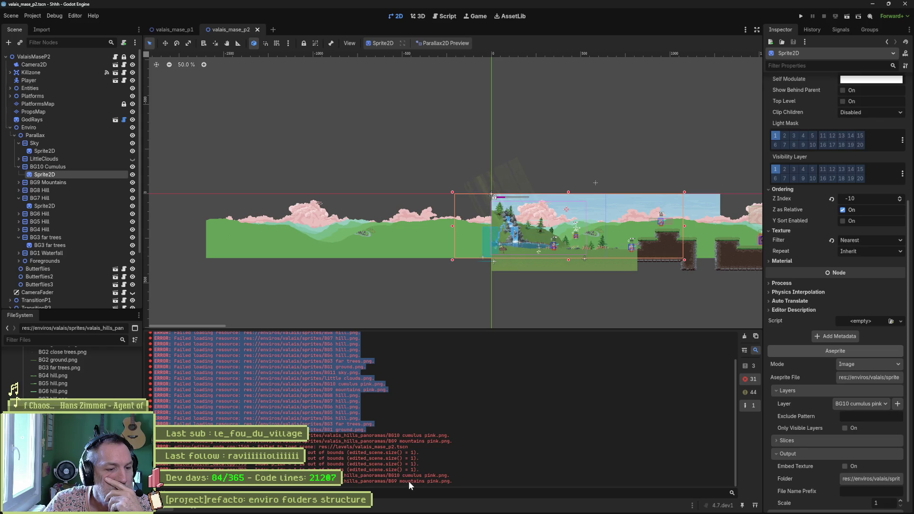
- Point the BG9 Mountains sprite's output to res://enviros/valais/sprites/valais_hills_panoramas and clear the output log
{"action": "left_click", "coordinate": [19, 183]}
{"action": "left_click", "coordinate": [52, 190]}
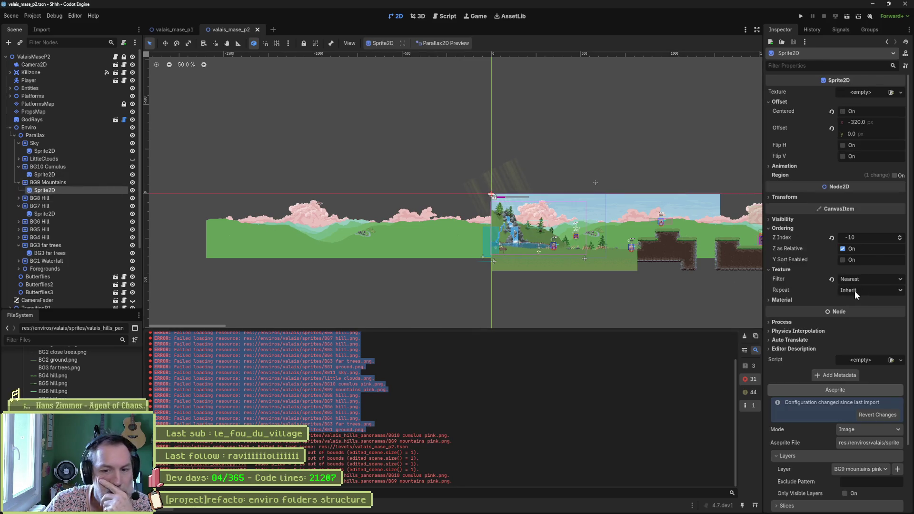
{"action": "scroll", "coordinate": [857, 334], "scroll_direction": "down", "scroll_amount": 3}
{"action": "left_click", "coordinate": [876, 467]}
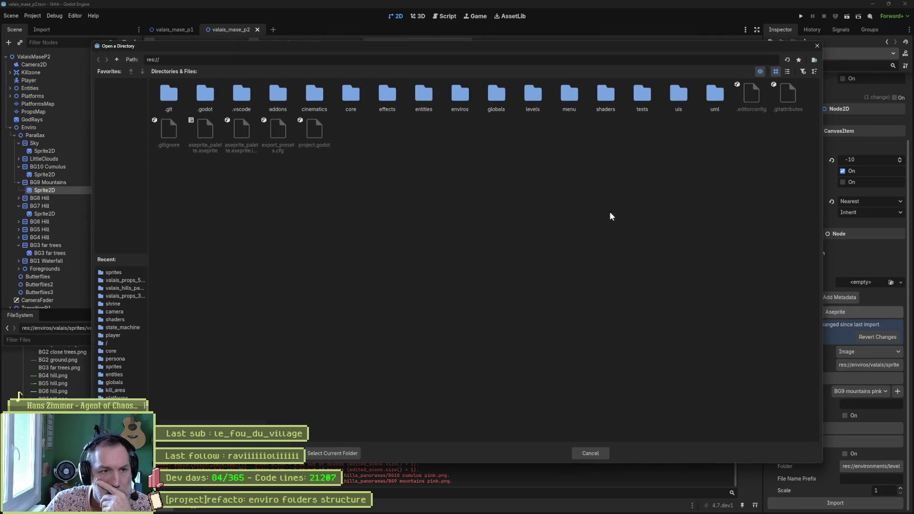
{"action": "double_click", "coordinate": [460, 95]}
{"action": "double_click", "coordinate": [284, 98]}
{"action": "double_click", "coordinate": [205, 95]}
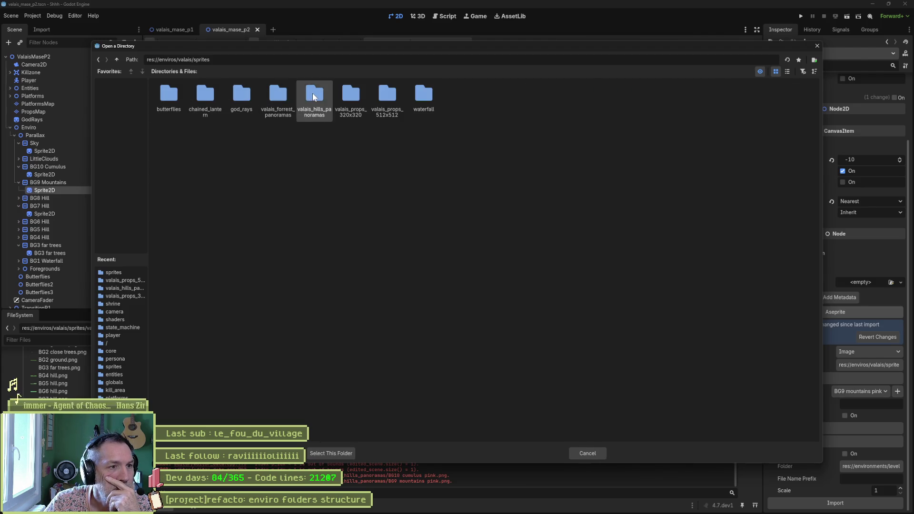
{"action": "double_click", "coordinate": [312, 93]}
{"action": "left_click", "coordinate": [356, 452]}
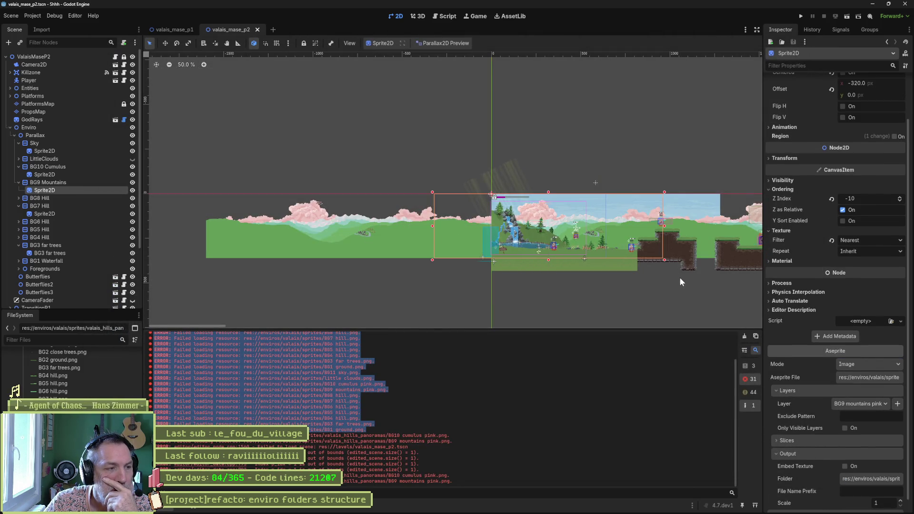
{"action": "left_click", "coordinate": [745, 335]}
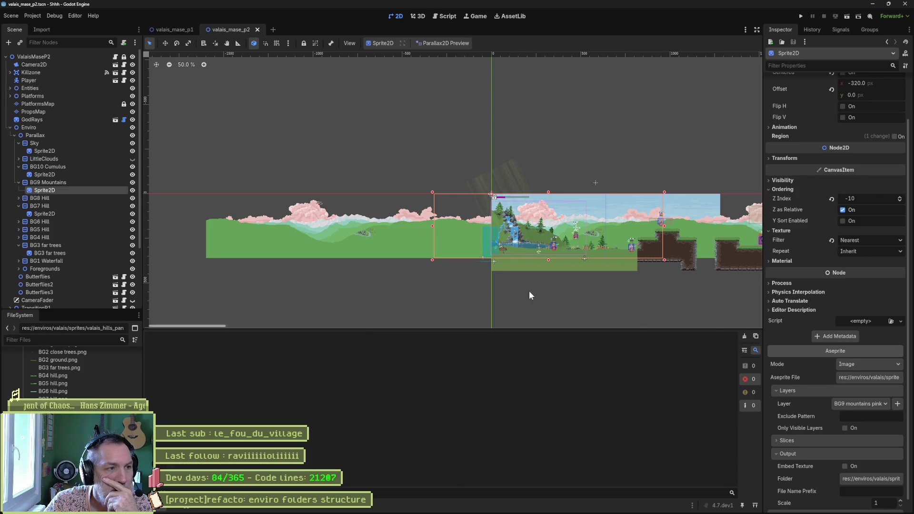
- Save and close both valais_mase scenes, then reopen p2 and p1 with Quick Open
{"action": "middle_click", "coordinate": [221, 29]}
{"action": "middle_click", "coordinate": [186, 29]}
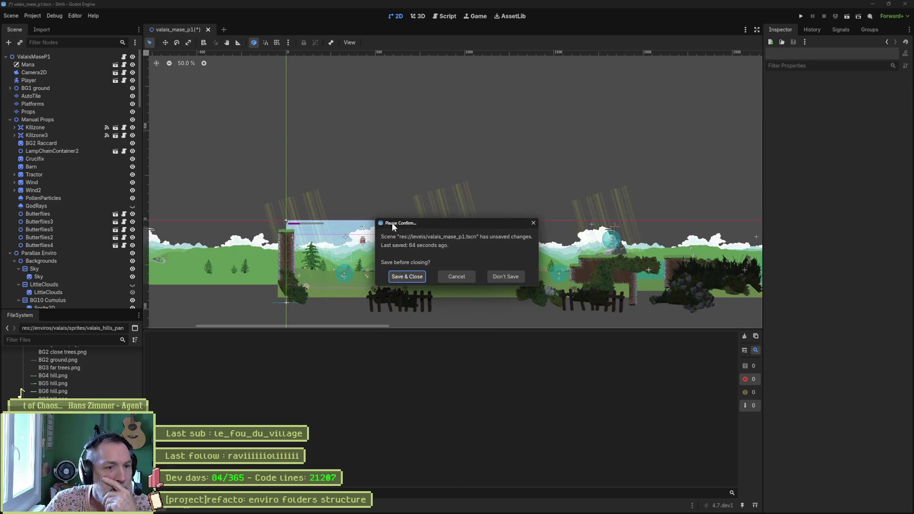
{"action": "left_click", "coordinate": [408, 277]}
{"action": "key", "text": "ctrl+shift+o"}
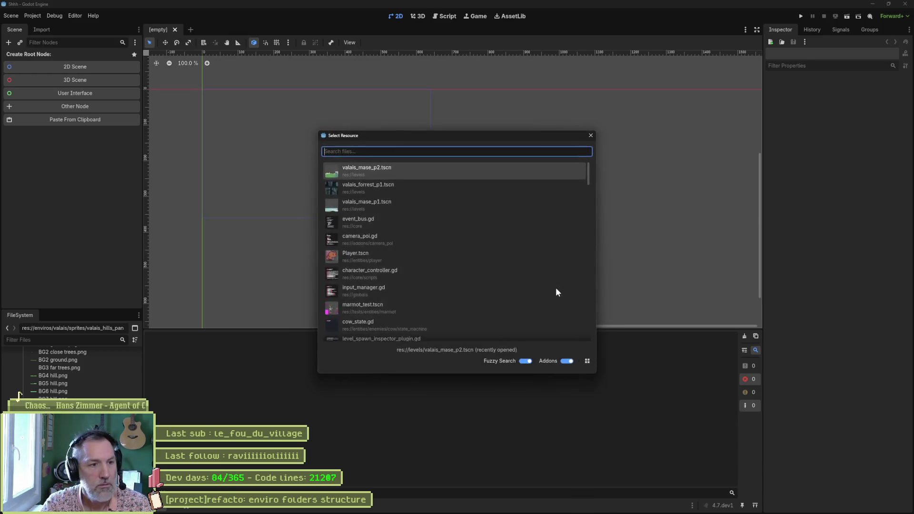
{"action": "key", "text": "Return"}
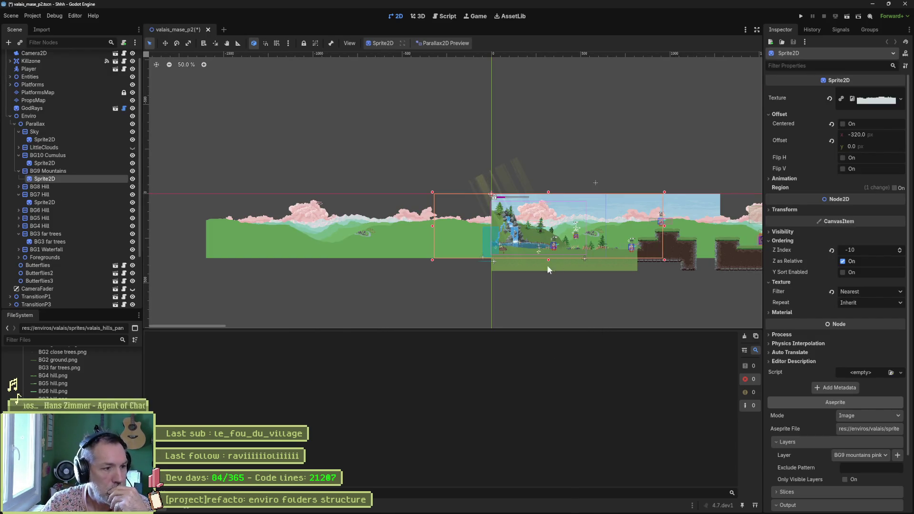
{"action": "scroll", "coordinate": [505, 258], "scroll_direction": "right", "scroll_amount": 5}
{"action": "key", "text": "alt+shift+o"}
{"action": "type", "text": "p"}
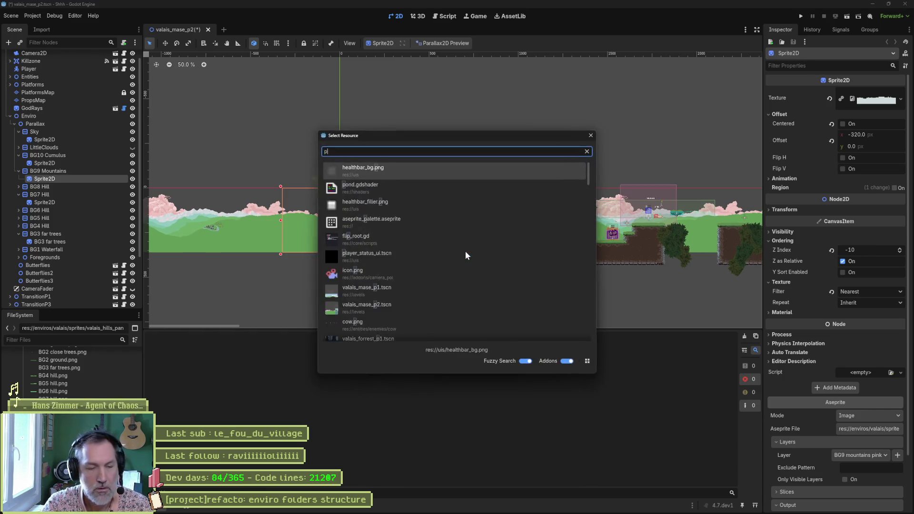
{"action": "type", "text": "1"}
{"action": "key", "text": "Return"}
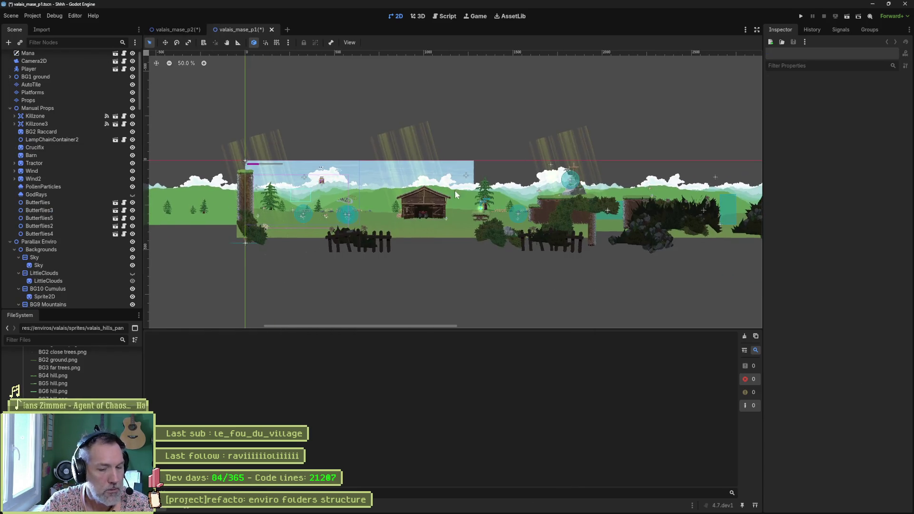
- Open valais_forrest_p1, screenshot its missing valais_forrest_panoramas.png dependency, and open it anyway
{"action": "key", "text": "ctrl+shift+o"}
{"action": "type", "text": "forr"}
{"action": "key", "text": "Return"}
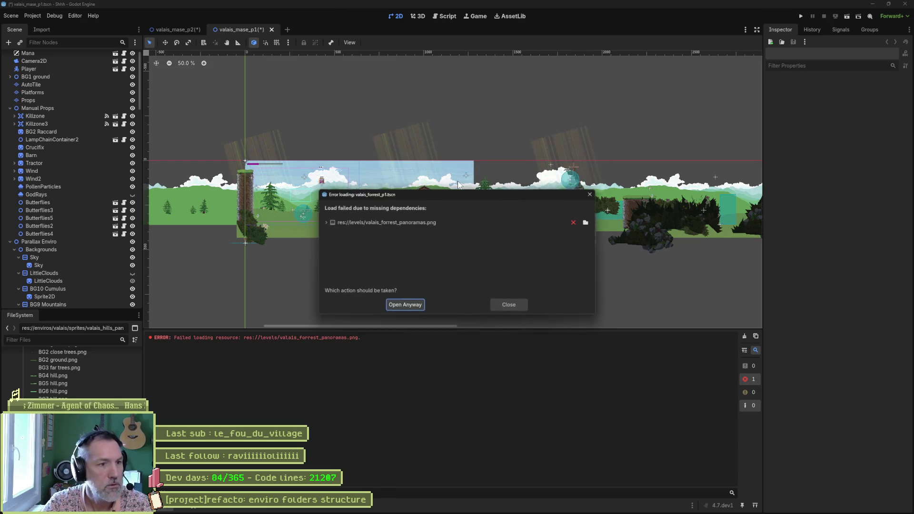
{"action": "left_click", "coordinate": [326, 223]}
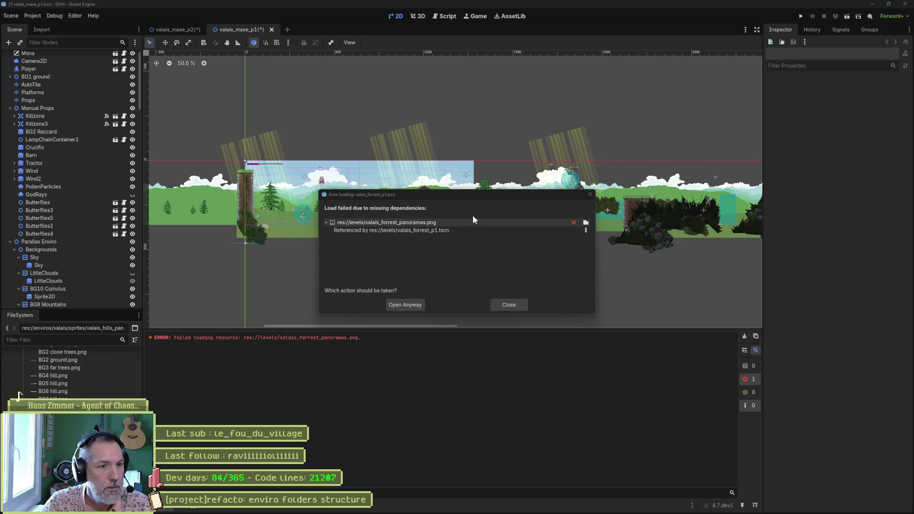
{"action": "key", "text": "Print"}
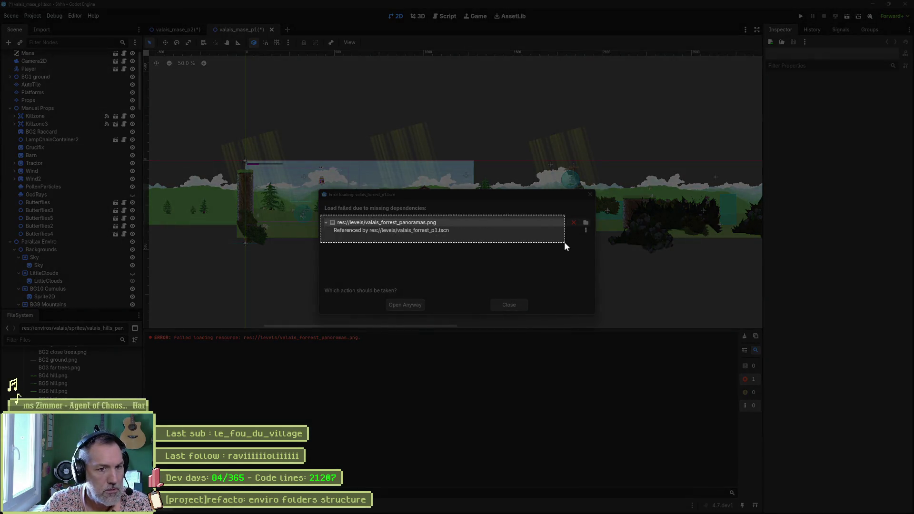
{"action": "left_click_drag", "start_coordinate": [593, 243], "coordinate": [593, 243]}
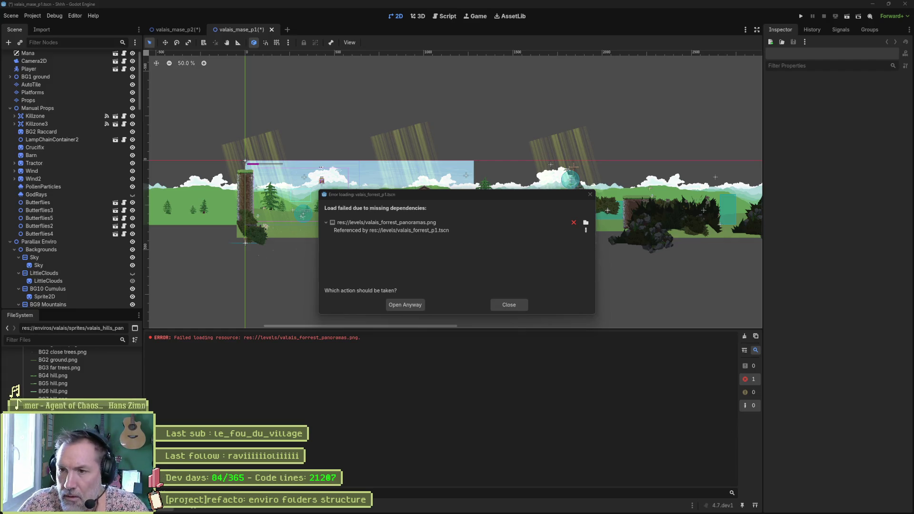
{"action": "left_click", "coordinate": [402, 305]}
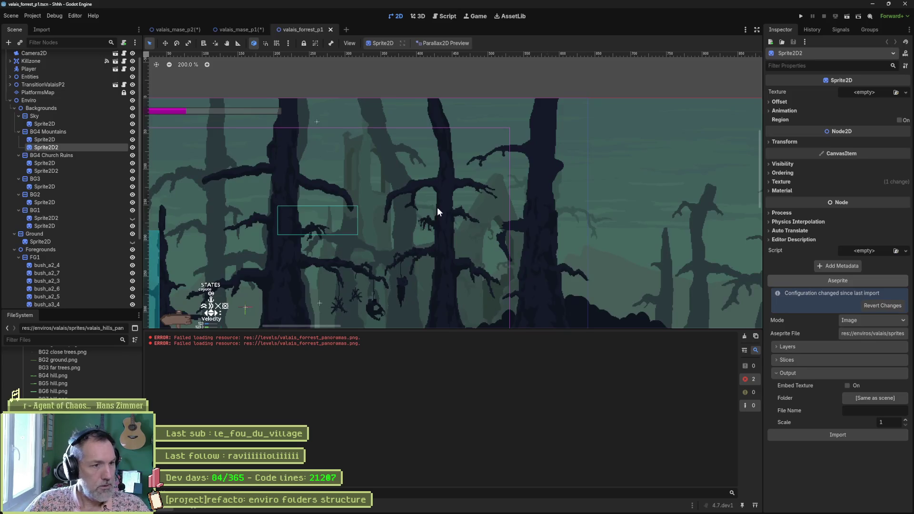
- Zoom the canvas to 100%, select the Sky sprite, and scroll to its Aseprite import settings
{"action": "scroll", "coordinate": [398, 201], "scroll_direction": "down", "scroll_amount": 3}
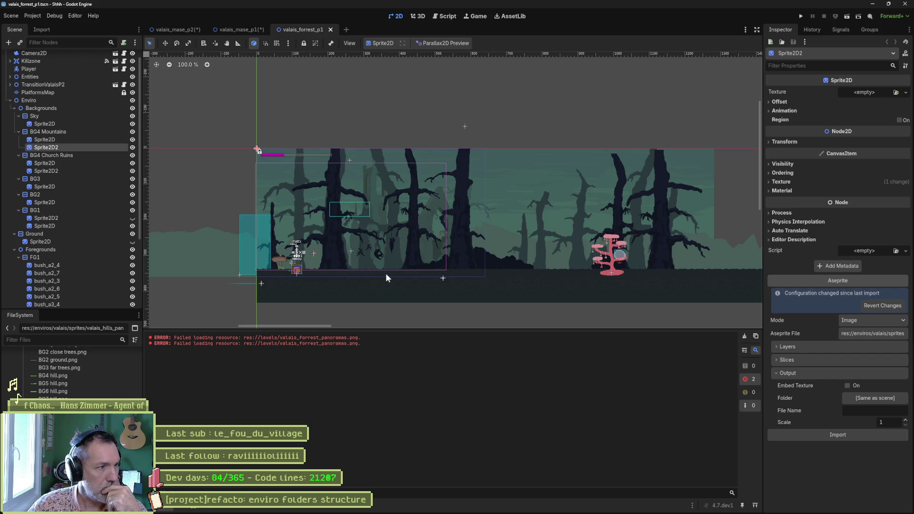
{"action": "scroll", "coordinate": [55, 195], "scroll_direction": "down", "scroll_amount": 2}
{"action": "scroll", "coordinate": [53, 196], "scroll_direction": "up", "scroll_amount": 3}
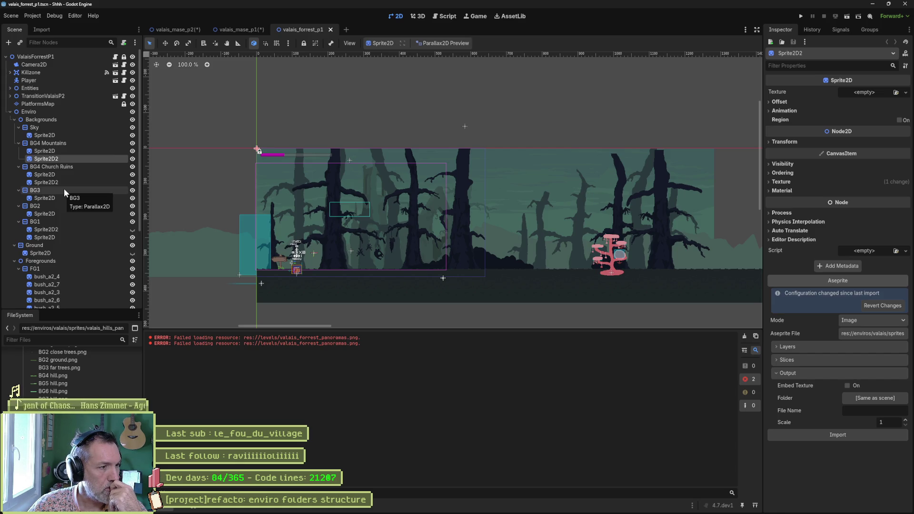
{"action": "left_click", "coordinate": [57, 136]}
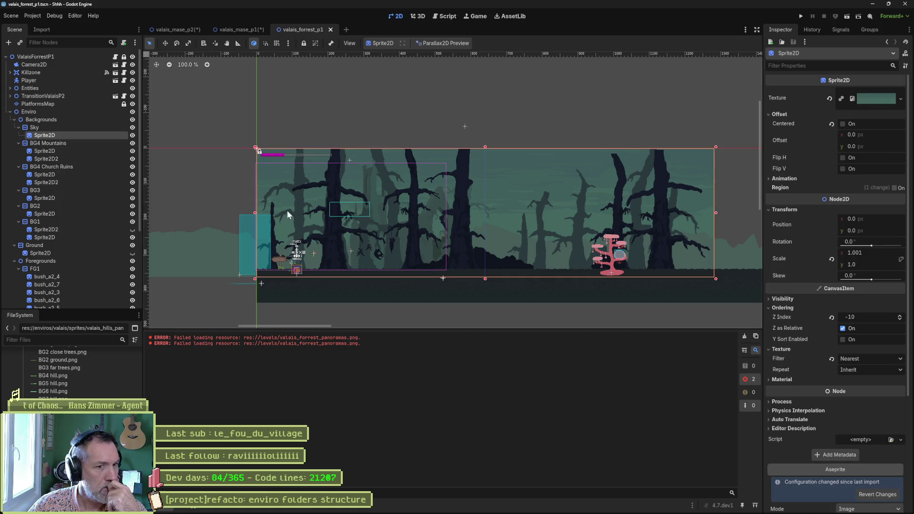
{"action": "scroll", "coordinate": [827, 316], "scroll_direction": "down", "scroll_amount": 5}
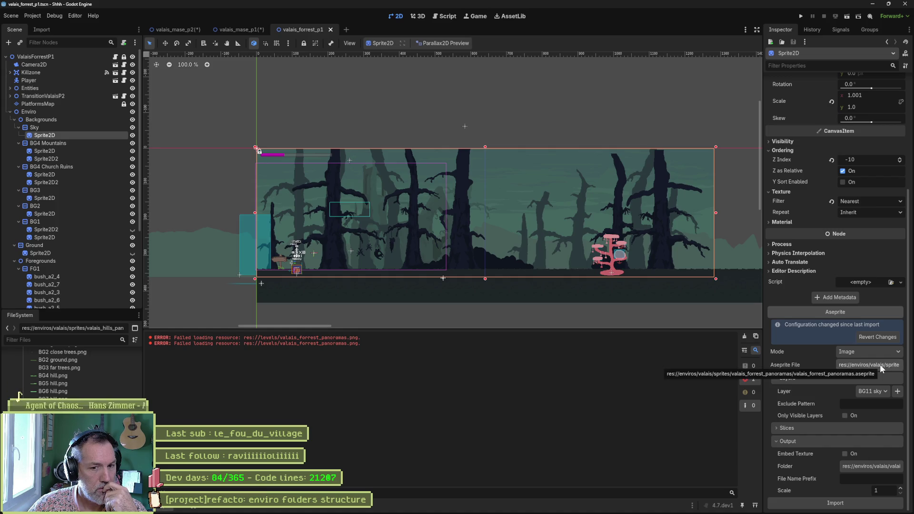
- Set the Sky sprite's output folder to res://enviros/valais/sprites/valais_forrest_panoramas and reimport it
{"action": "left_click", "coordinate": [871, 467]}
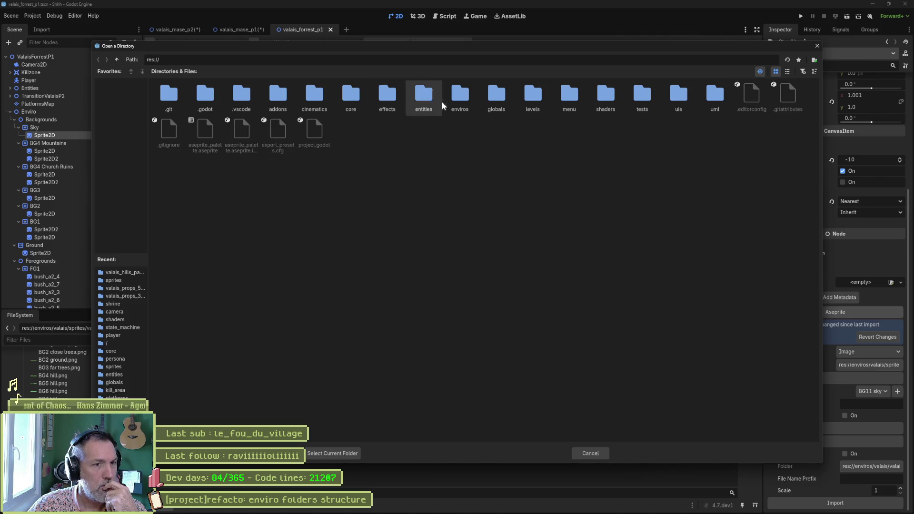
{"action": "double_click", "coordinate": [458, 98]}
{"action": "double_click", "coordinate": [283, 97]}
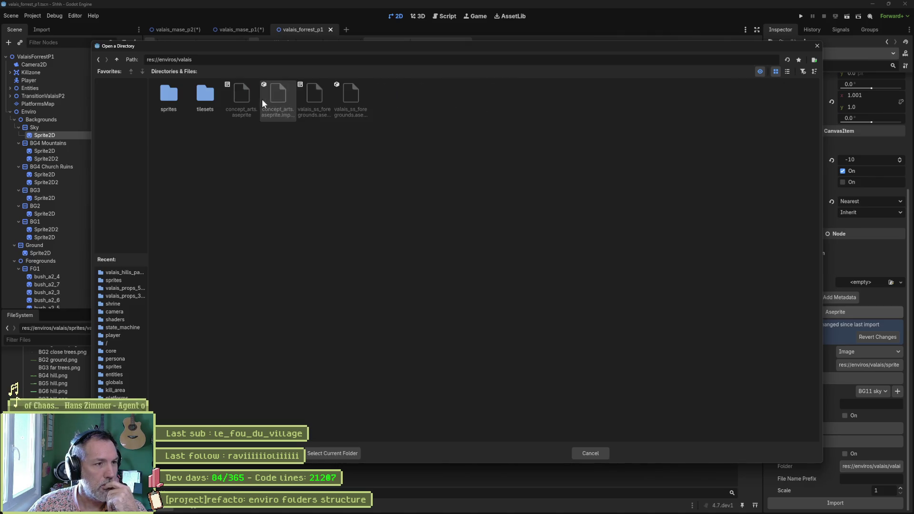
{"action": "double_click", "coordinate": [169, 92]}
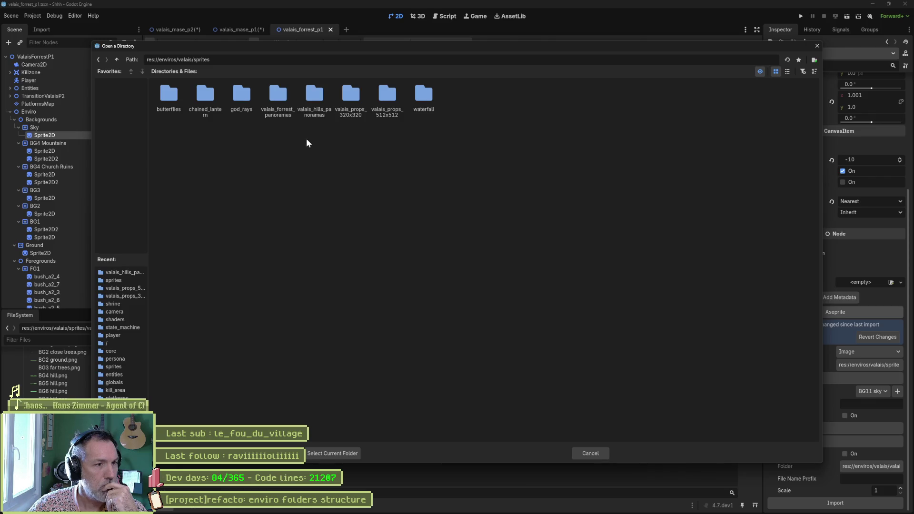
{"action": "left_click", "coordinate": [278, 97]}
{"action": "left_click", "coordinate": [336, 453]}
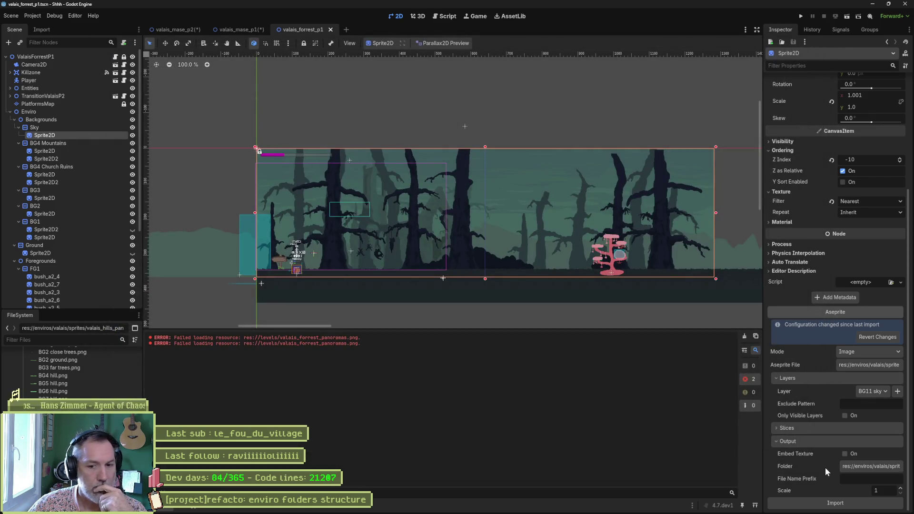
{"action": "left_click", "coordinate": [843, 503]}
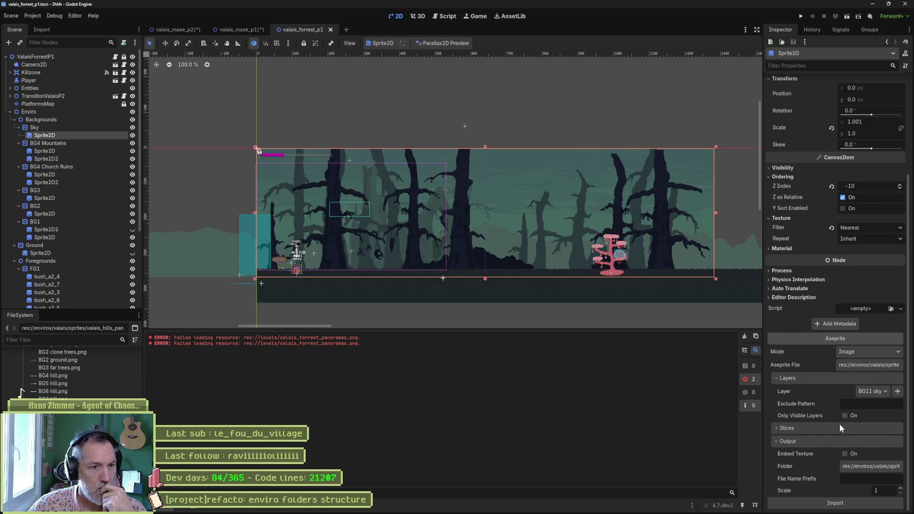
- Select the BG4 Mountains sprite and scroll to its Aseprite import settings
{"action": "left_click", "coordinate": [81, 151]}
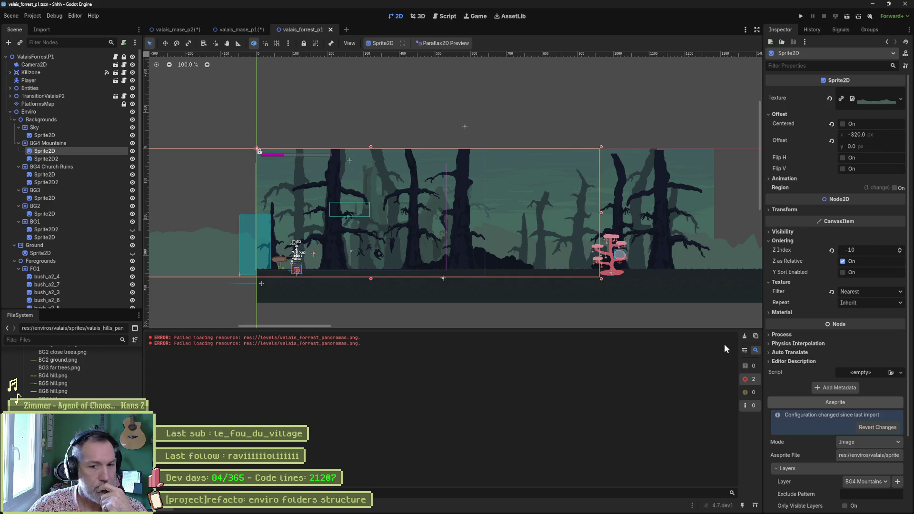
{"action": "scroll", "coordinate": [862, 467], "scroll_direction": "down", "scroll_amount": 3}
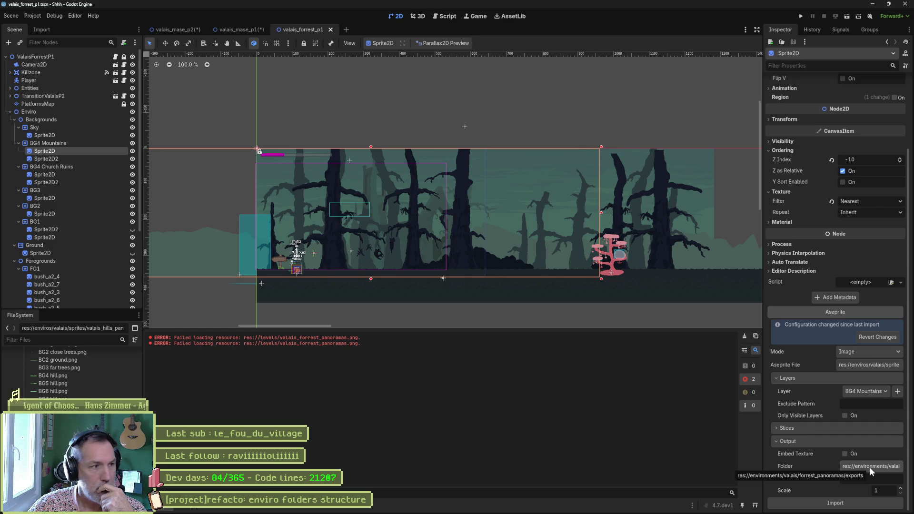
{"action": "scroll", "coordinate": [95, 196], "scroll_direction": "down", "scroll_amount": 3}
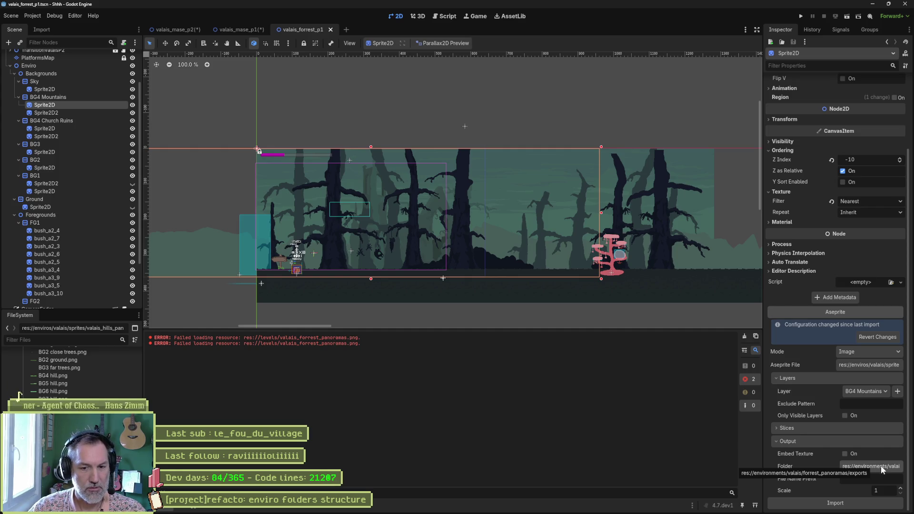
- Set the BG4 Mountains sprite's output folder to enviros/valais/sprites/valais_forrest_panoramas and reimport
{"action": "left_click", "coordinate": [881, 466]}
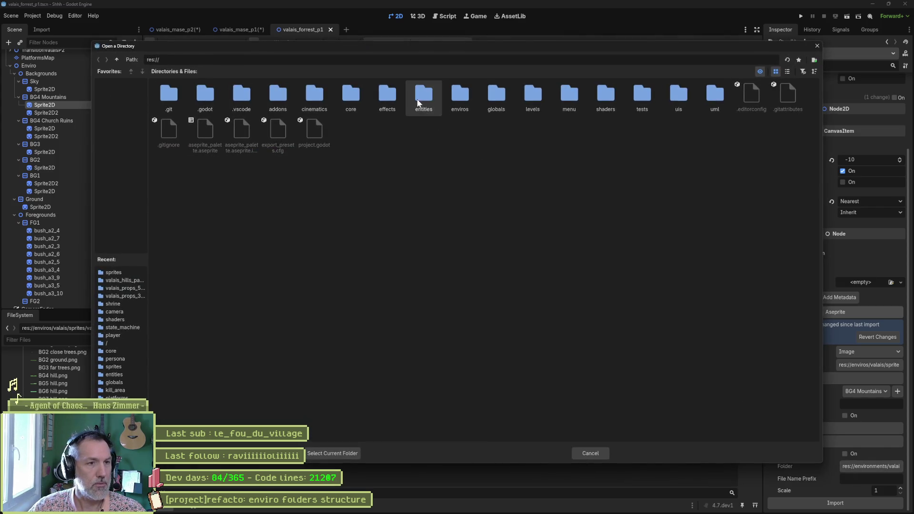
{"action": "double_click", "coordinate": [458, 100]}
{"action": "double_click", "coordinate": [238, 94]}
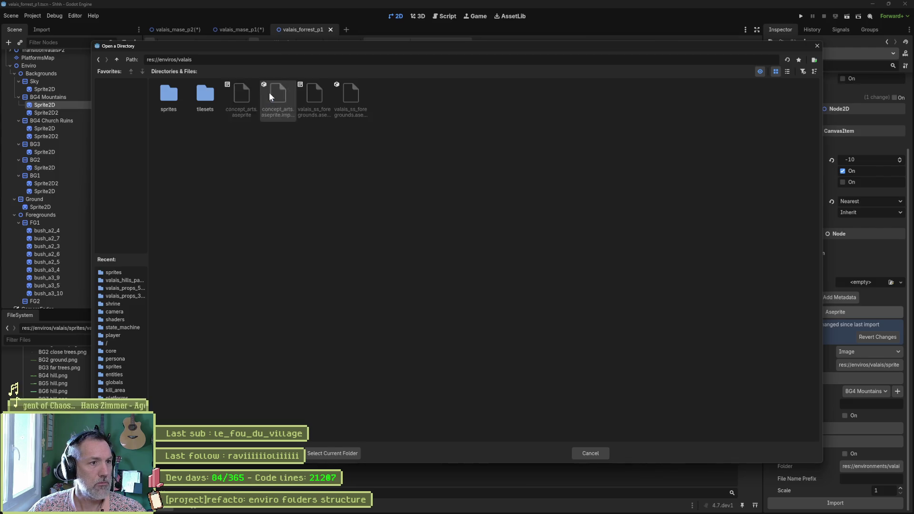
{"action": "double_click", "coordinate": [174, 96]}
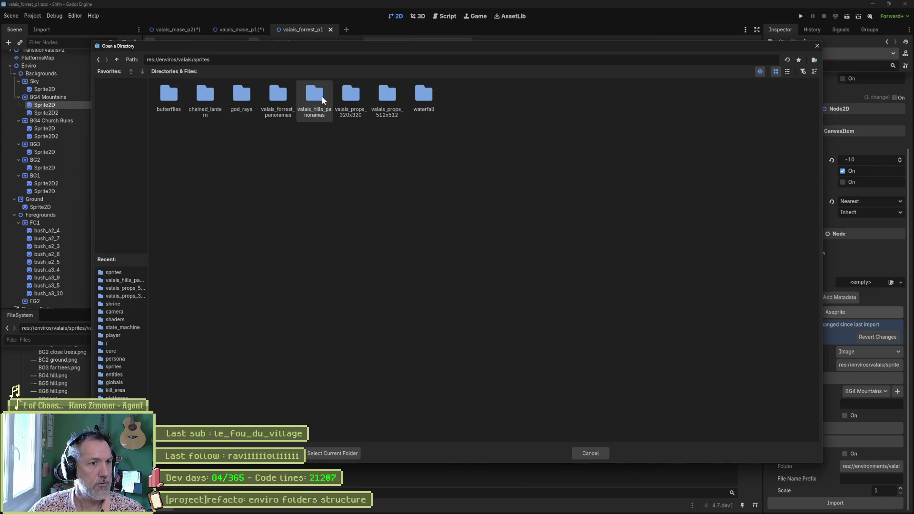
{"action": "left_click", "coordinate": [292, 96]}
{"action": "left_click", "coordinate": [332, 453]}
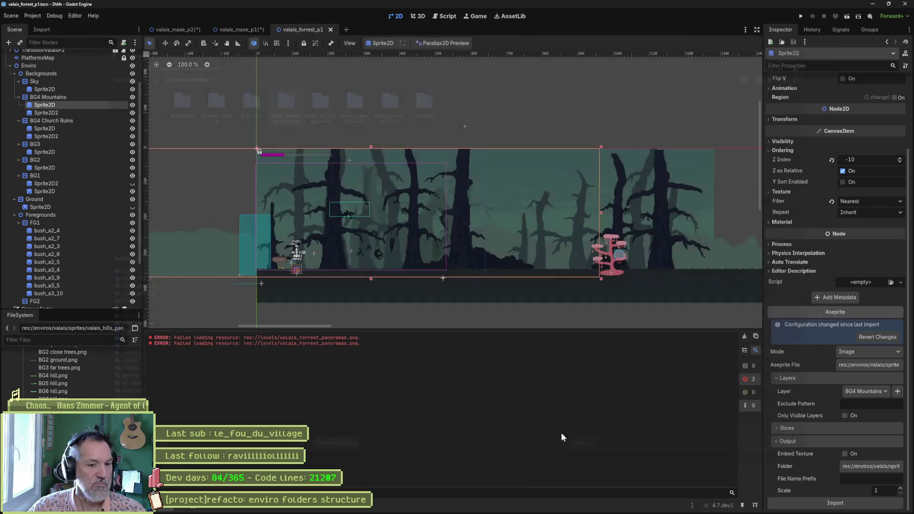
{"action": "left_click", "coordinate": [858, 504]}
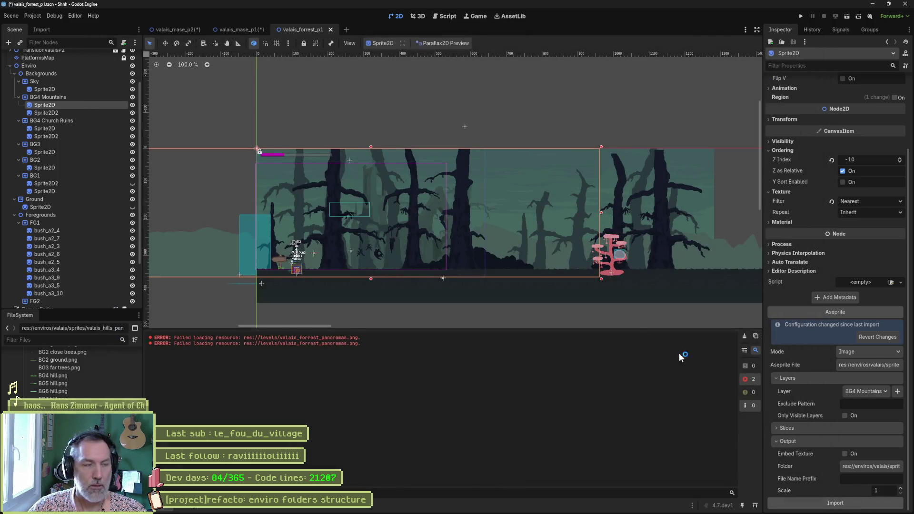
- Repoint Sprite2D2 under BG4 Mountains to the valais_forrest_panoramas sprites folder and reimport it
{"action": "left_click", "coordinate": [73, 113]}
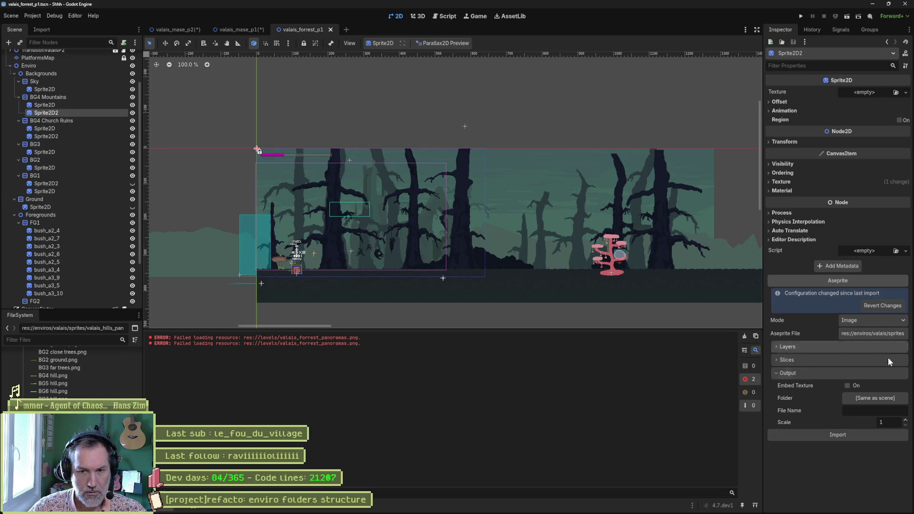
{"action": "left_click", "coordinate": [887, 397]}
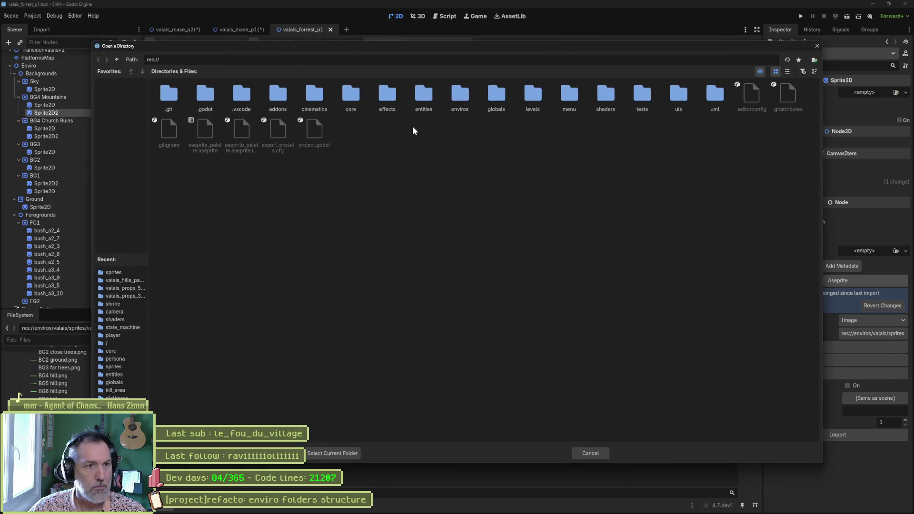
{"action": "double_click", "coordinate": [464, 97]}
{"action": "double_click", "coordinate": [250, 95]}
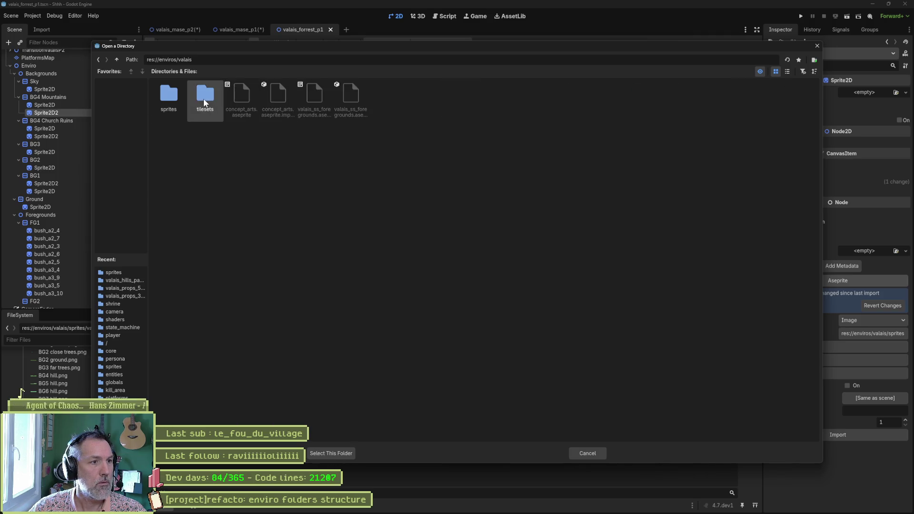
{"action": "double_click", "coordinate": [174, 96]}
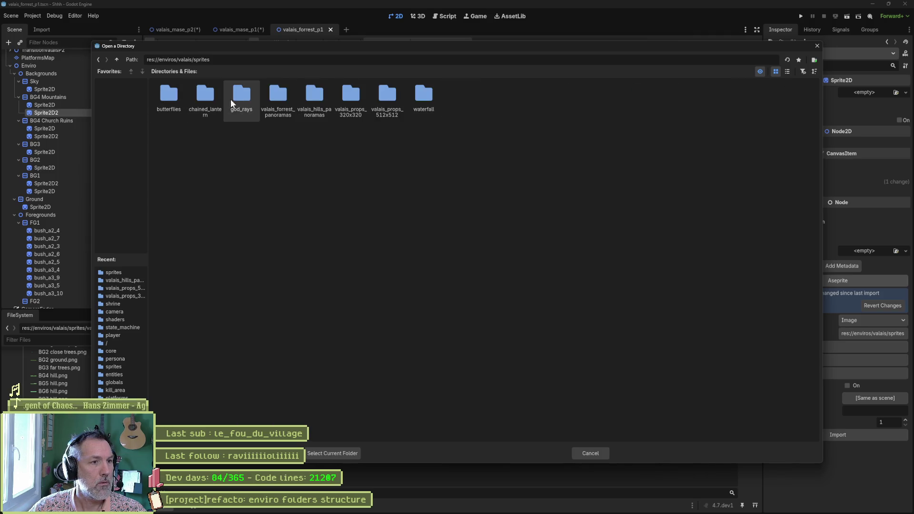
{"action": "left_click", "coordinate": [278, 100]}
{"action": "left_click", "coordinate": [341, 453]}
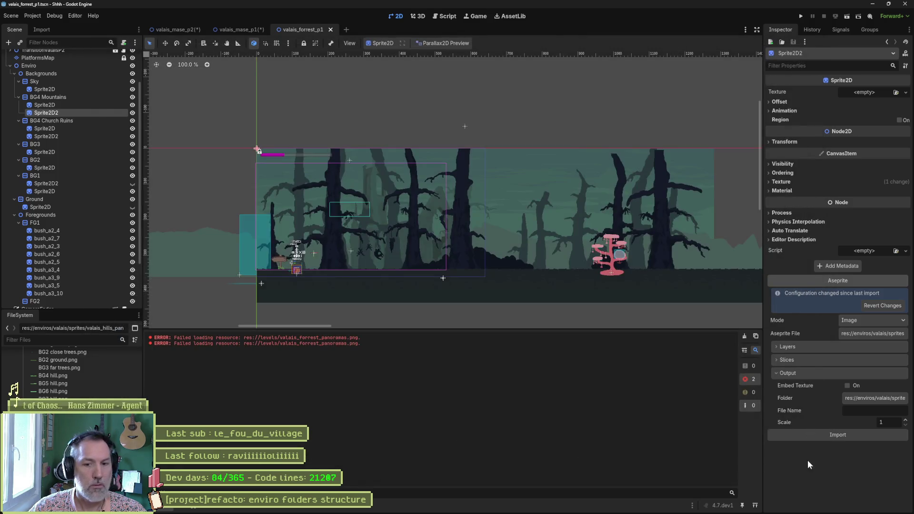
{"action": "left_click", "coordinate": [828, 436]}
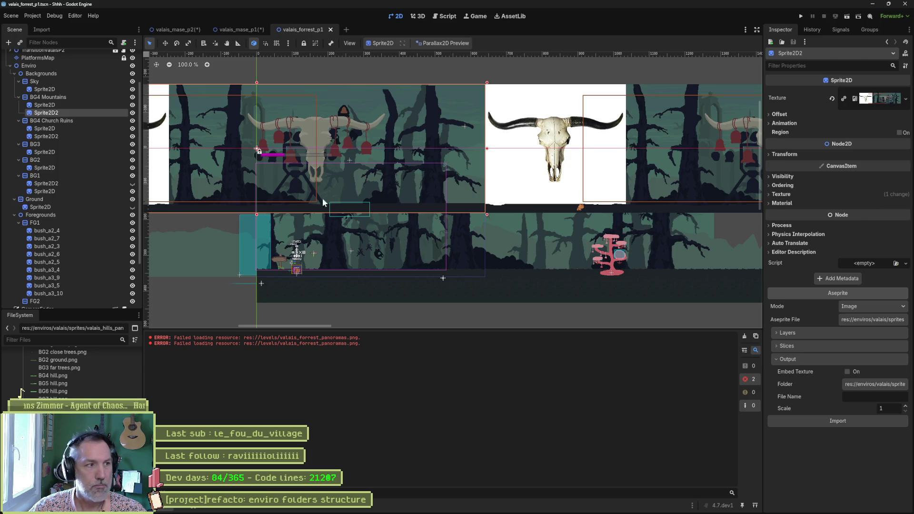
- Browse to valais_forrest_panoramas for the BG4 Church Ruins sprite, then cancel and switch to Aseprite
{"action": "left_click", "coordinate": [75, 128]}
{"action": "scroll", "coordinate": [841, 363], "scroll_direction": "down", "scroll_amount": 3}
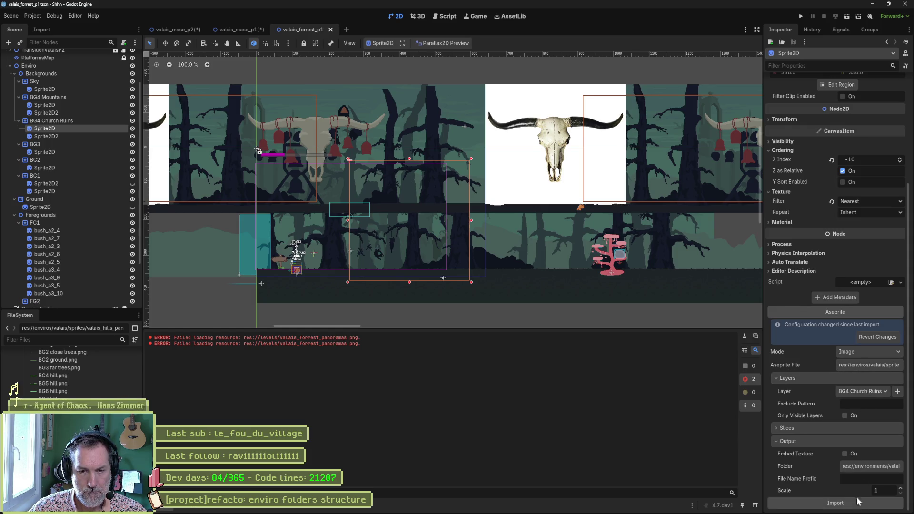
{"action": "left_click", "coordinate": [865, 467]}
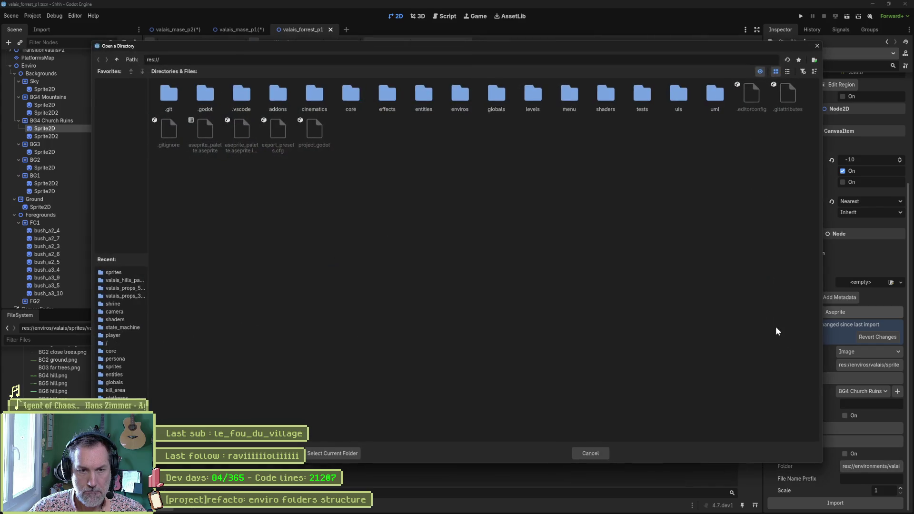
{"action": "double_click", "coordinate": [464, 98]}
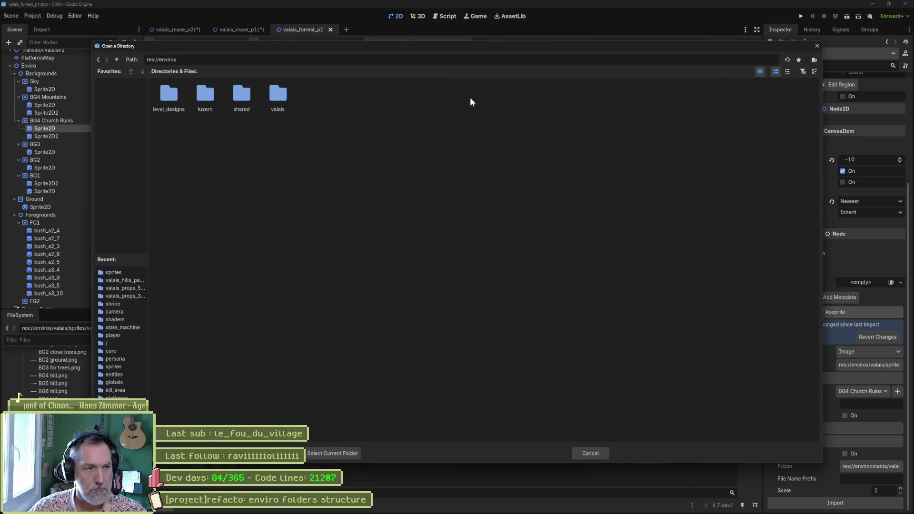
{"action": "double_click", "coordinate": [270, 95]}
{"action": "double_click", "coordinate": [170, 97]}
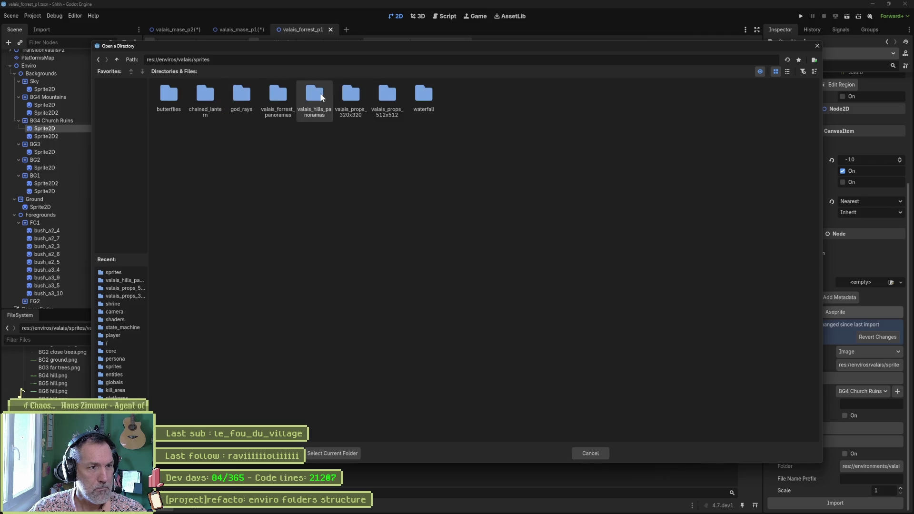
{"action": "left_click", "coordinate": [280, 96]}
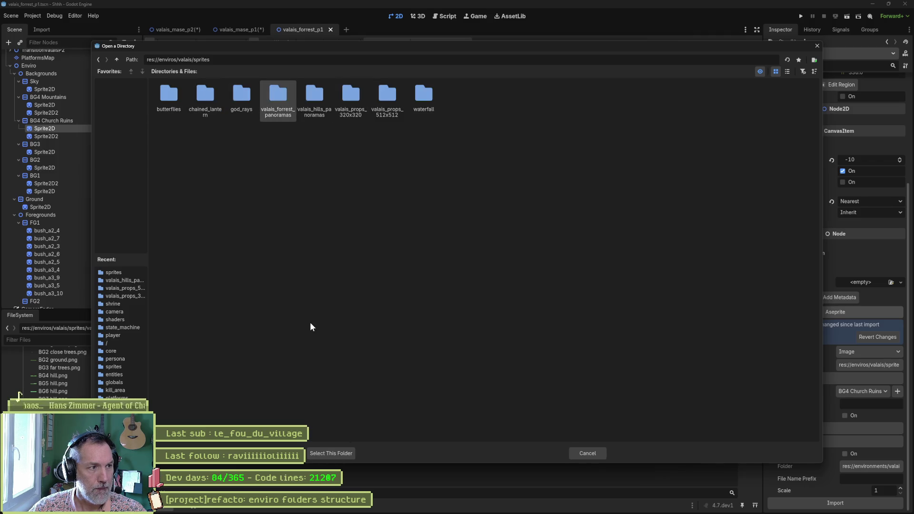
{"action": "left_click", "coordinate": [596, 451]}
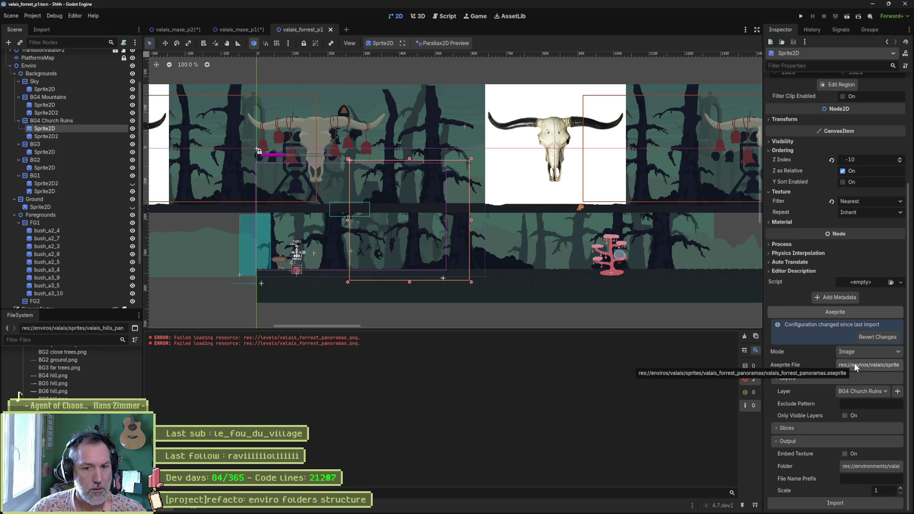
{"action": "mouse_move", "coordinate": [500, 509]}
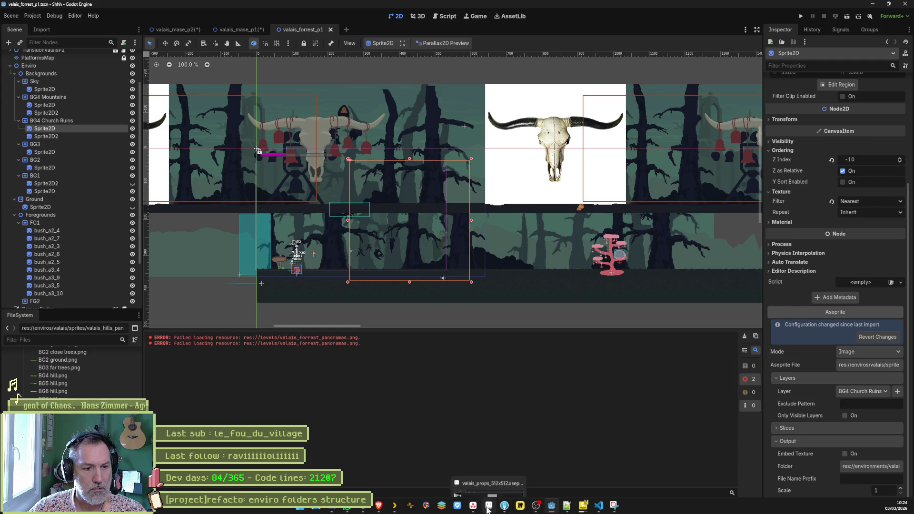
{"action": "left_click", "coordinate": [492, 460]}
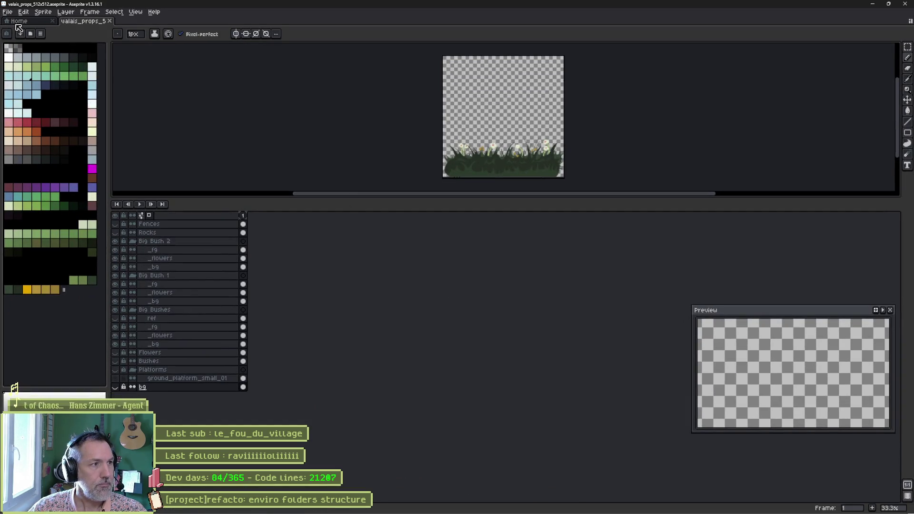
- Close the valais_props sprite and open valais_forrest_panoramas.aseprite from the sprites folder
{"action": "left_click", "coordinate": [110, 21]}
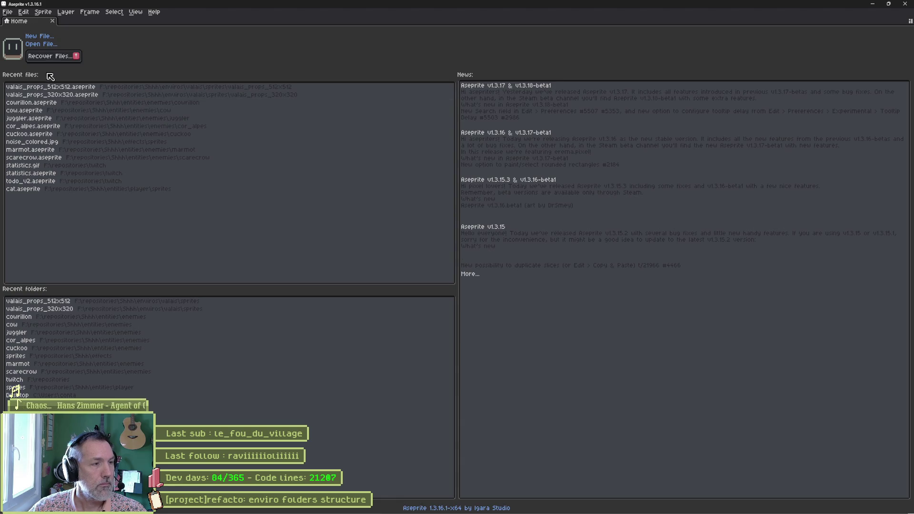
{"action": "left_click", "coordinate": [48, 46]}
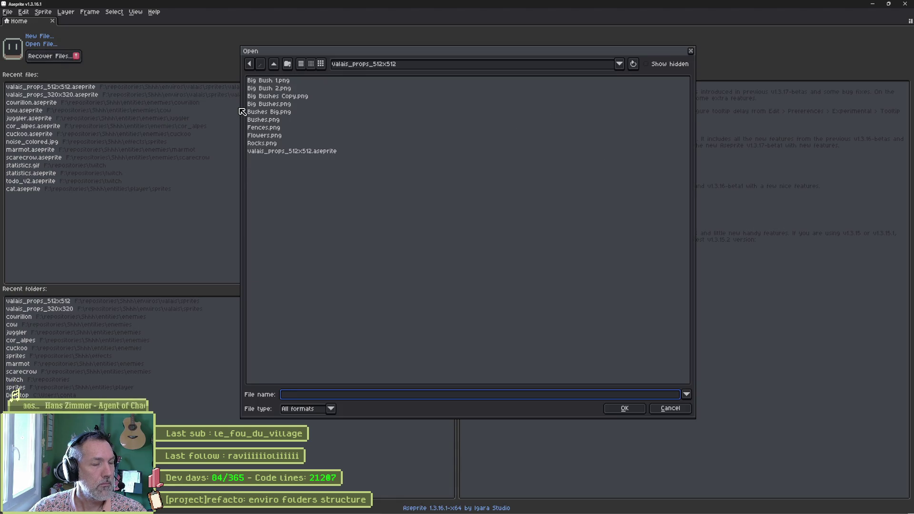
{"action": "left_click", "coordinate": [275, 65]}
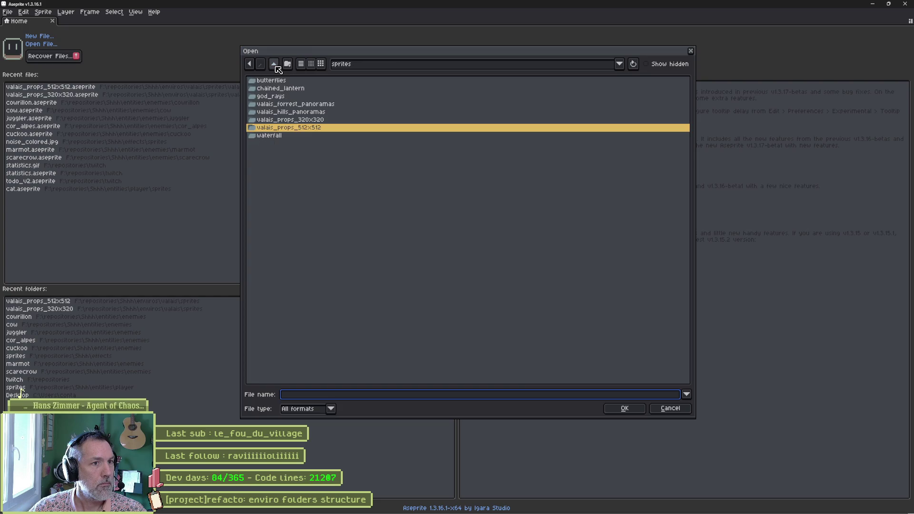
{"action": "double_click", "coordinate": [298, 105]}
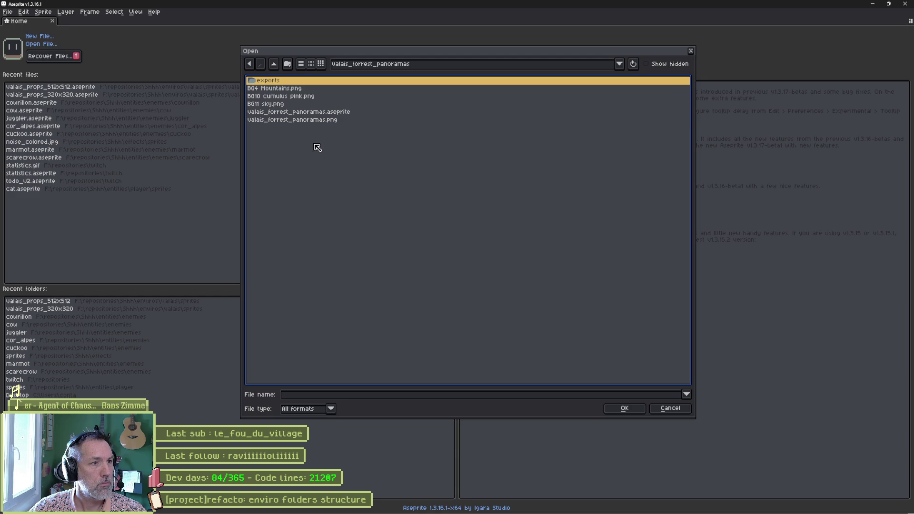
{"action": "left_click", "coordinate": [312, 113]}
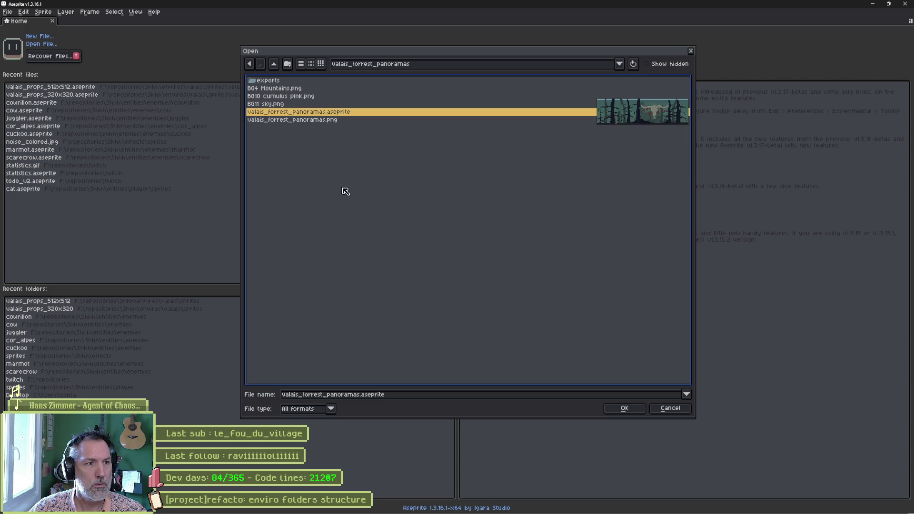
{"action": "left_click", "coordinate": [624, 408]}
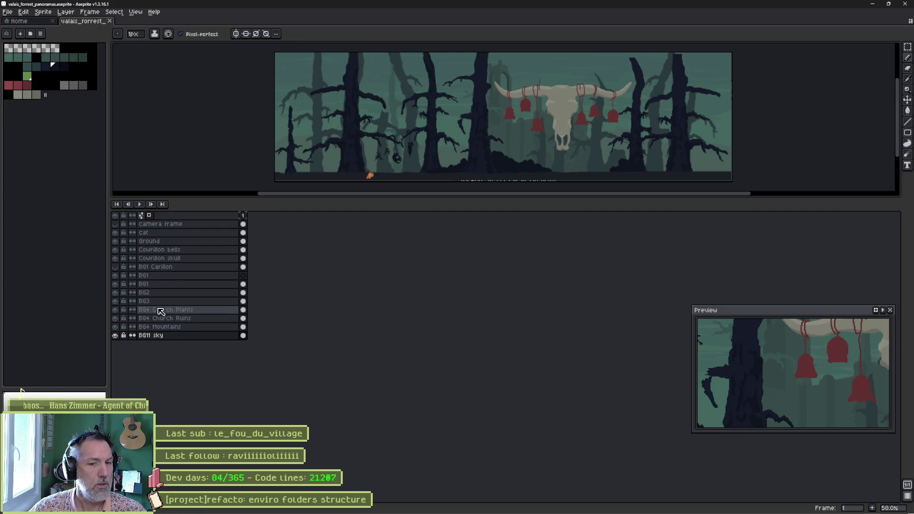
- Look around the skull artwork up close, then return to the Home page
{"action": "scroll", "coordinate": [583, 119], "scroll_direction": "up", "scroll_amount": 1}
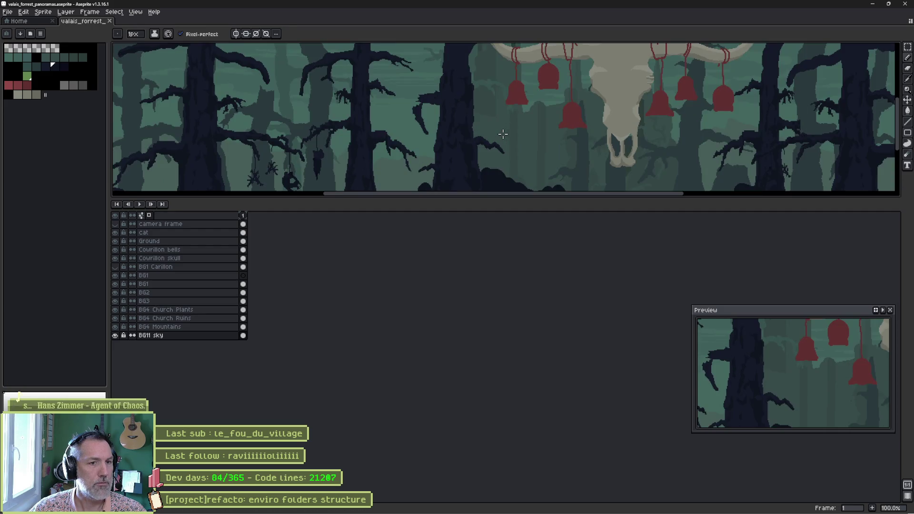
{"action": "mouse_move", "coordinate": [553, 128]}
{"action": "left_mouse_down"}
{"action": "mouse_move", "coordinate": [604, 150]}
{"action": "mouse_move", "coordinate": [502, 149]}
{"action": "left_mouse_up"}
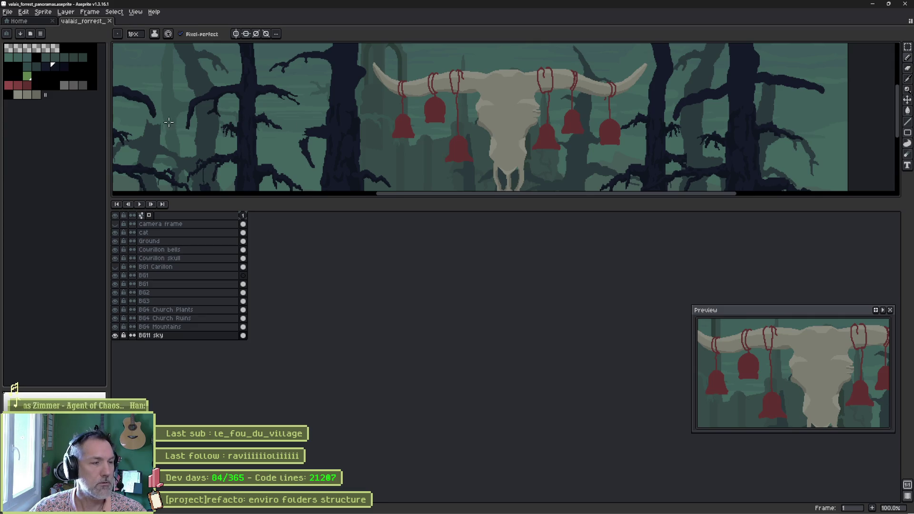
{"action": "left_click", "coordinate": [21, 21]}
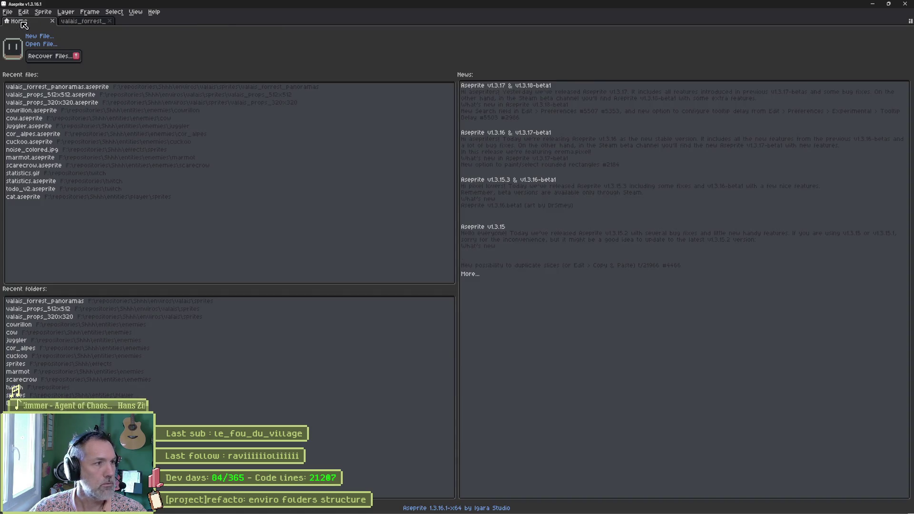
- Browse Aseprite's file dialog through the valais_props_320x320, sprites, valais, enviros and shared folders
{"action": "left_click", "coordinate": [41, 45]}
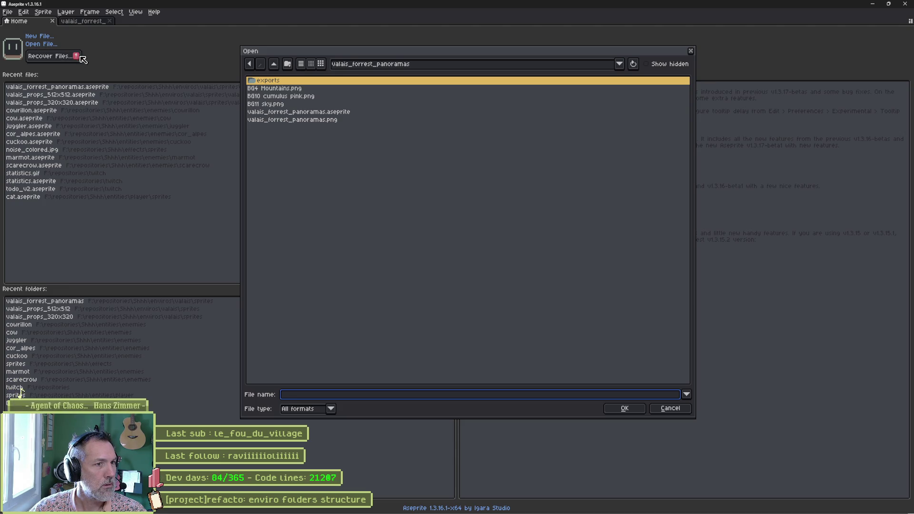
{"action": "left_click", "coordinate": [275, 65]}
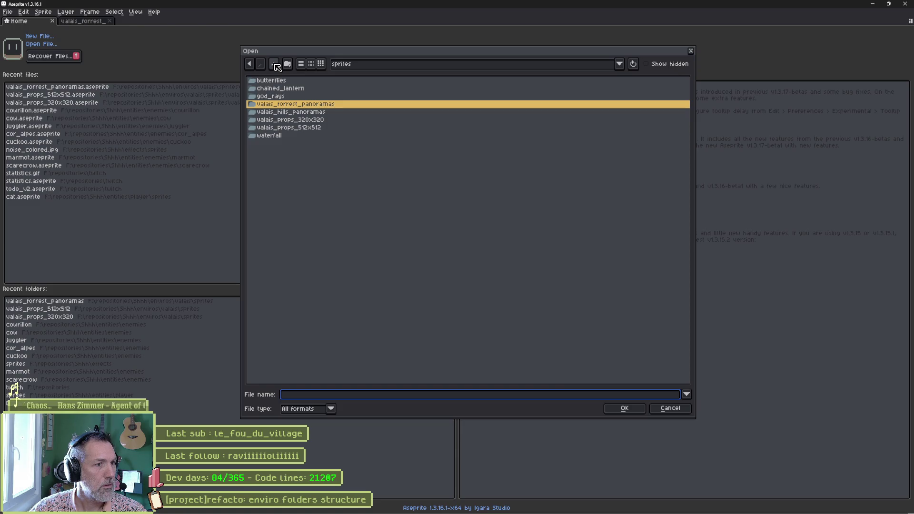
{"action": "double_click", "coordinate": [306, 121]}
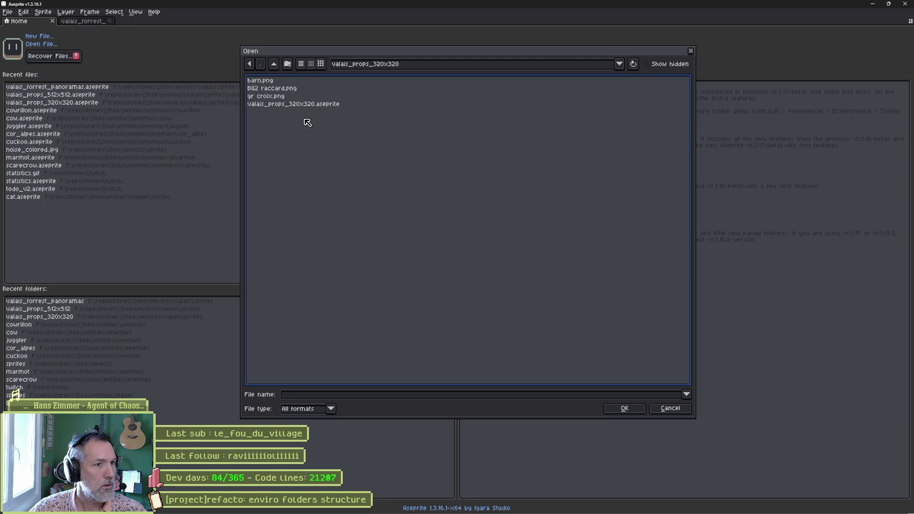
{"action": "left_click", "coordinate": [275, 64]}
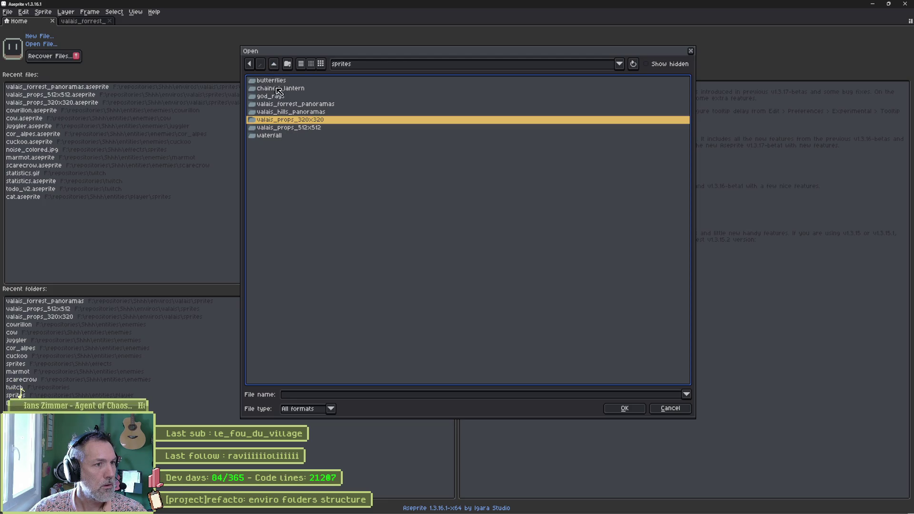
{"action": "left_click", "coordinate": [274, 64]}
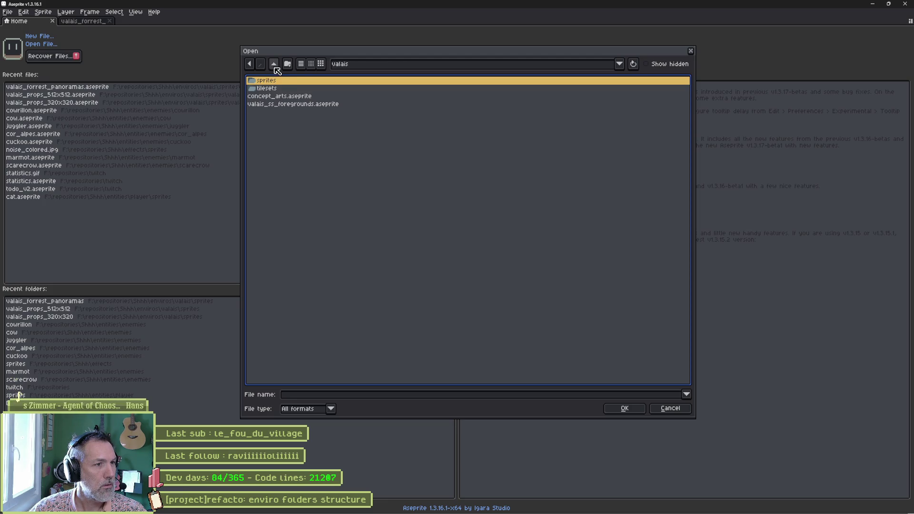
{"action": "left_click", "coordinate": [275, 64]}
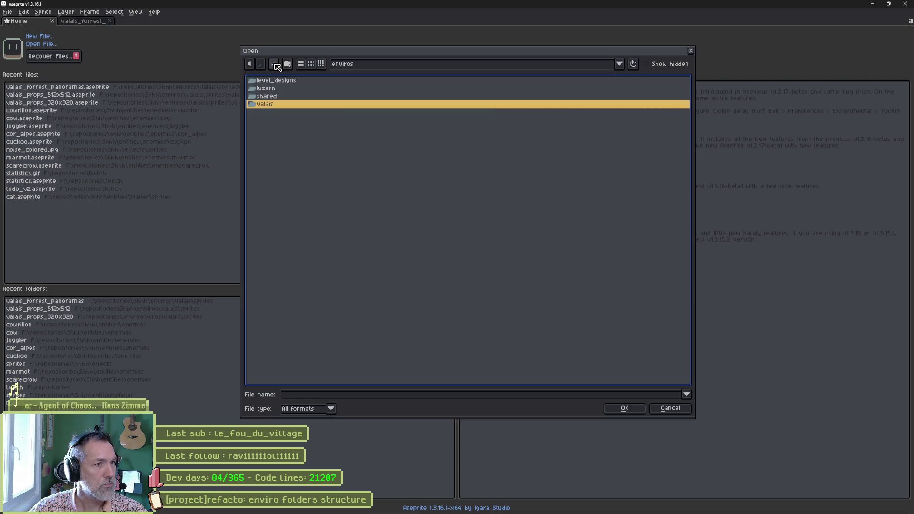
{"action": "double_click", "coordinate": [266, 96]}
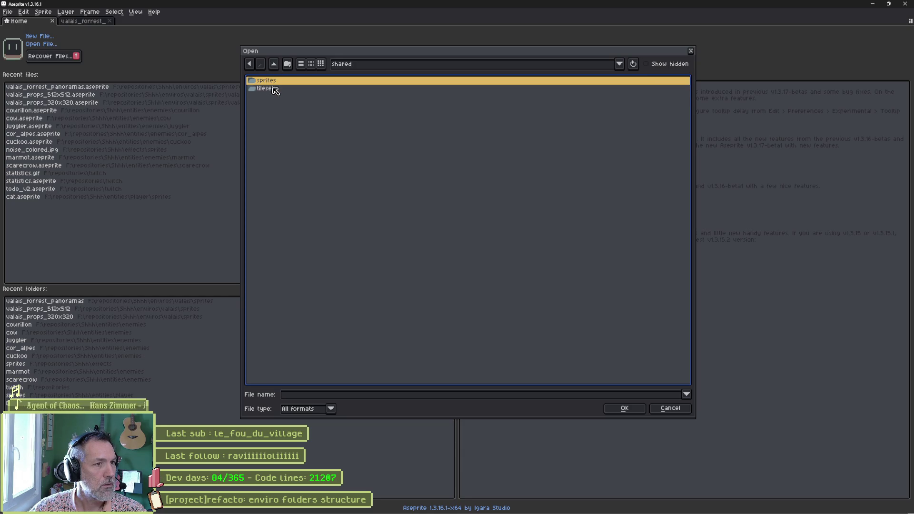
{"action": "left_click", "coordinate": [275, 65]}
{"action": "left_click", "coordinate": [275, 65]}
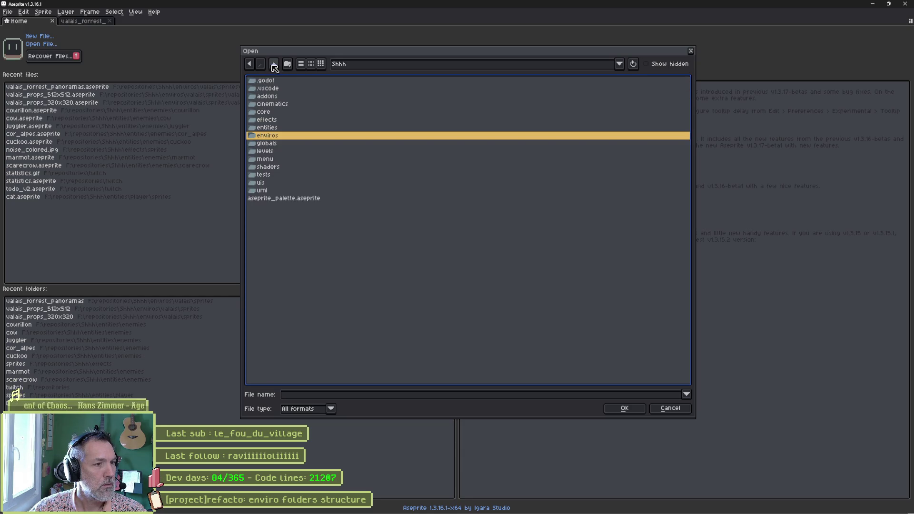
- Cancel the file browser, open cowrillon.aseprite from Recent files, then minimise Aseprite
{"action": "left_click", "coordinate": [674, 413]}
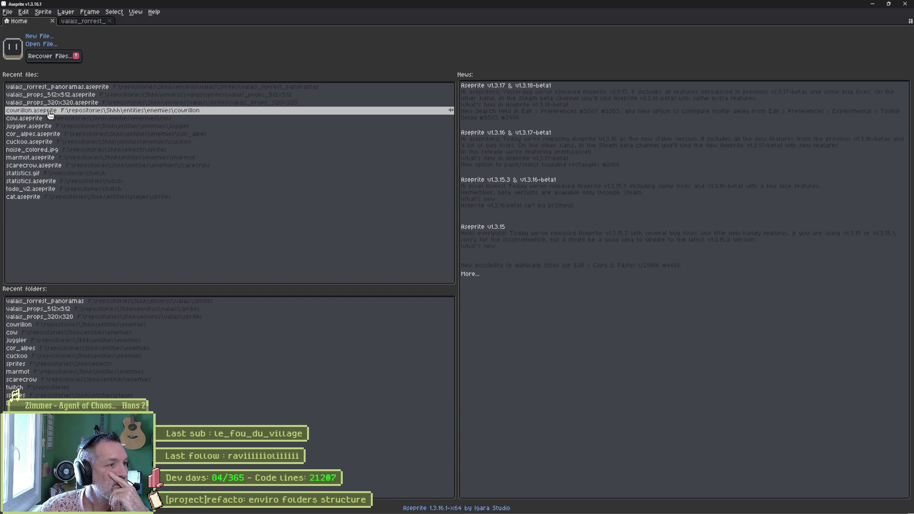
{"action": "left_click", "coordinate": [50, 114]}
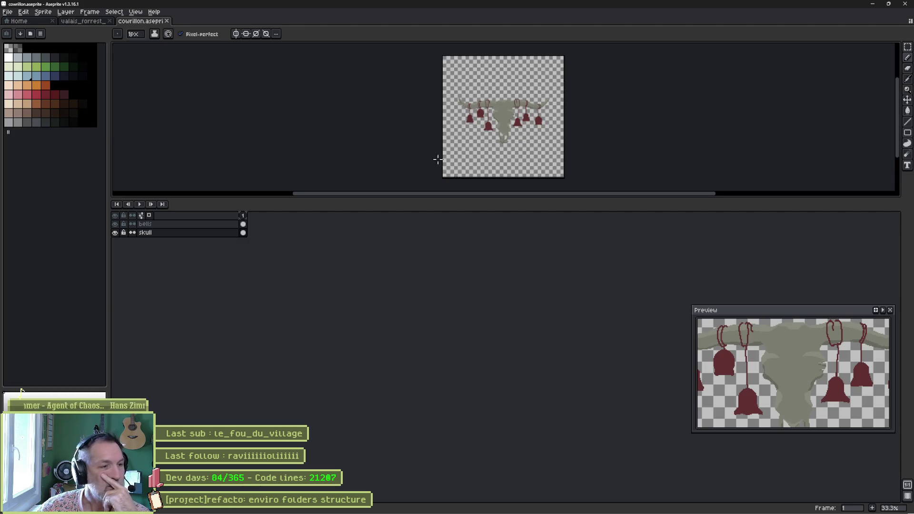
{"action": "left_click", "coordinate": [873, 4]}
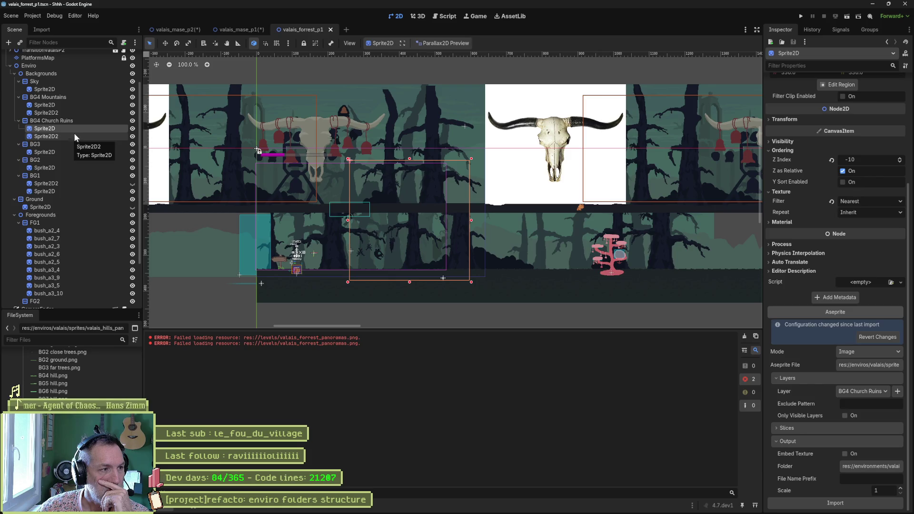
- Identify the second BG4 Church Ruins sprite by toggling visibility, then open its Aseprite output folder picker
{"action": "left_click", "coordinate": [133, 128]}
{"action": "left_click", "coordinate": [133, 129]}
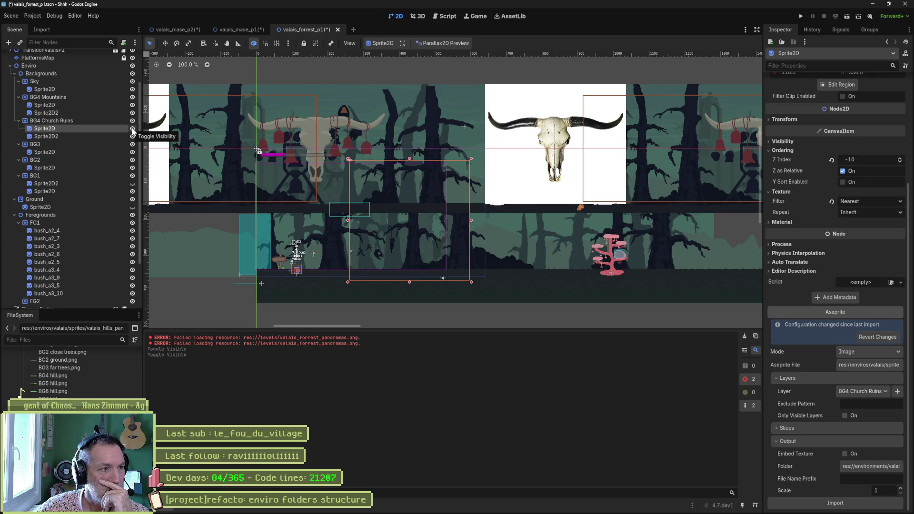
{"action": "left_click", "coordinate": [106, 137]}
{"action": "left_click", "coordinate": [133, 137]}
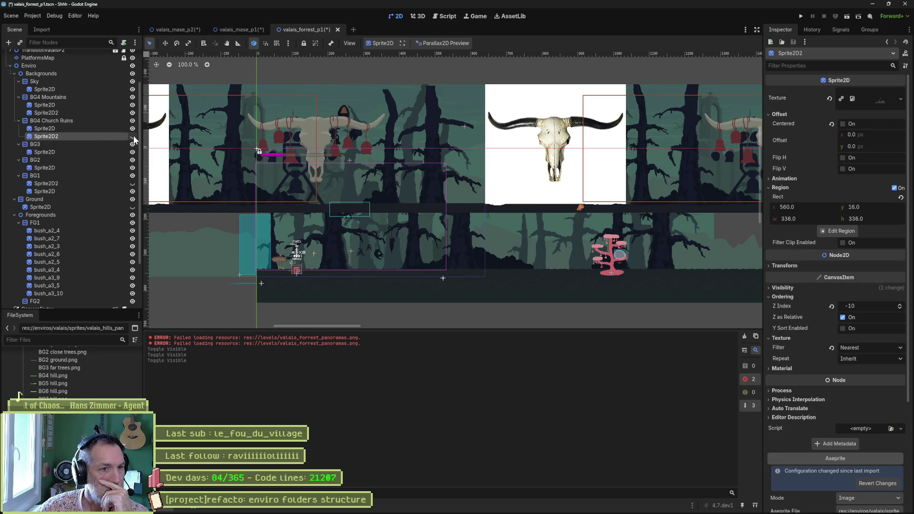
{"action": "left_click", "coordinate": [133, 137]}
{"action": "left_click", "coordinate": [133, 136]}
{"action": "left_click", "coordinate": [133, 137]}
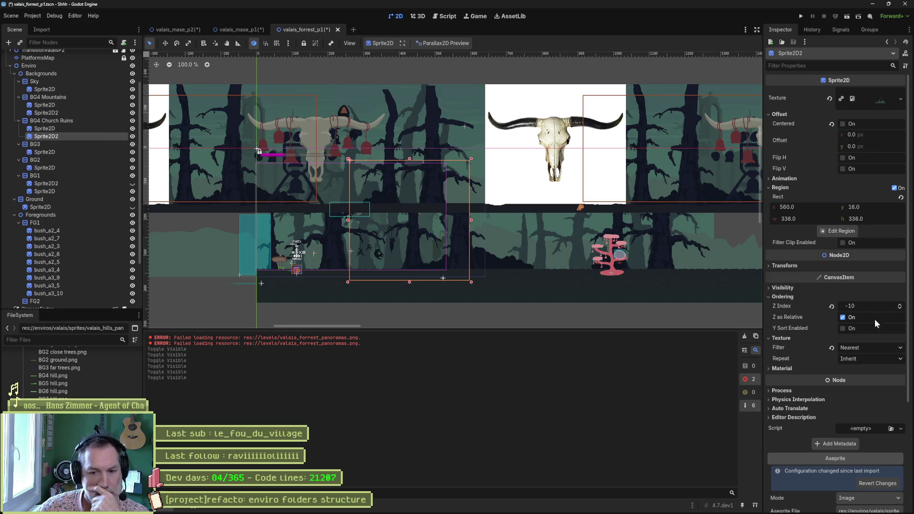
{"action": "scroll", "coordinate": [865, 320], "scroll_direction": "down", "scroll_amount": 5}
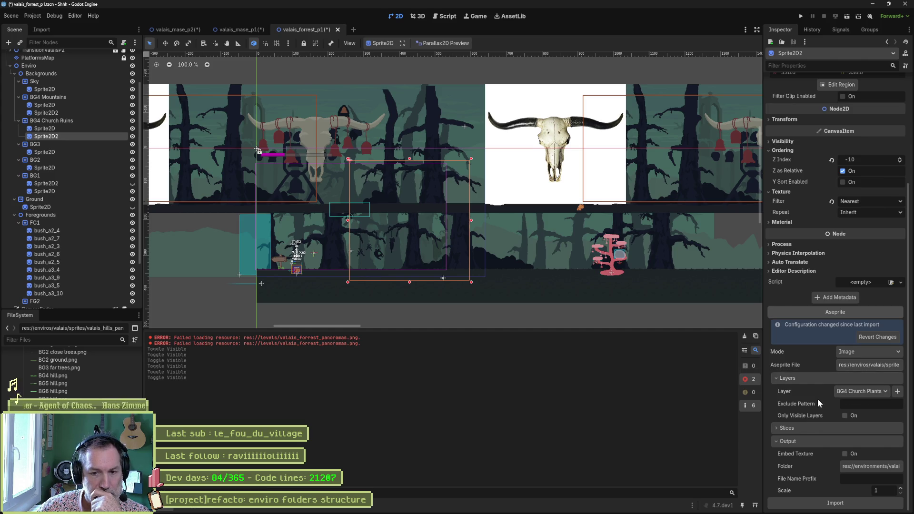
{"action": "left_click", "coordinate": [867, 468]}
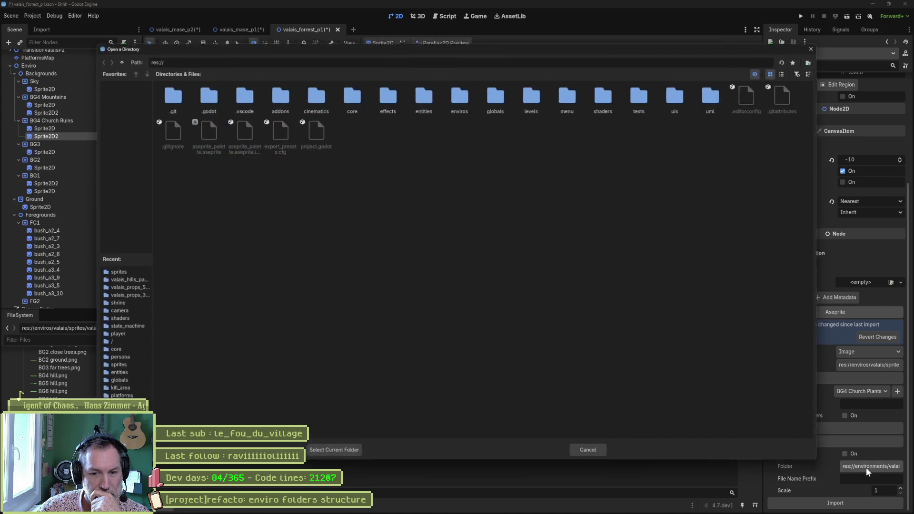
- Set Sprite2D2's output folder to enviros/valais/sprites/valais_forrest_panoramas and reimport it
{"action": "double_click", "coordinate": [460, 95]}
{"action": "double_click", "coordinate": [280, 96]}
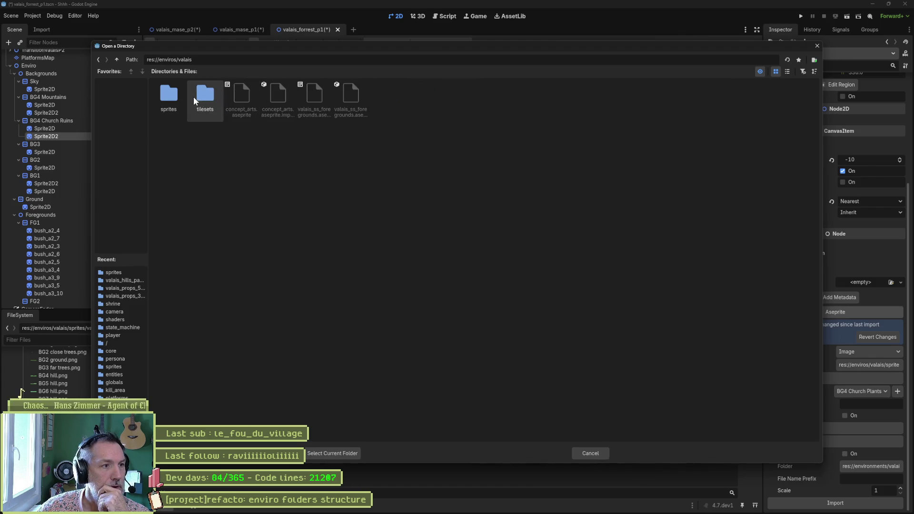
{"action": "double_click", "coordinate": [175, 96]}
{"action": "left_click", "coordinate": [281, 98]}
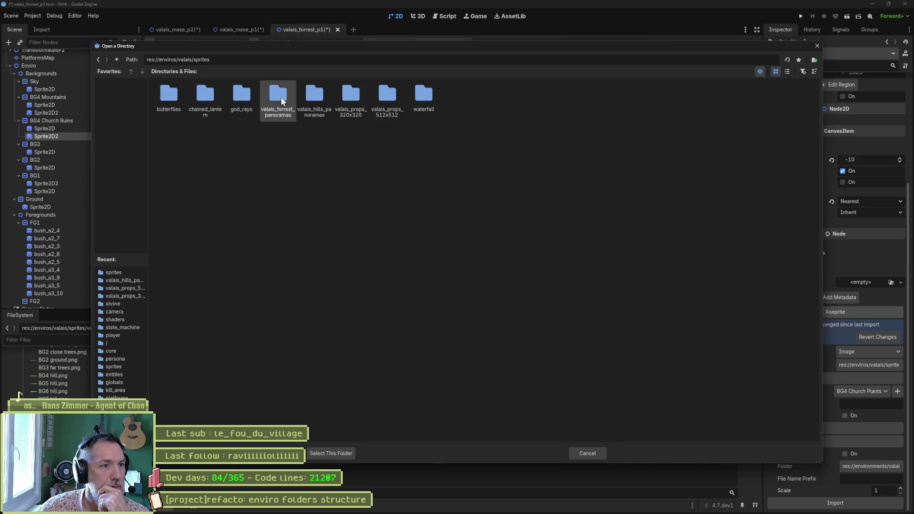
{"action": "left_click", "coordinate": [341, 454]}
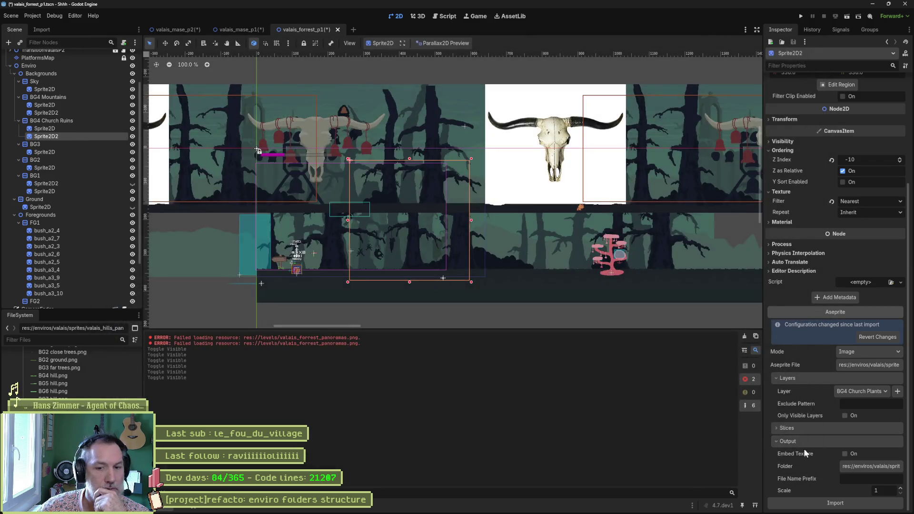
{"action": "left_click", "coordinate": [836, 503]}
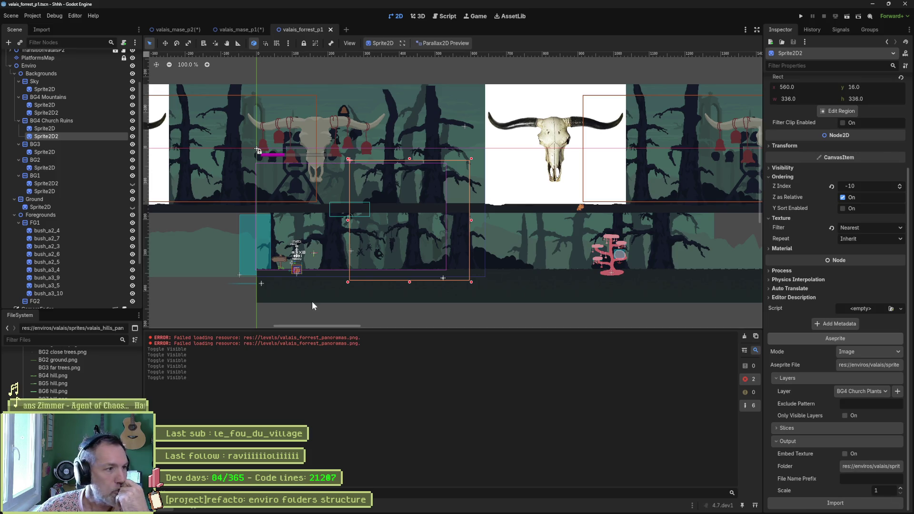
- Select the BG3 sprite and toggle its visibility to locate it in the scene
{"action": "left_click", "coordinate": [79, 152]}
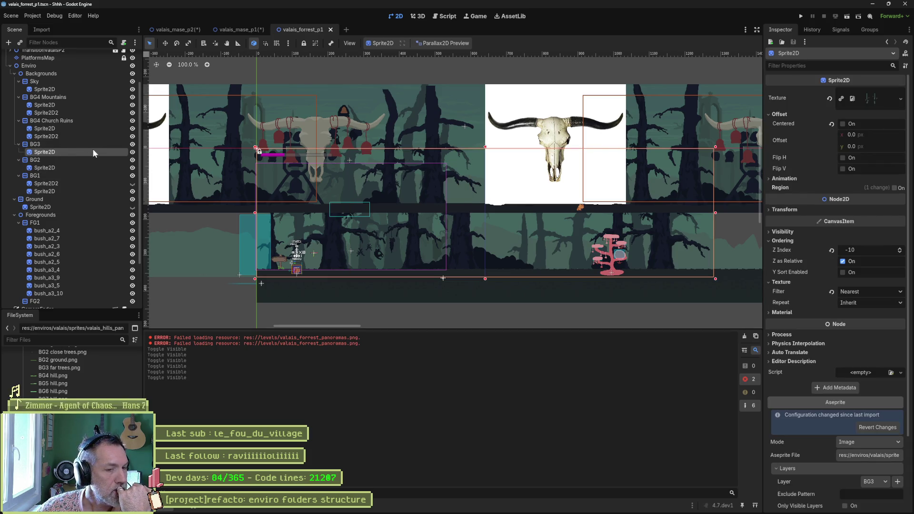
{"action": "left_click", "coordinate": [133, 153]}
{"action": "left_click", "coordinate": [133, 153]}
{"action": "left_click", "coordinate": [133, 153]}
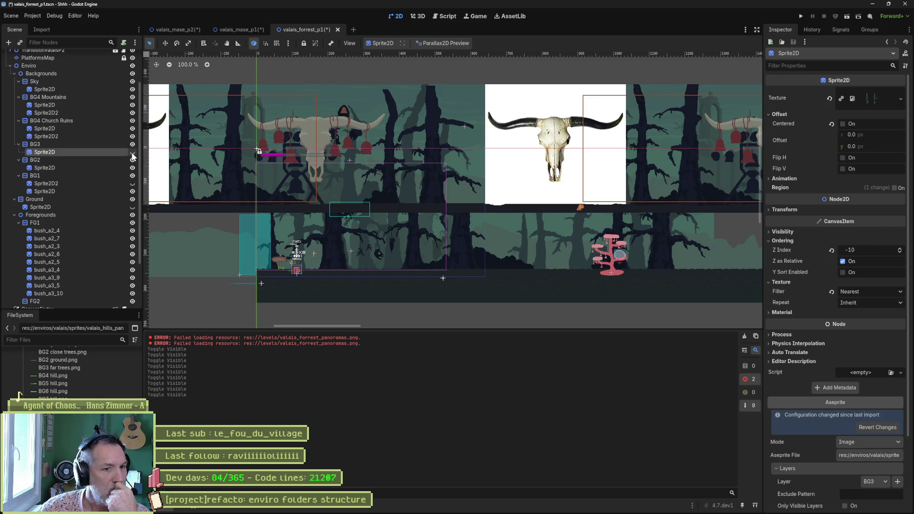
{"action": "left_click", "coordinate": [133, 153]}
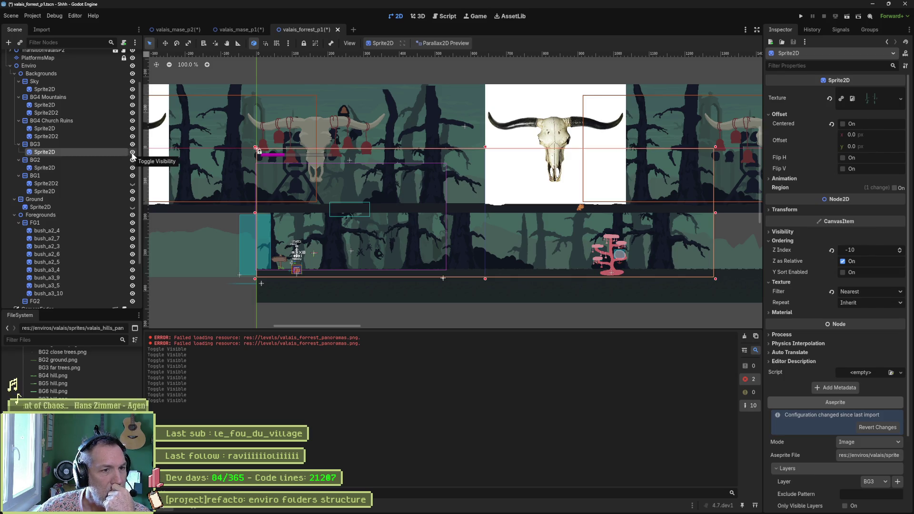
{"action": "left_click", "coordinate": [133, 153]}
{"action": "left_click", "coordinate": [134, 154]}
{"action": "left_click", "coordinate": [133, 153]}
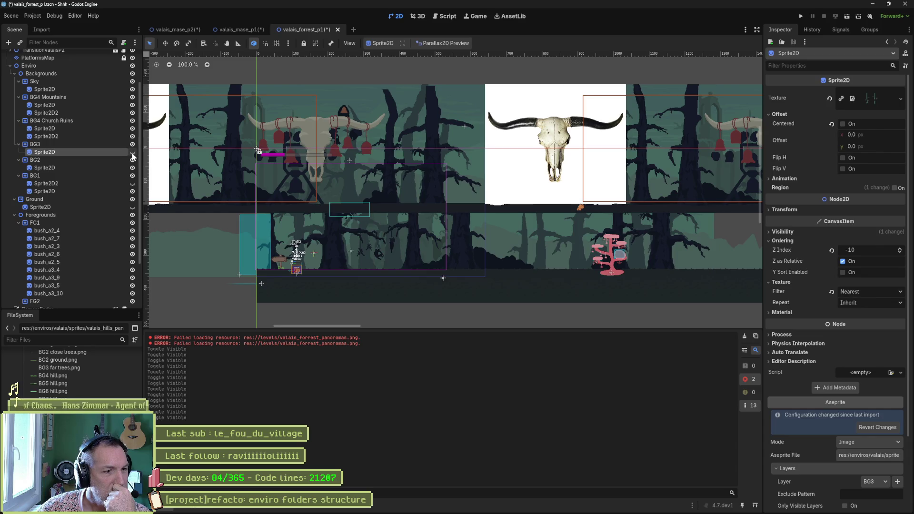
{"action": "left_click", "coordinate": [132, 154]}
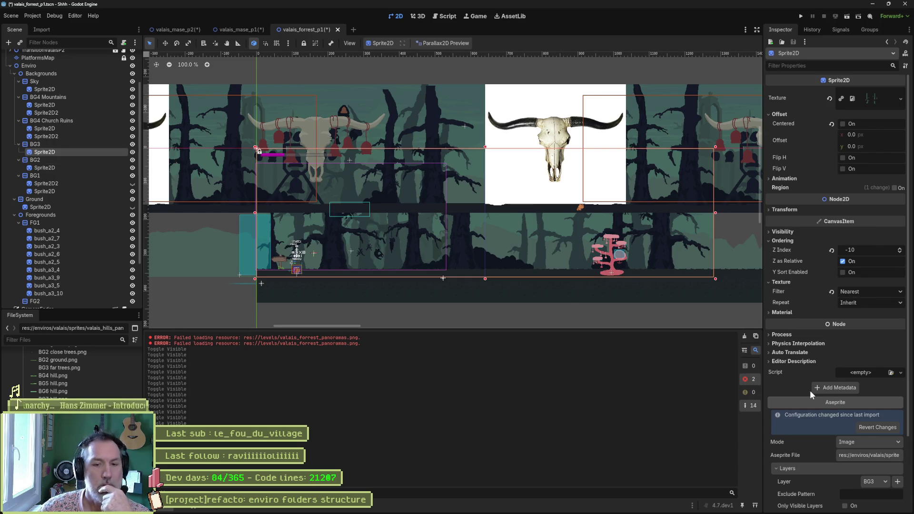
- Set BG3's output folder to enviros/valais/sprites/valais_forrest_panoramas, then select BG2
{"action": "scroll", "coordinate": [811, 390], "scroll_direction": "down", "scroll_amount": 3}
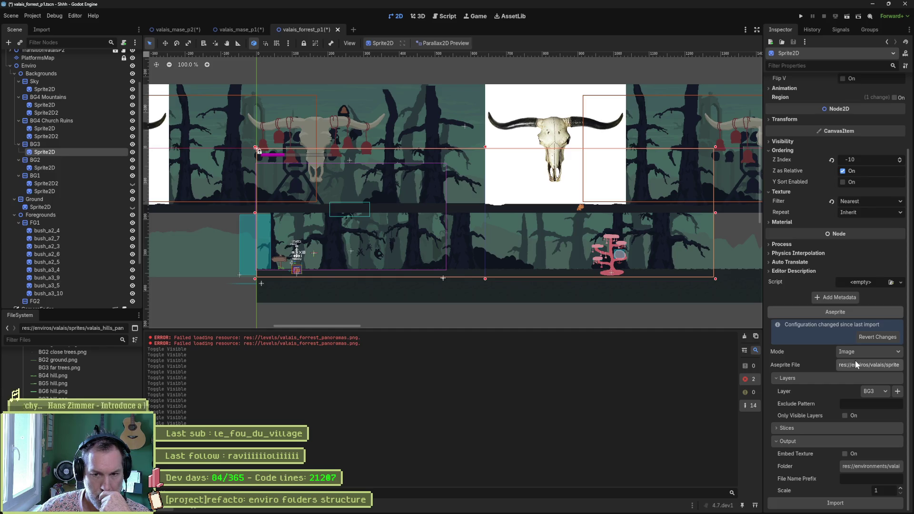
{"action": "left_click", "coordinate": [872, 467]}
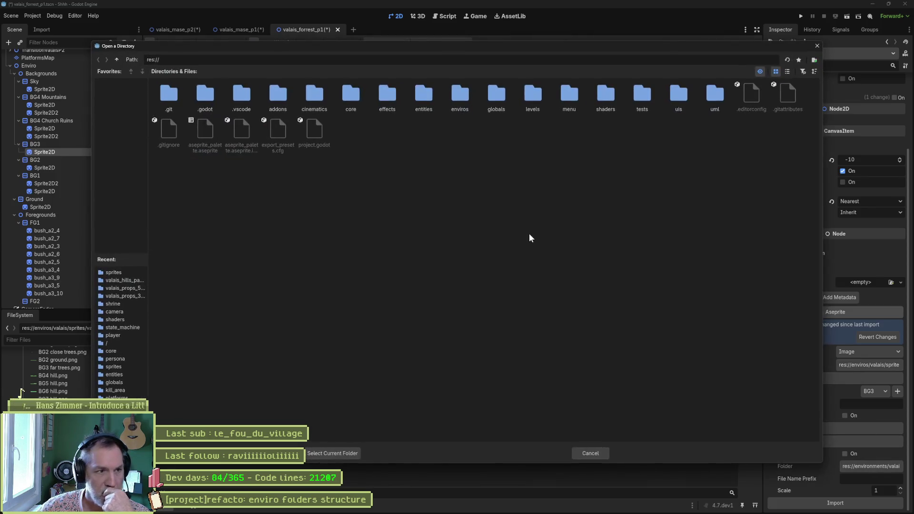
{"action": "double_click", "coordinate": [463, 95]}
{"action": "double_click", "coordinate": [280, 98]}
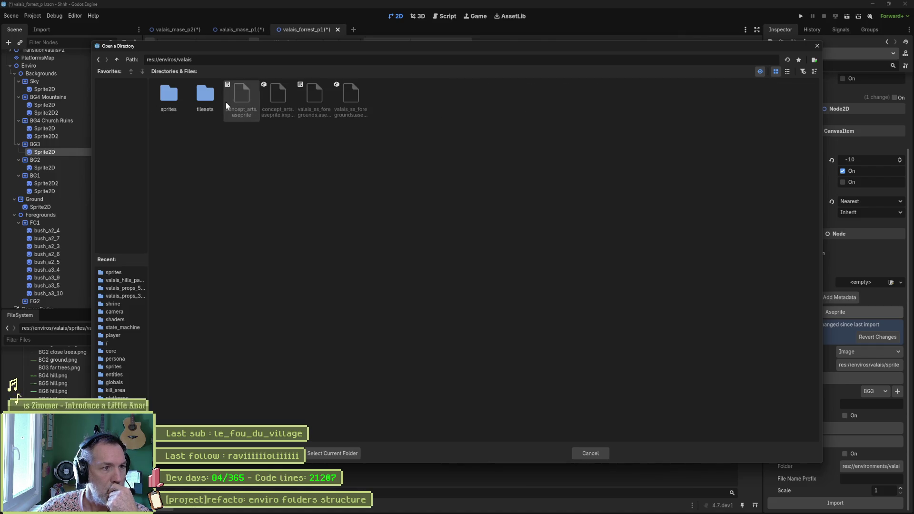
{"action": "double_click", "coordinate": [173, 98]}
{"action": "left_click", "coordinate": [315, 95]}
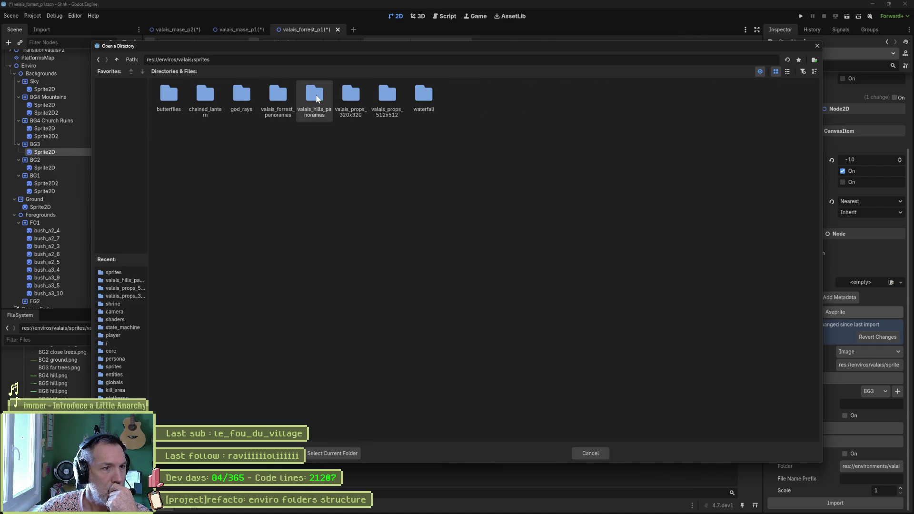
{"action": "left_click", "coordinate": [285, 99]}
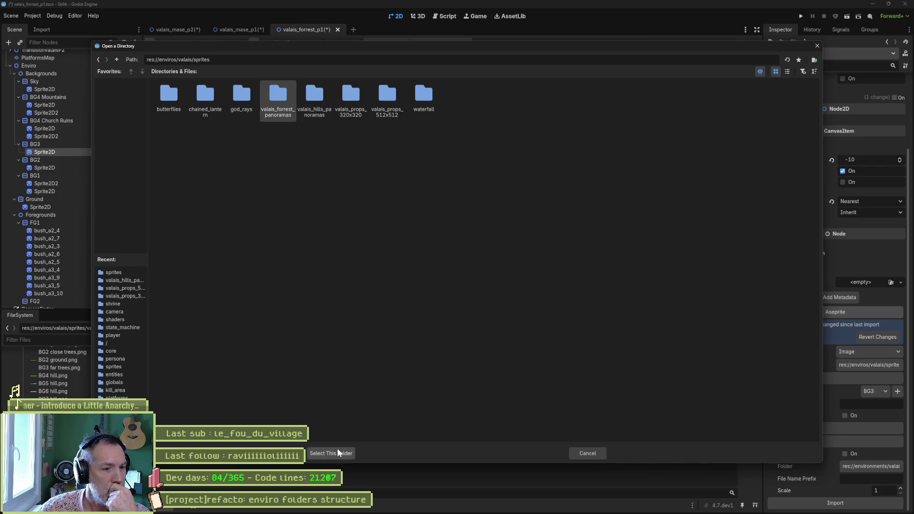
{"action": "left_click", "coordinate": [338, 453]}
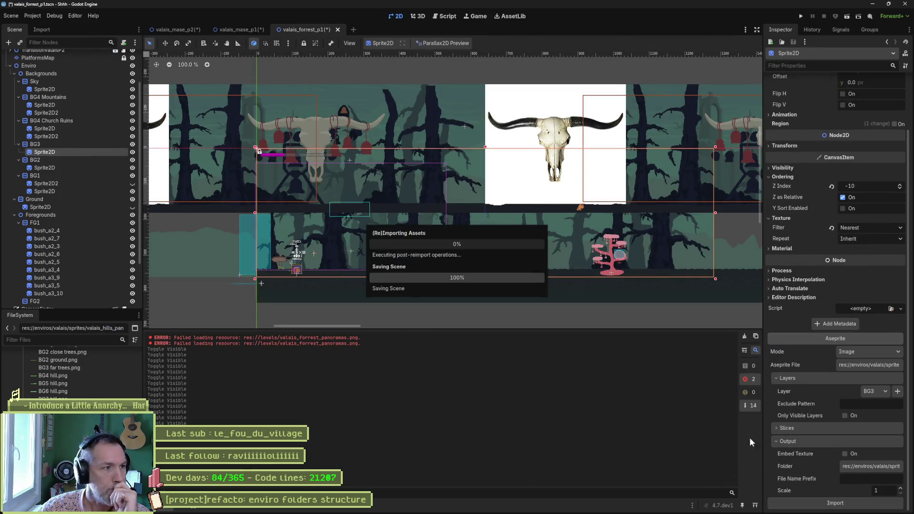
{"action": "left_click", "coordinate": [78, 168]}
{"action": "scroll", "coordinate": [834, 308], "scroll_direction": "down", "scroll_amount": 2}
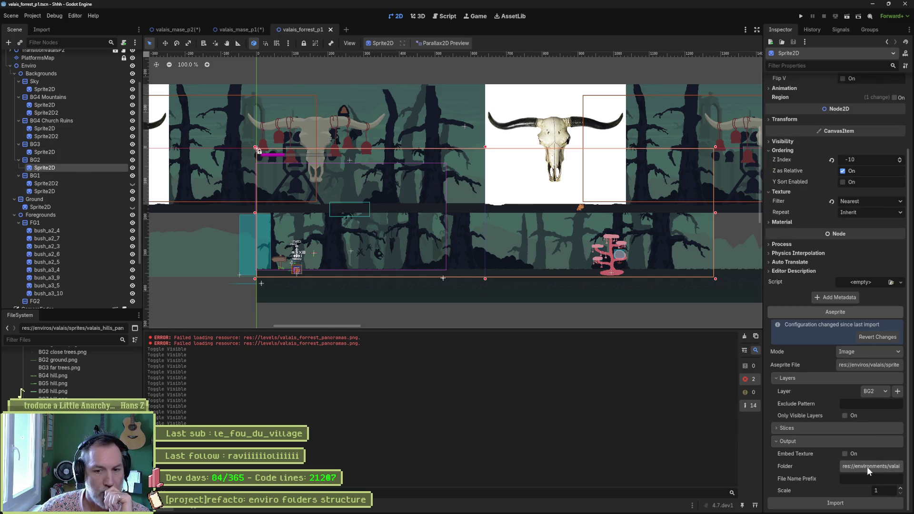
{"action": "left_click", "coordinate": [868, 467]}
{"action": "double_click", "coordinate": [457, 96]}
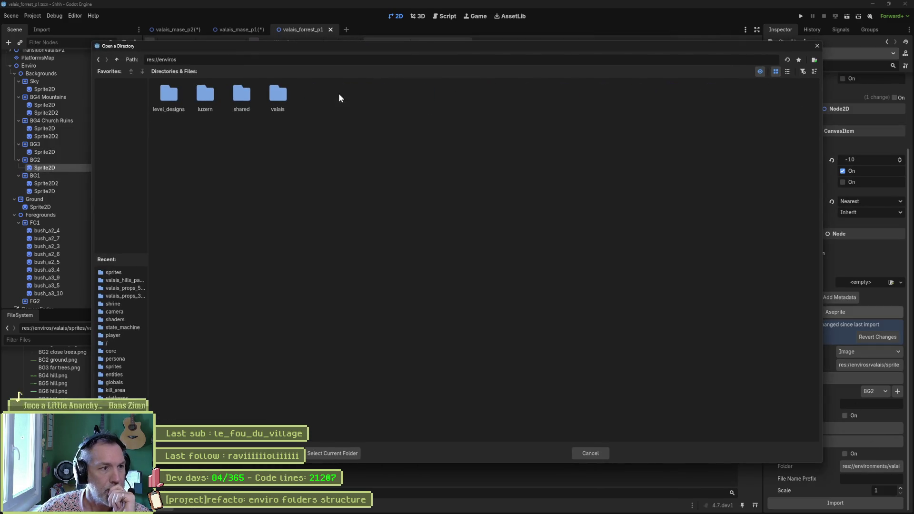
{"action": "double_click", "coordinate": [268, 93]}
{"action": "double_click", "coordinate": [179, 96]}
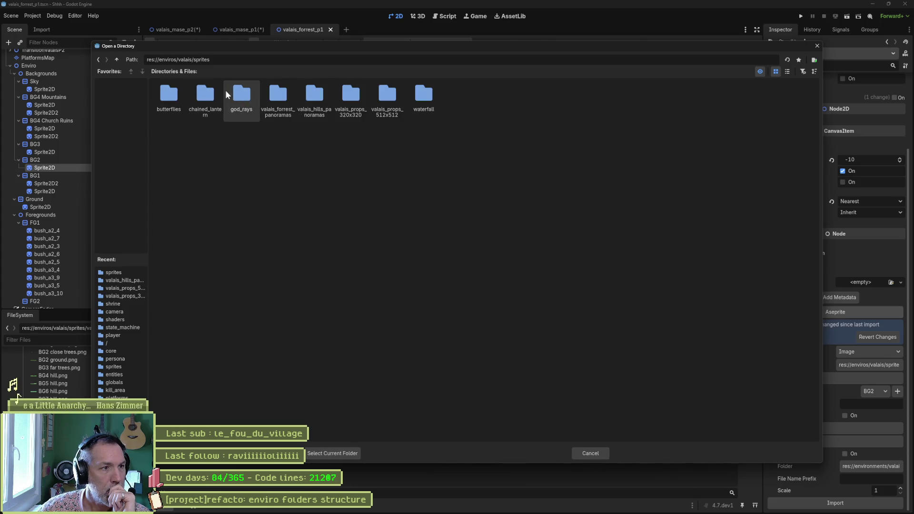
{"action": "left_click", "coordinate": [291, 91]}
{"action": "left_click", "coordinate": [333, 454]}
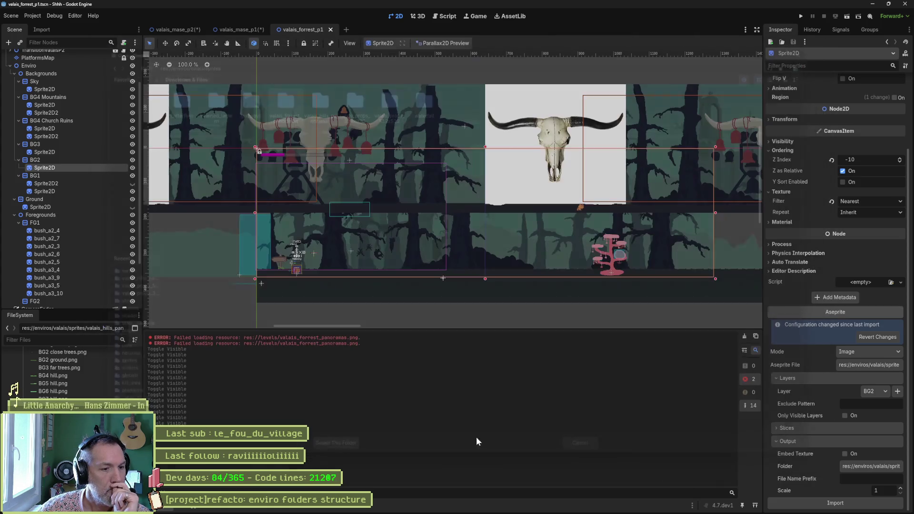
{"action": "left_click", "coordinate": [866, 508]}
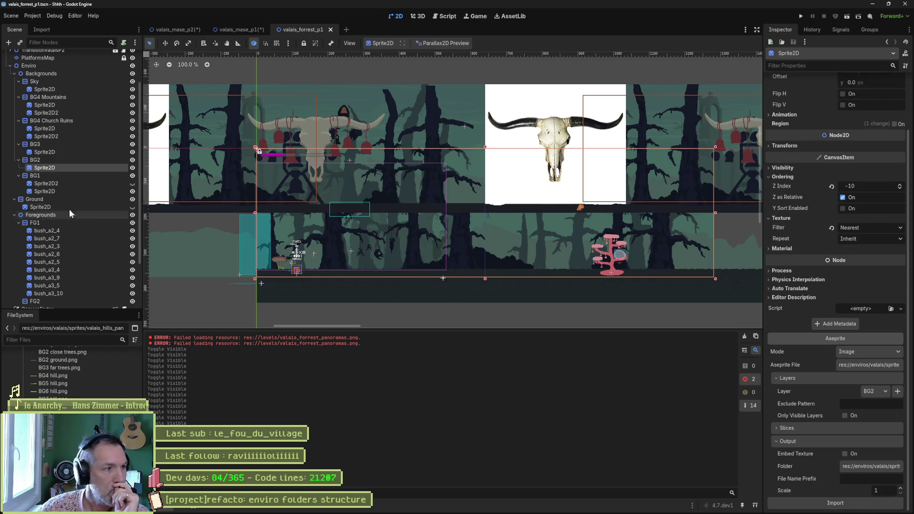
{"action": "left_click", "coordinate": [70, 183]}
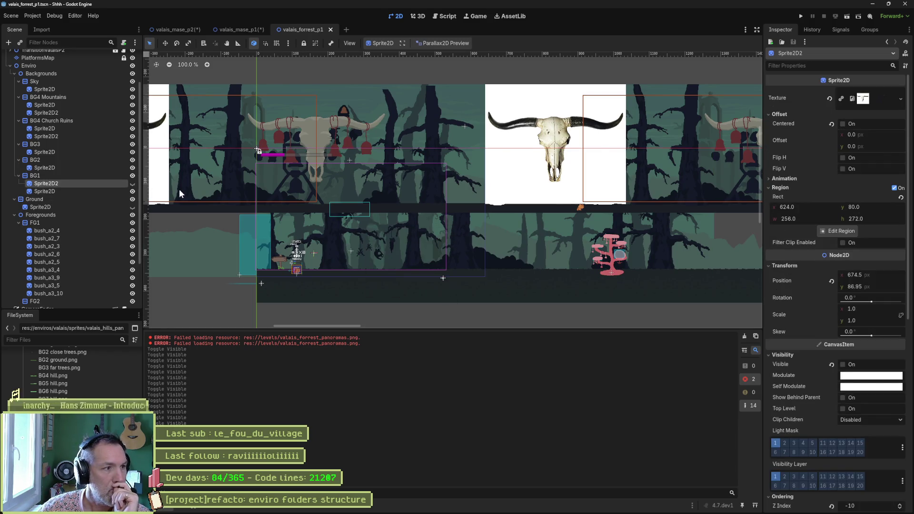
{"action": "left_click", "coordinate": [133, 184]}
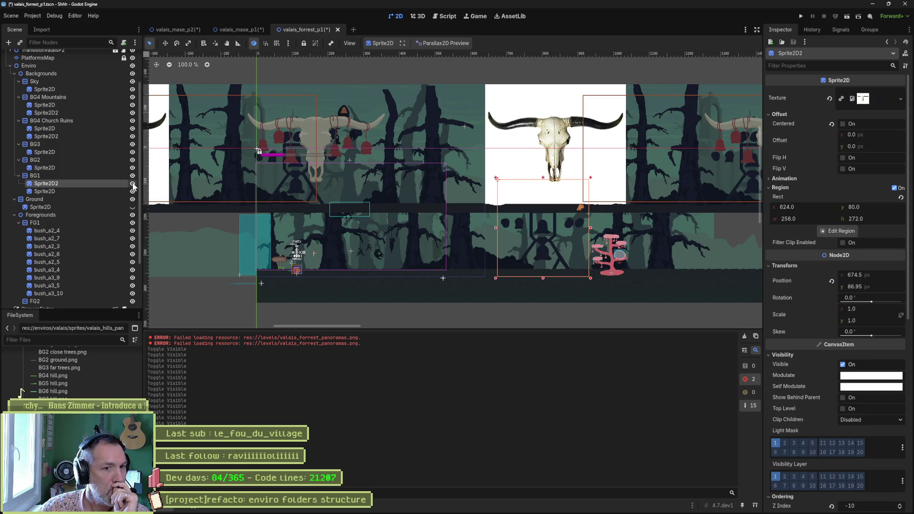
{"action": "left_click", "coordinate": [133, 183]}
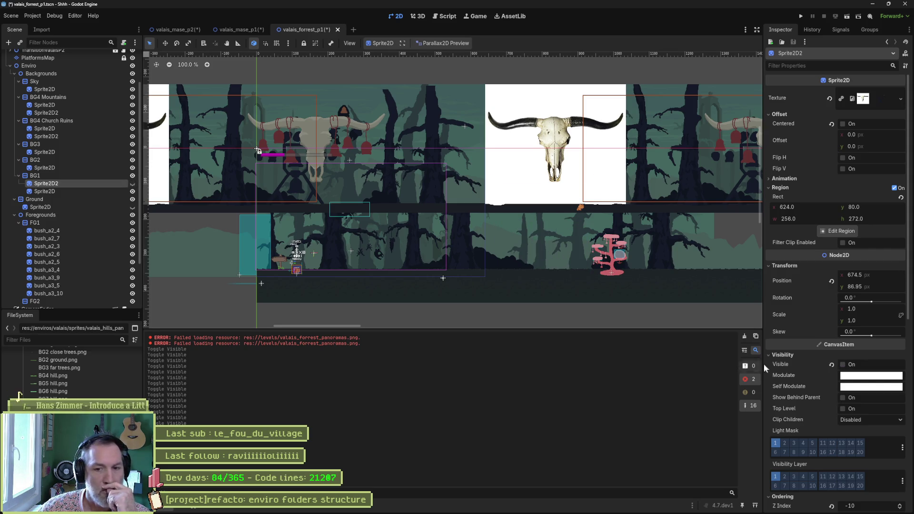
{"action": "scroll", "coordinate": [833, 391], "scroll_direction": "down", "scroll_amount": 5}
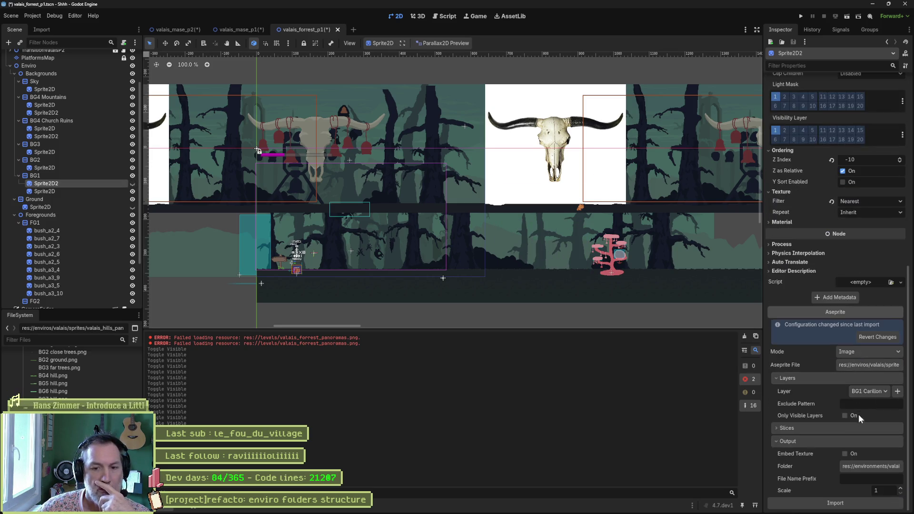
{"action": "left_click", "coordinate": [867, 469]}
{"action": "left_click", "coordinate": [589, 455]}
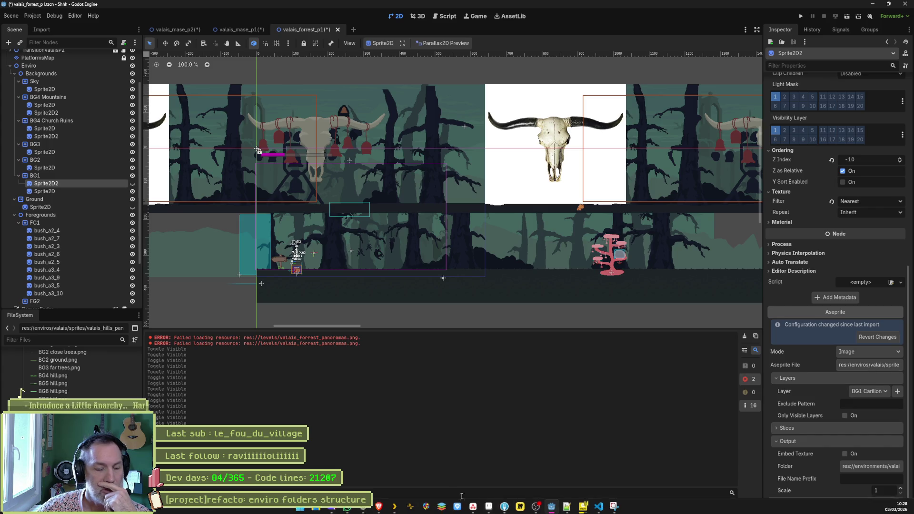
{"action": "left_click", "coordinate": [478, 507]}
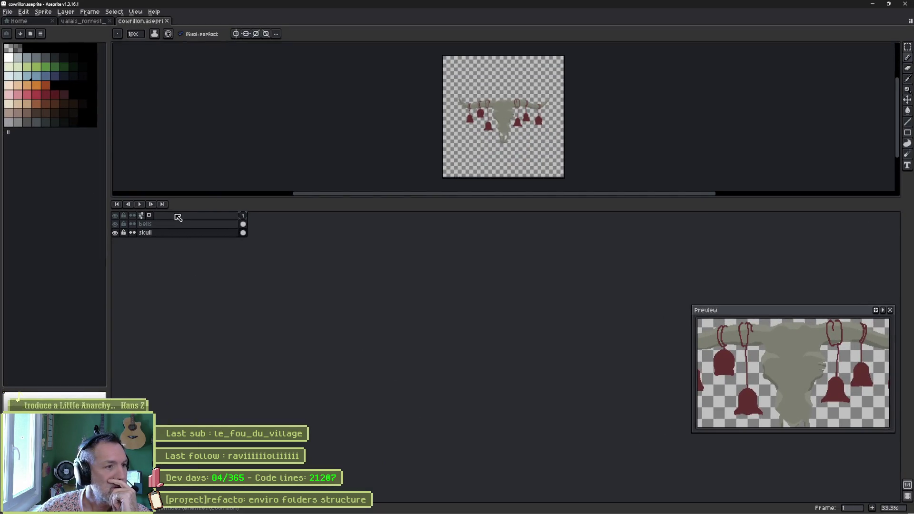
{"action": "left_click", "coordinate": [87, 21]}
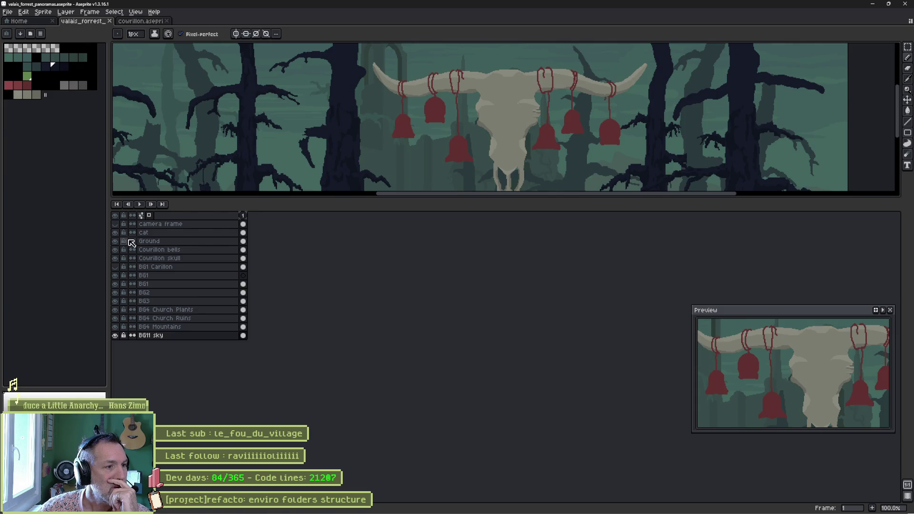
{"action": "left_click", "coordinate": [114, 267]}
{"action": "left_click", "coordinate": [115, 267]}
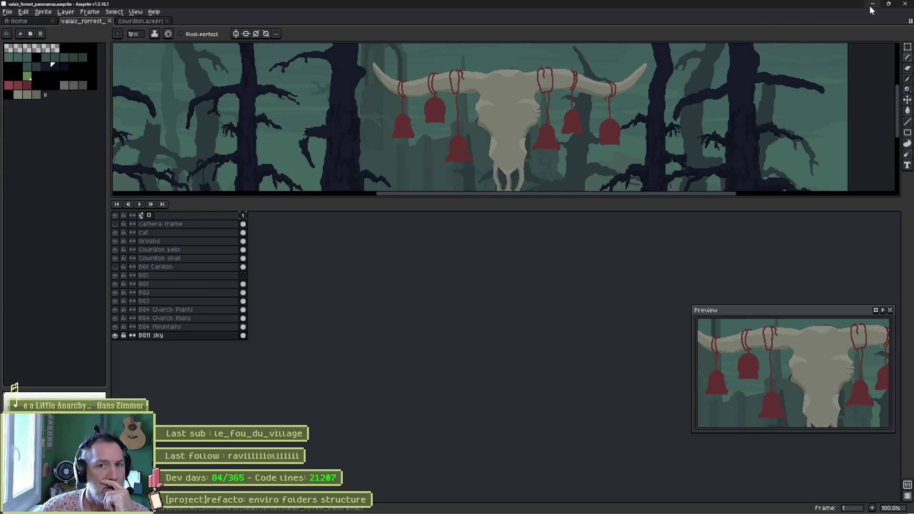
{"action": "left_click", "coordinate": [873, 4]}
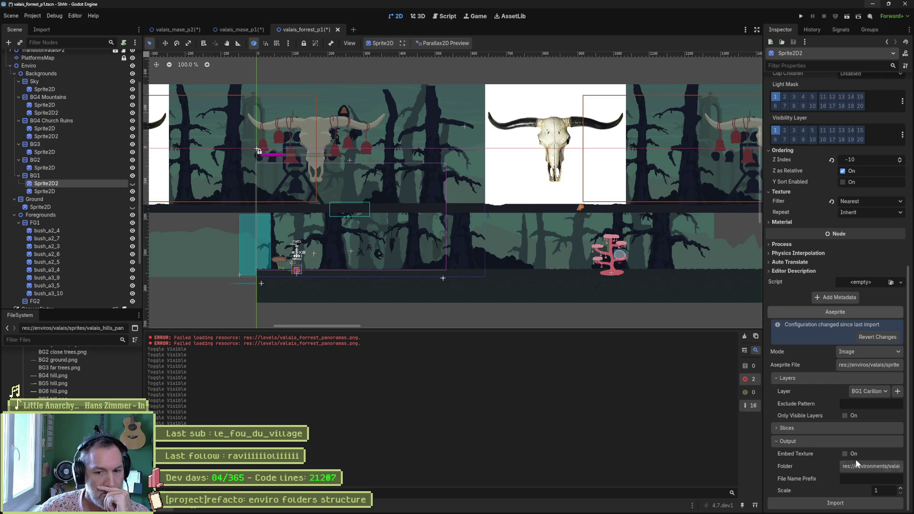
- Set the first BG1 sprite's output folder to valais_forrest_panoramas and reimport it
{"action": "left_click", "coordinate": [856, 465]}
{"action": "left_click", "coordinate": [450, 97]}
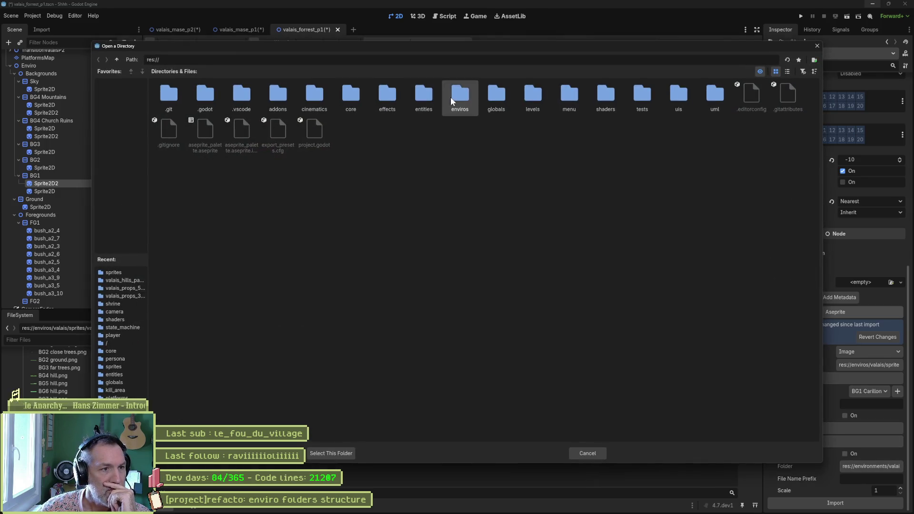
{"action": "double_click", "coordinate": [451, 97]}
{"action": "double_click", "coordinate": [248, 96]}
{"action": "double_click", "coordinate": [176, 98]}
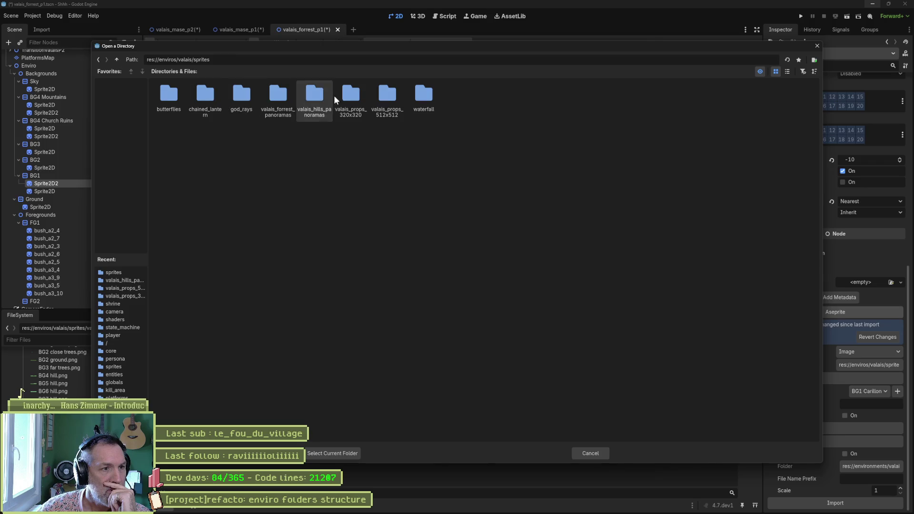
{"action": "left_click", "coordinate": [282, 97]}
{"action": "left_click", "coordinate": [332, 453]}
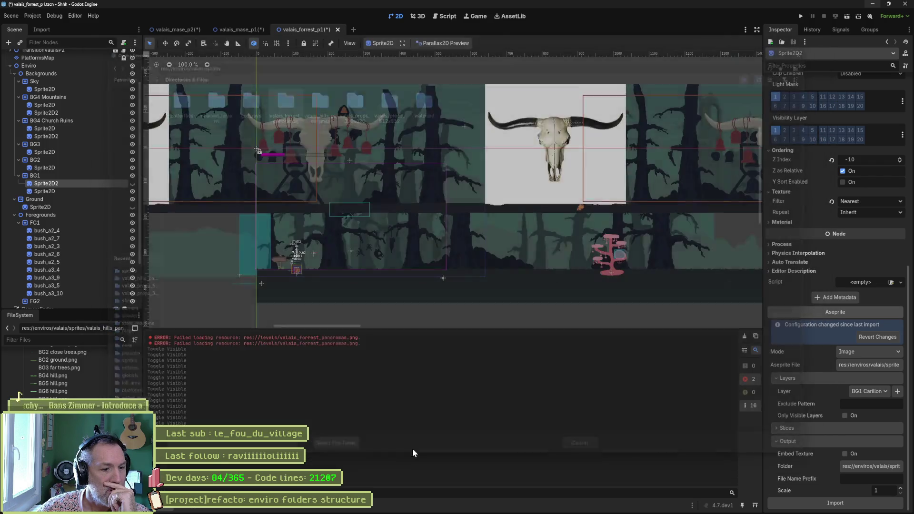
{"action": "left_click", "coordinate": [833, 503]}
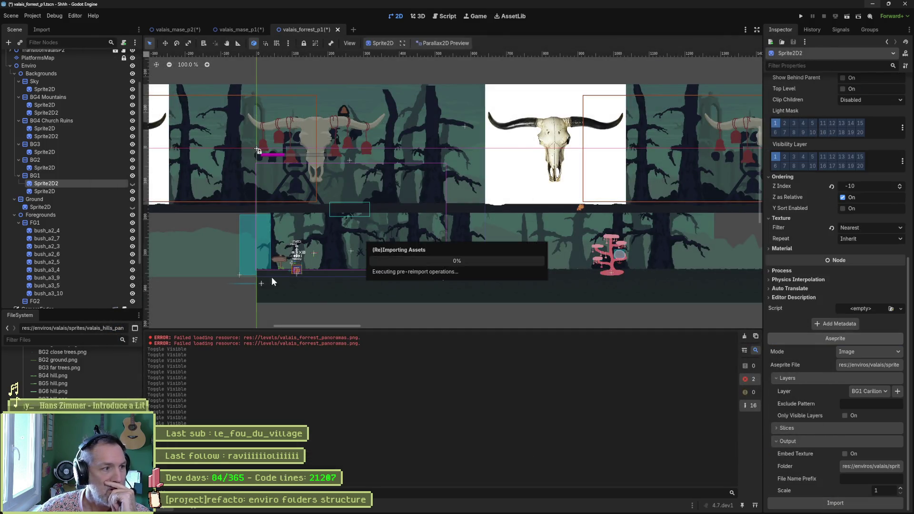
- Set the other BG1 sprite's output folder to valais_forrest_panoramas, then select Ground
{"action": "left_click", "coordinate": [84, 191]}
{"action": "scroll", "coordinate": [842, 355], "scroll_direction": "down", "scroll_amount": 4}
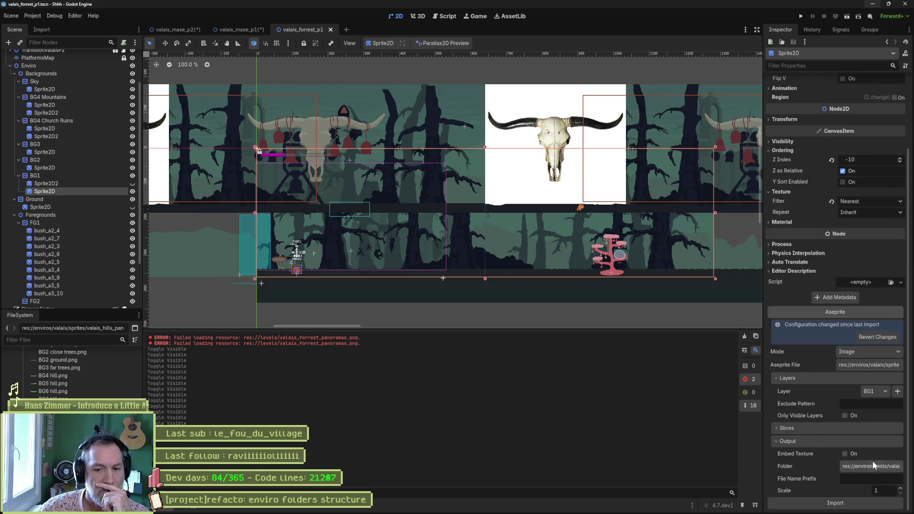
{"action": "left_click", "coordinate": [871, 466]}
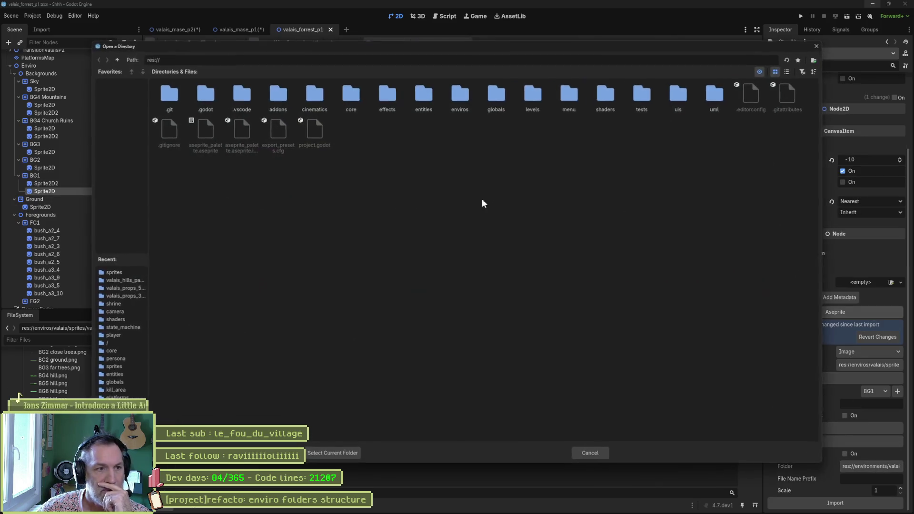
{"action": "double_click", "coordinate": [456, 98]}
{"action": "double_click", "coordinate": [277, 95]}
{"action": "double_click", "coordinate": [173, 97]}
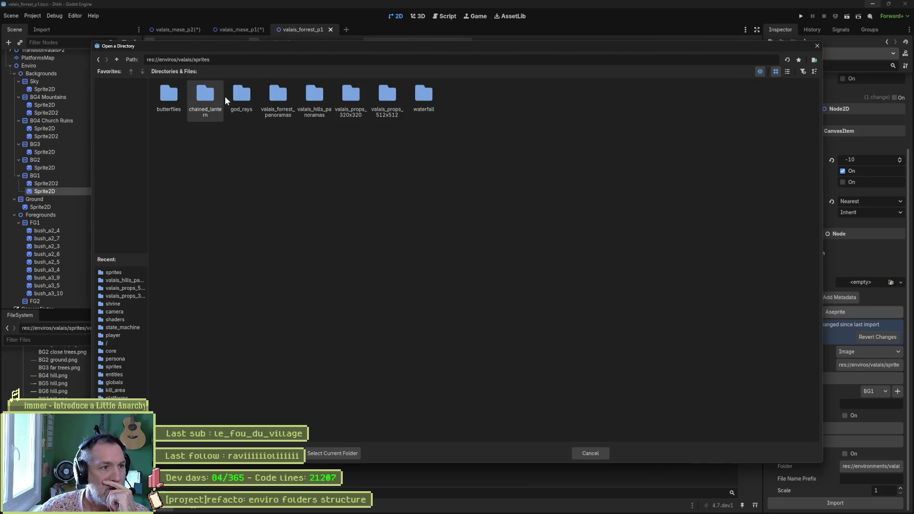
{"action": "left_click", "coordinate": [286, 96]}
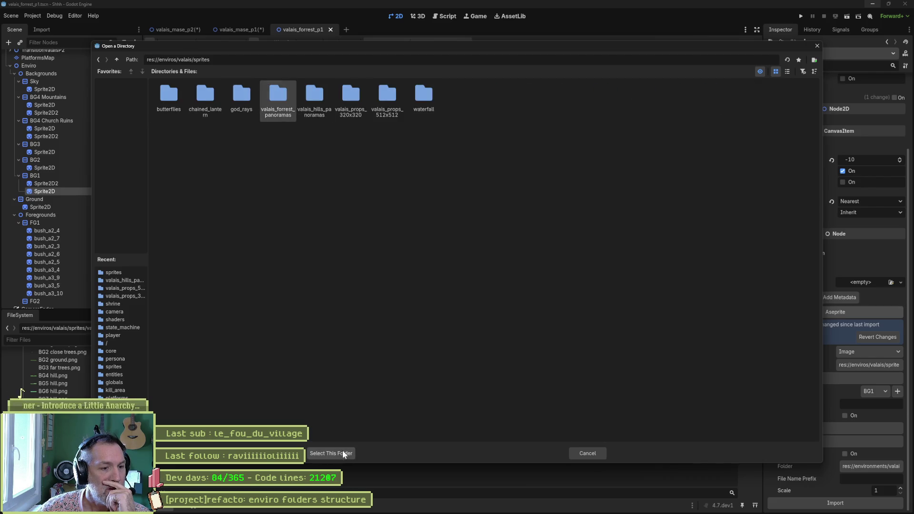
{"action": "left_click", "coordinate": [343, 453]}
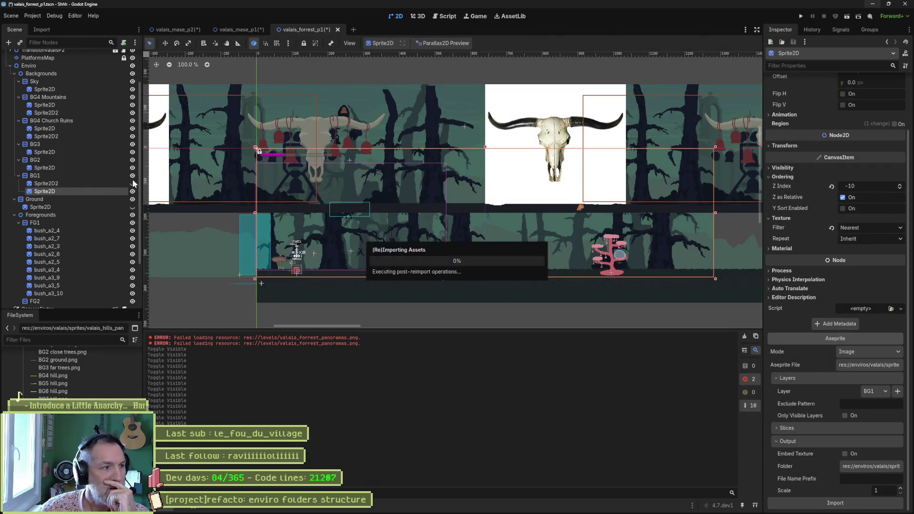
{"action": "left_click", "coordinate": [70, 209]}
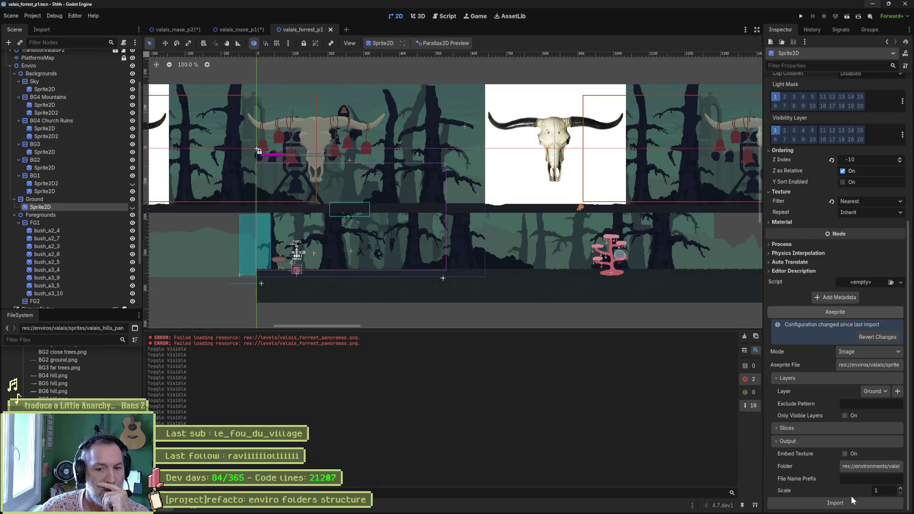
- Set the Ground sprite's output folder to enviros/valais/sprites/valais_forrest_panoramas, reimport, and switch to VS Code
{"action": "left_click", "coordinate": [853, 502]}
{"action": "left_click", "coordinate": [506, 288]}
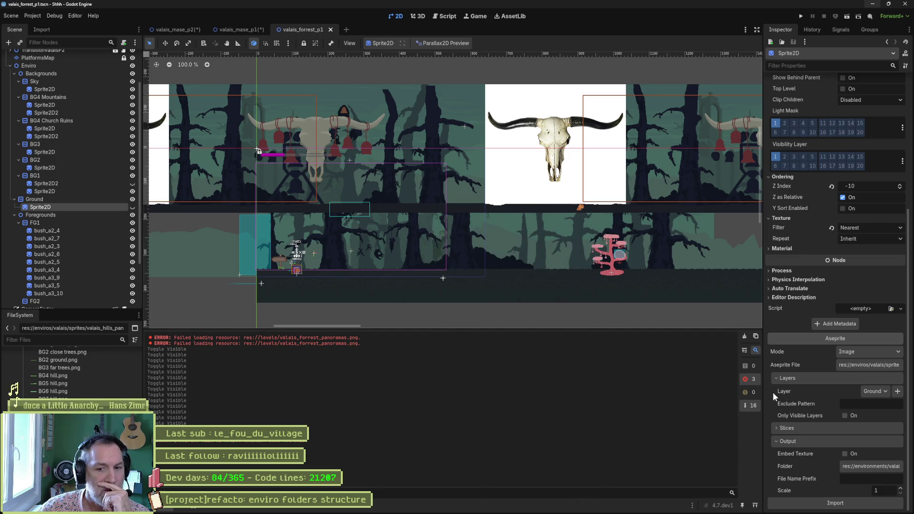
{"action": "left_click", "coordinate": [872, 468]}
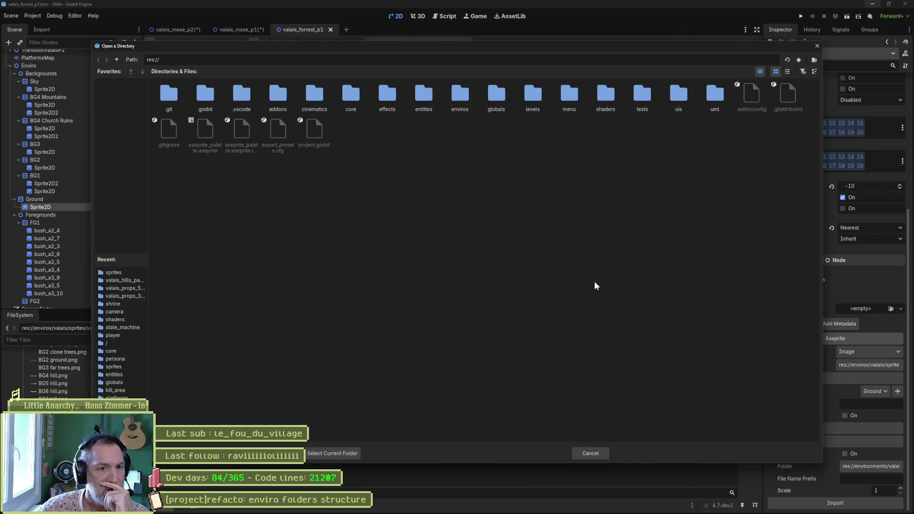
{"action": "double_click", "coordinate": [460, 97]}
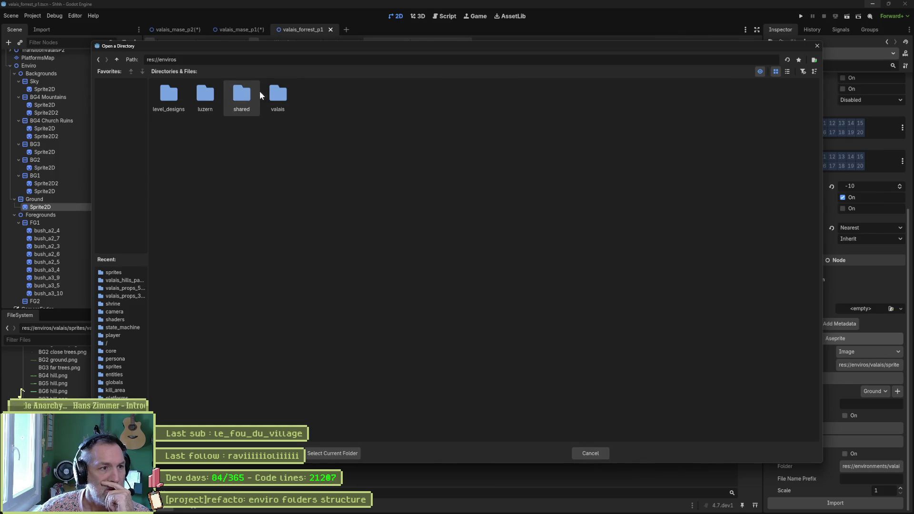
{"action": "double_click", "coordinate": [278, 95]}
{"action": "double_click", "coordinate": [169, 95]}
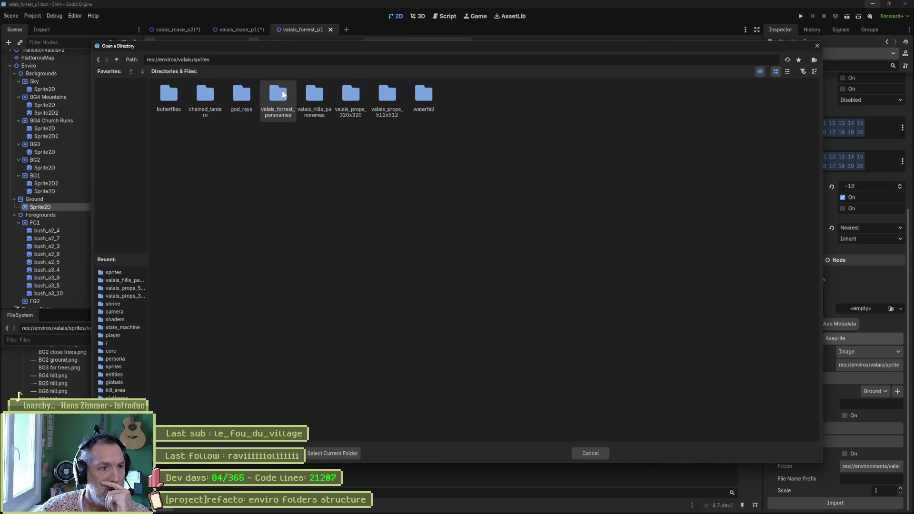
{"action": "left_click", "coordinate": [283, 94]}
{"action": "left_click", "coordinate": [336, 453]}
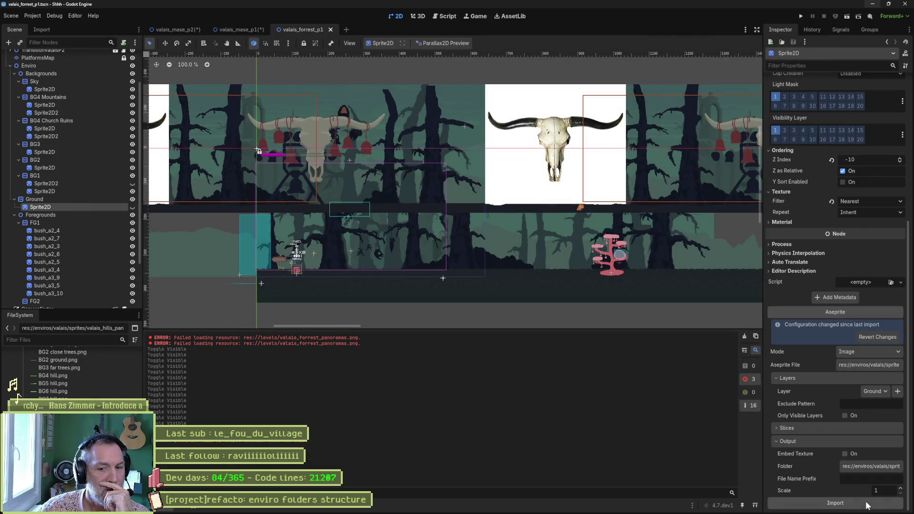
{"action": "left_click", "coordinate": [866, 503]}
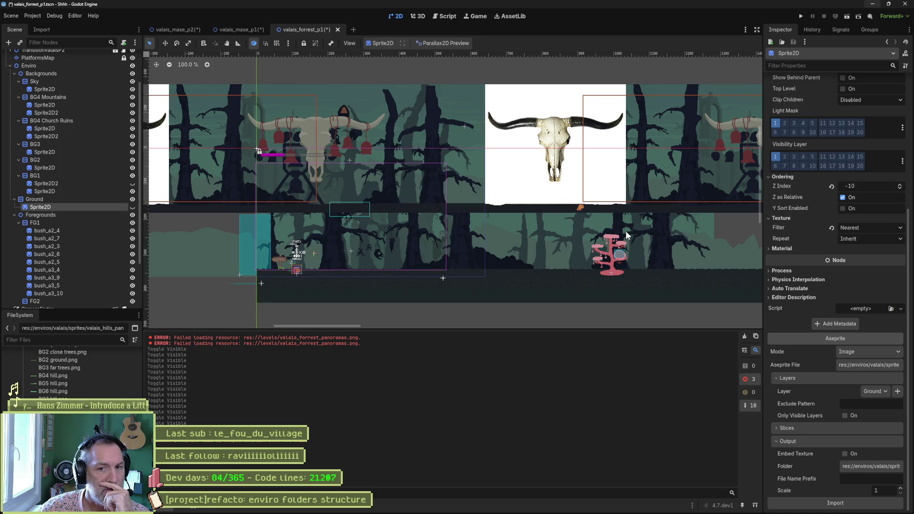
{"action": "key", "text": "alt+Tab"}
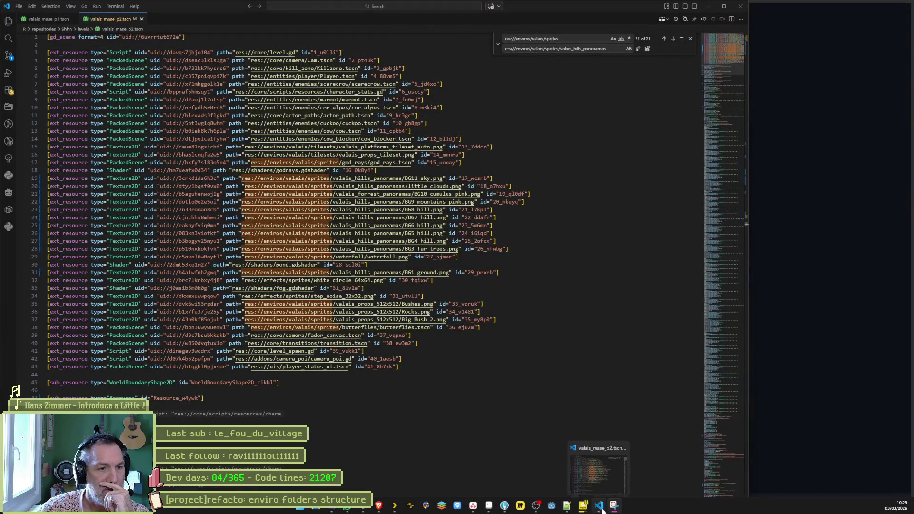
- Close the browser and PotPlayer to reveal the Asana board's enviro folders refactor task
{"action": "key", "text": "alt+Tab"}
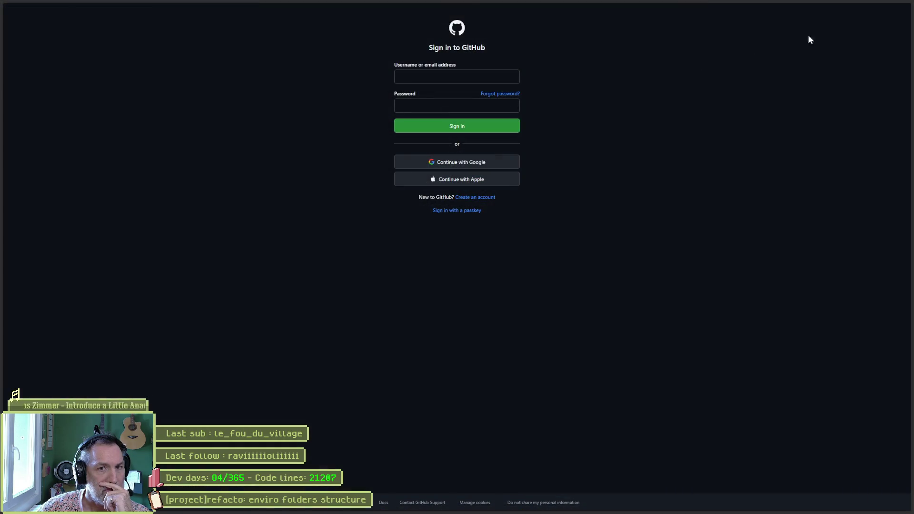
{"action": "left_click", "coordinate": [874, 5]}
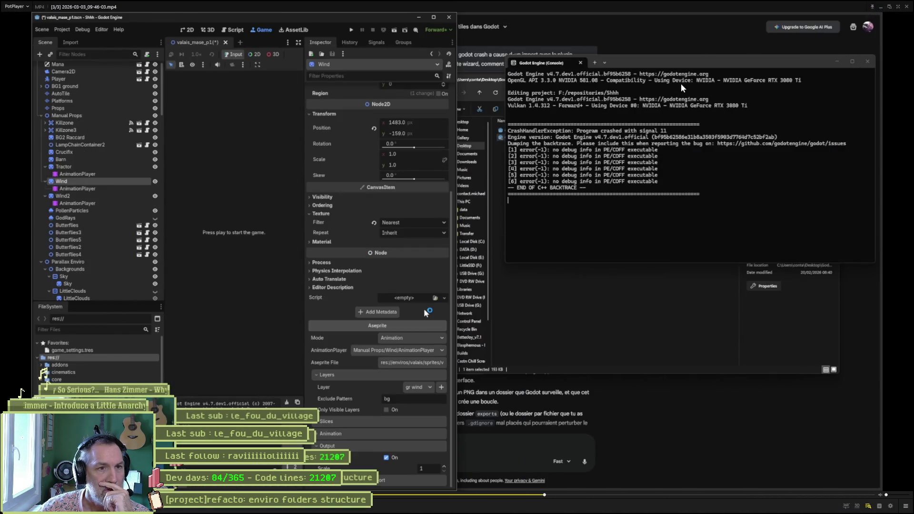
{"action": "left_click", "coordinate": [907, 7]}
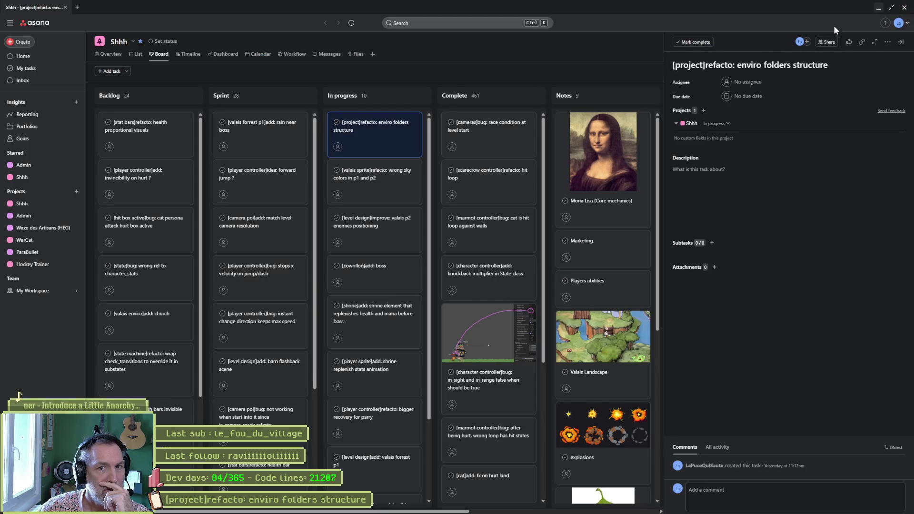